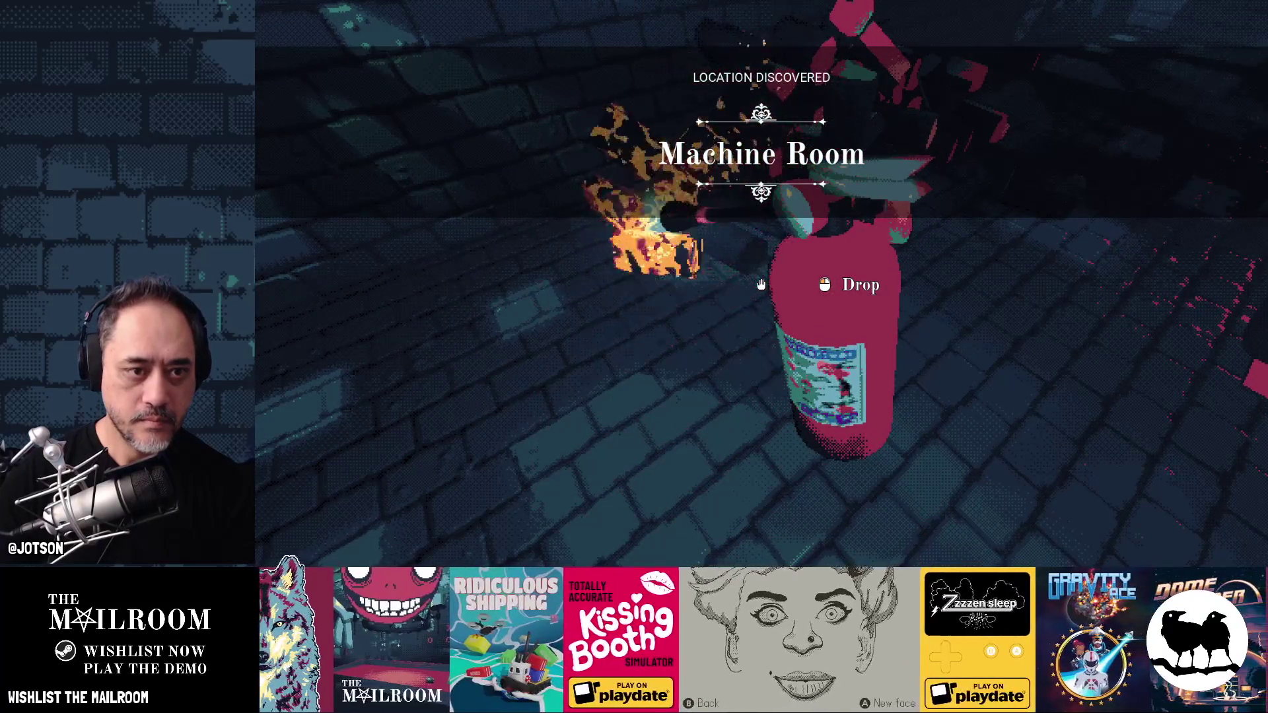
- Look around the Machine Room, watch the wall debris break, then drop the held fire extinguisher
{"action": "left_click_drag", "start_coordinate": [761, 285], "coordinate": [761, 285]}
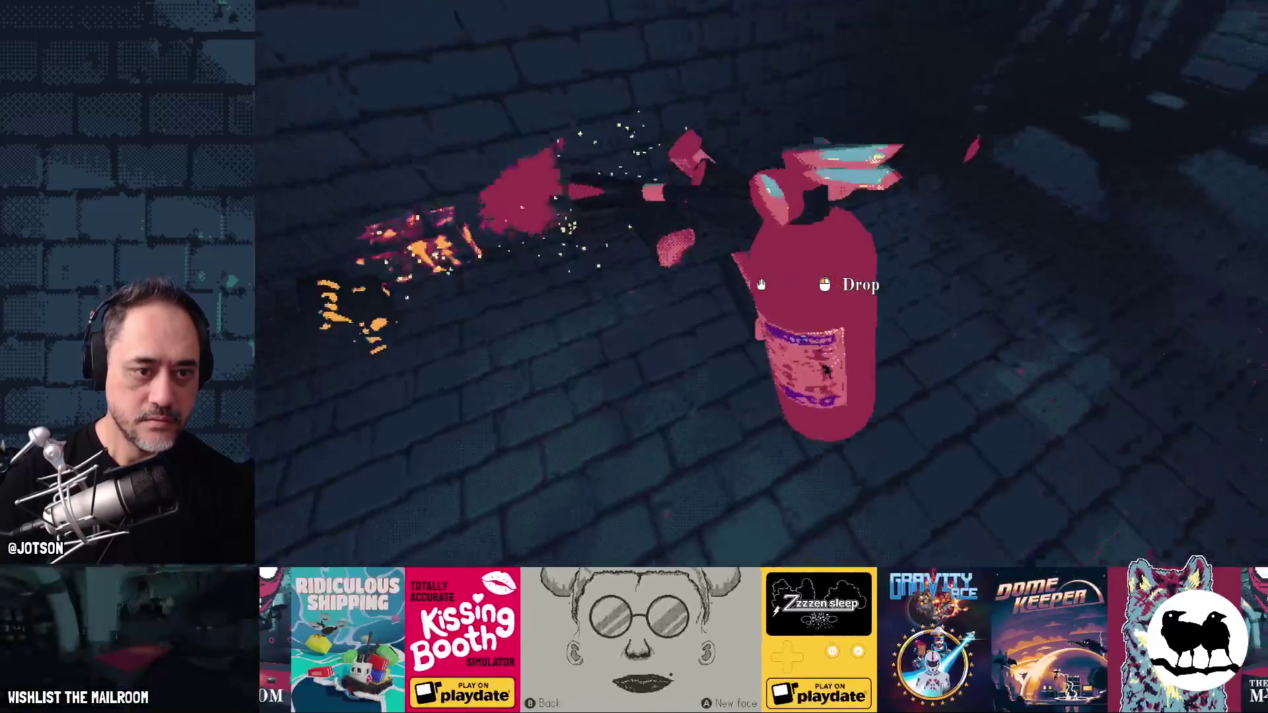
{"action": "left_click_drag", "start_coordinate": [761, 286], "coordinate": [760, 286]}
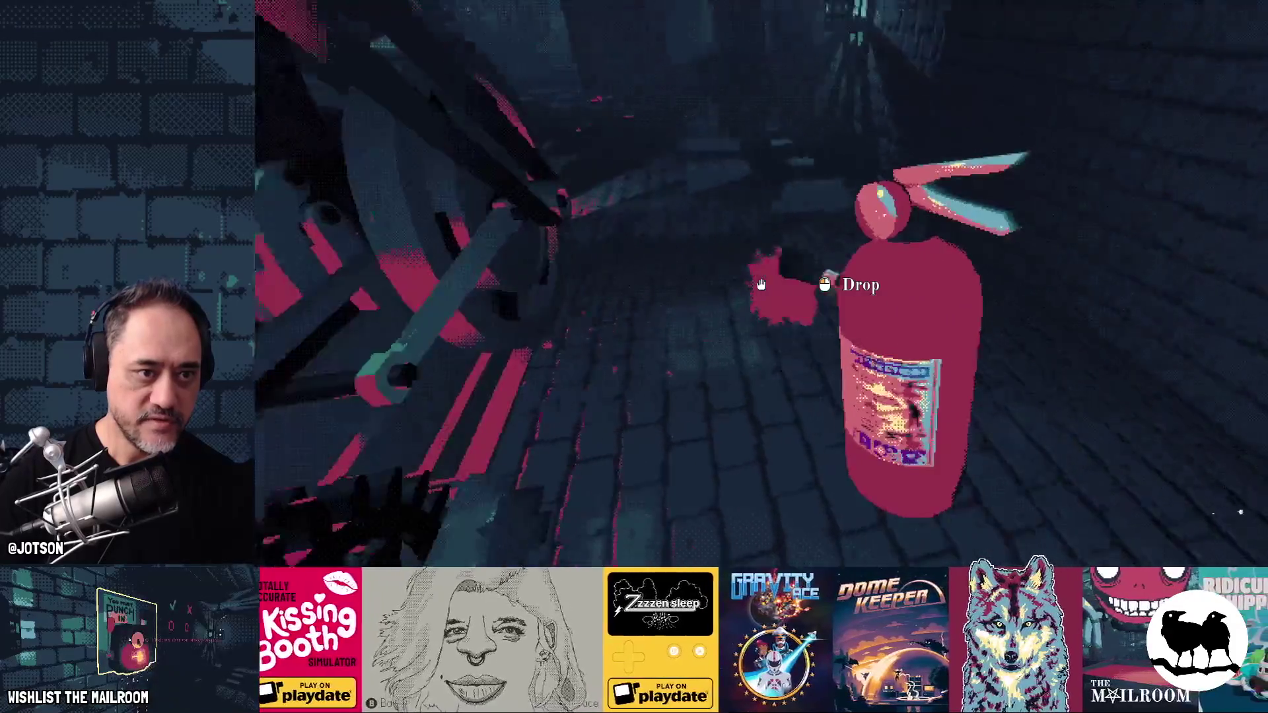
{"action": "right_click", "coordinate": [760, 286]}
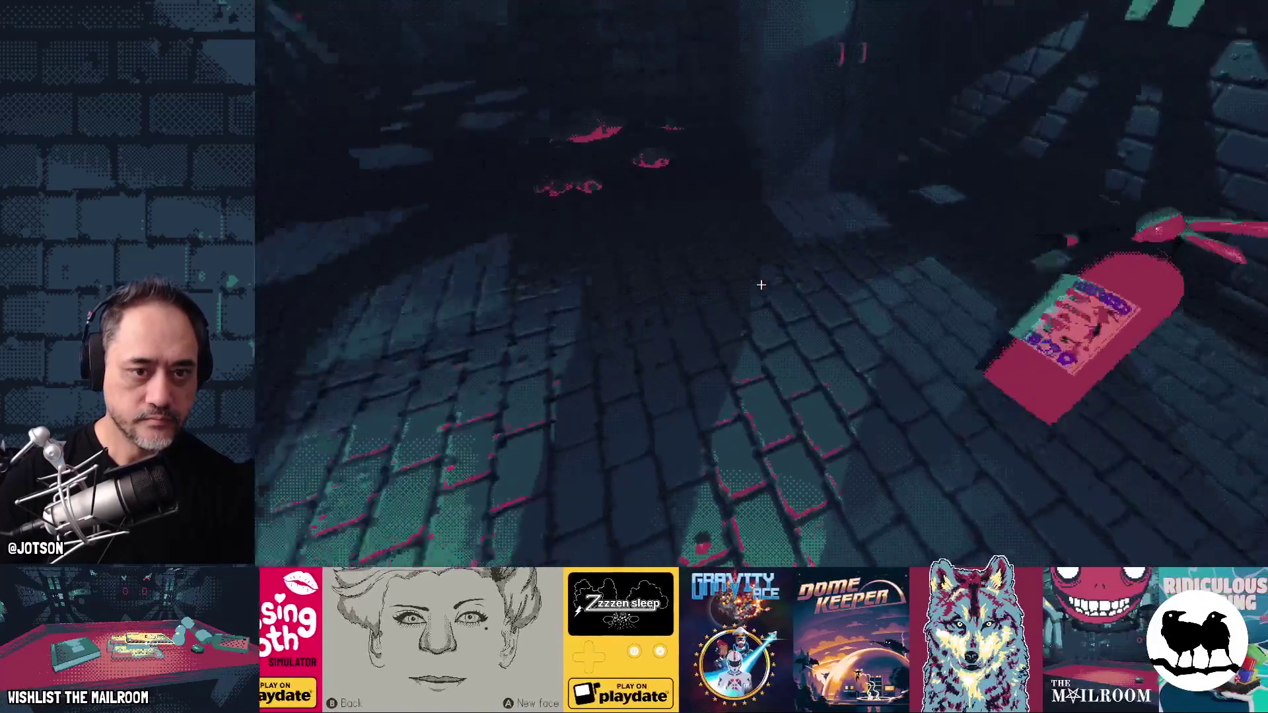
- Walk away from the extinguisher and forward through the dungeon corridor and rooms
{"action": "key", "text": "w"}
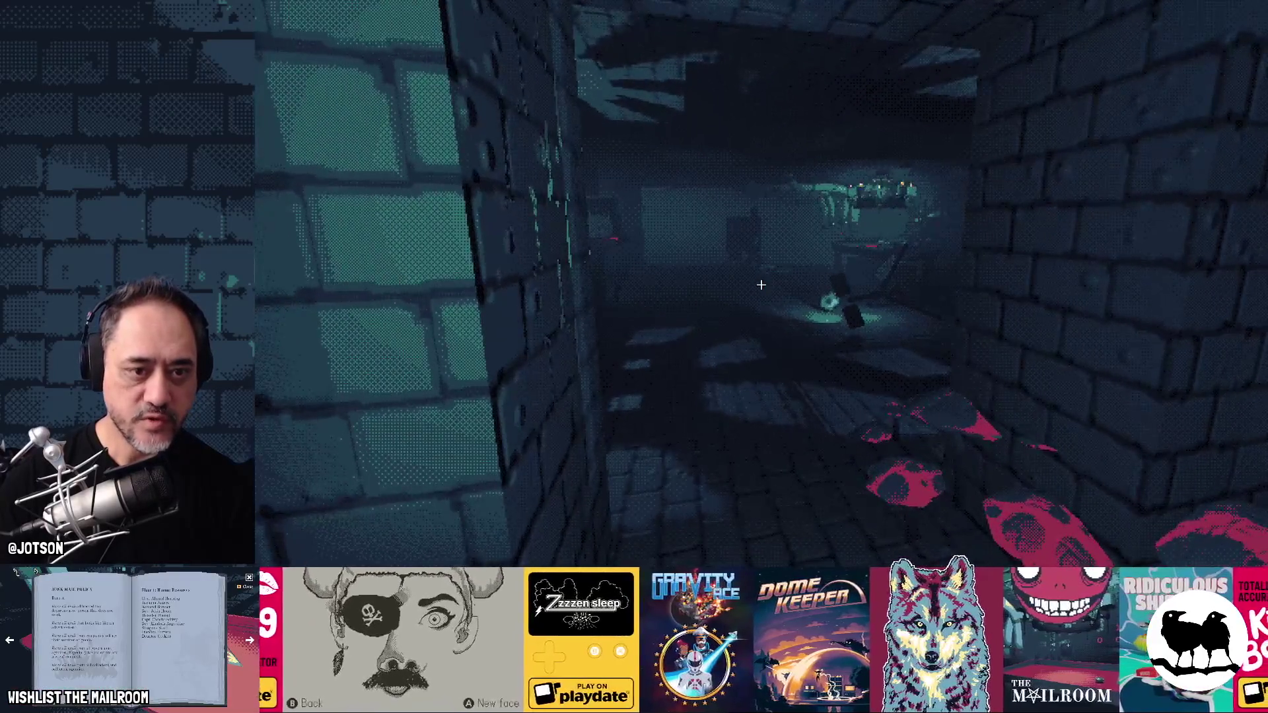
{"action": "key", "text": "w"}
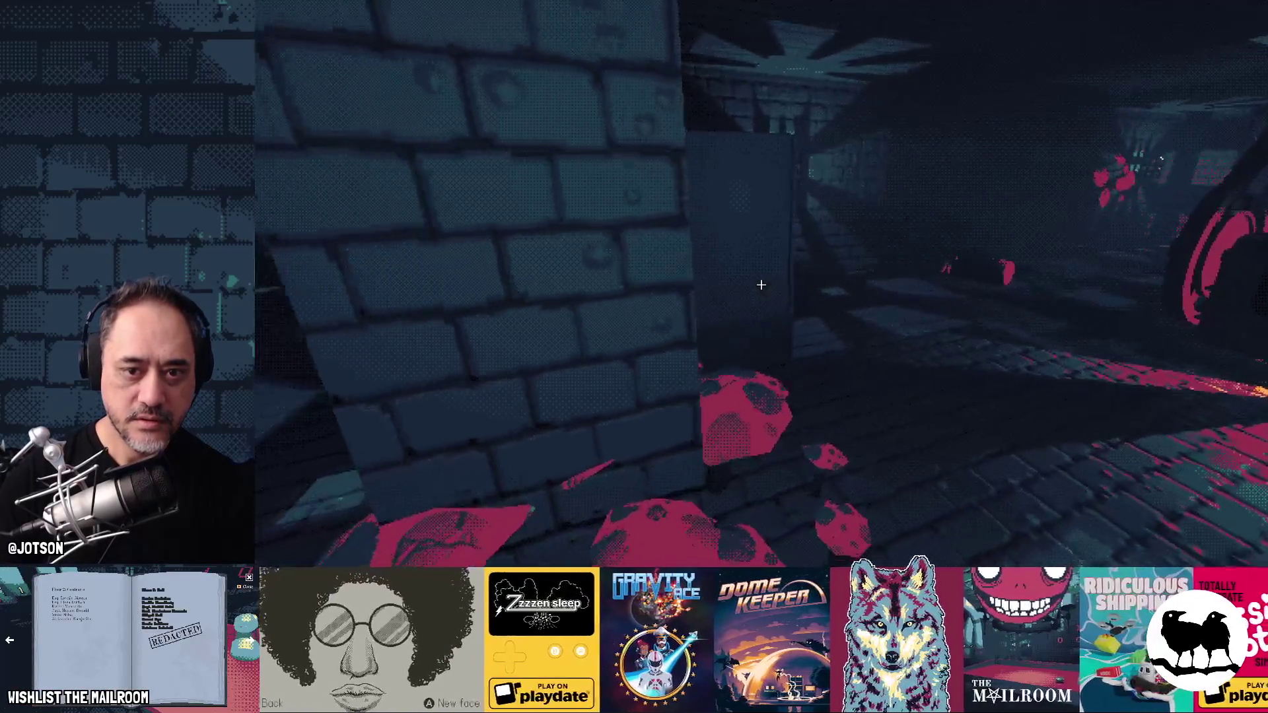
{"action": "key", "text": "w"}
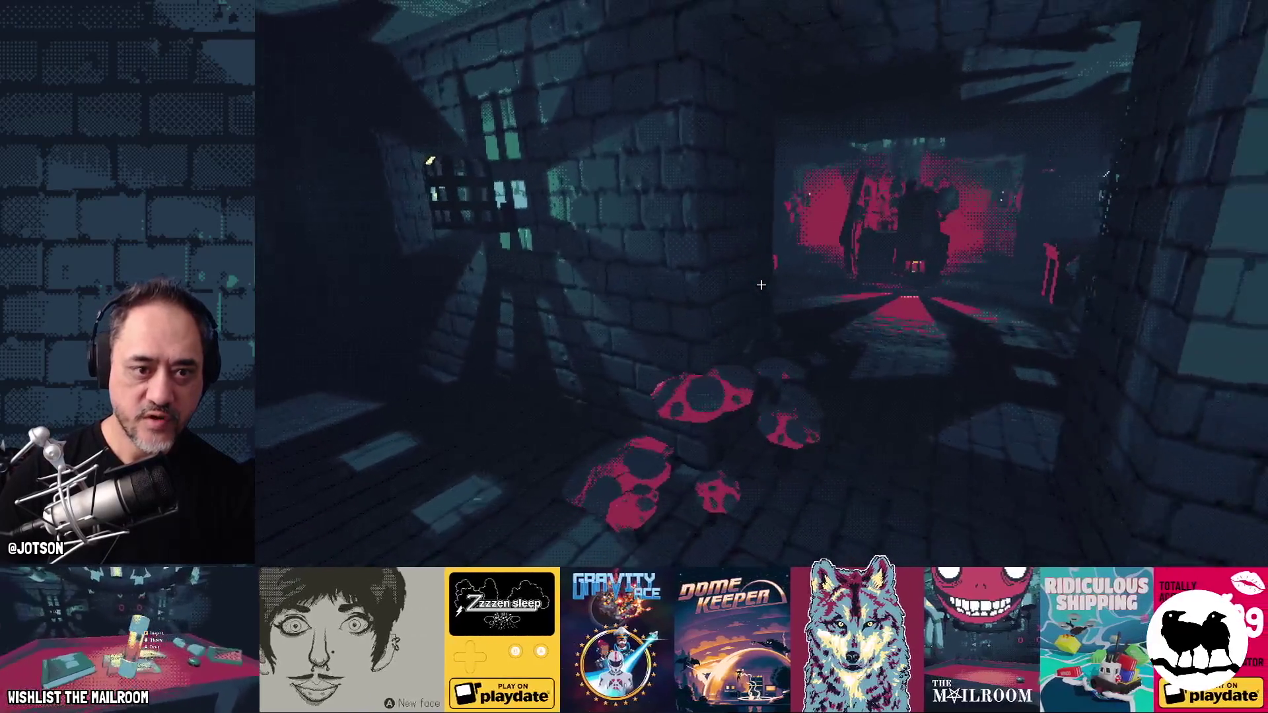
{"action": "key", "text": "w"}
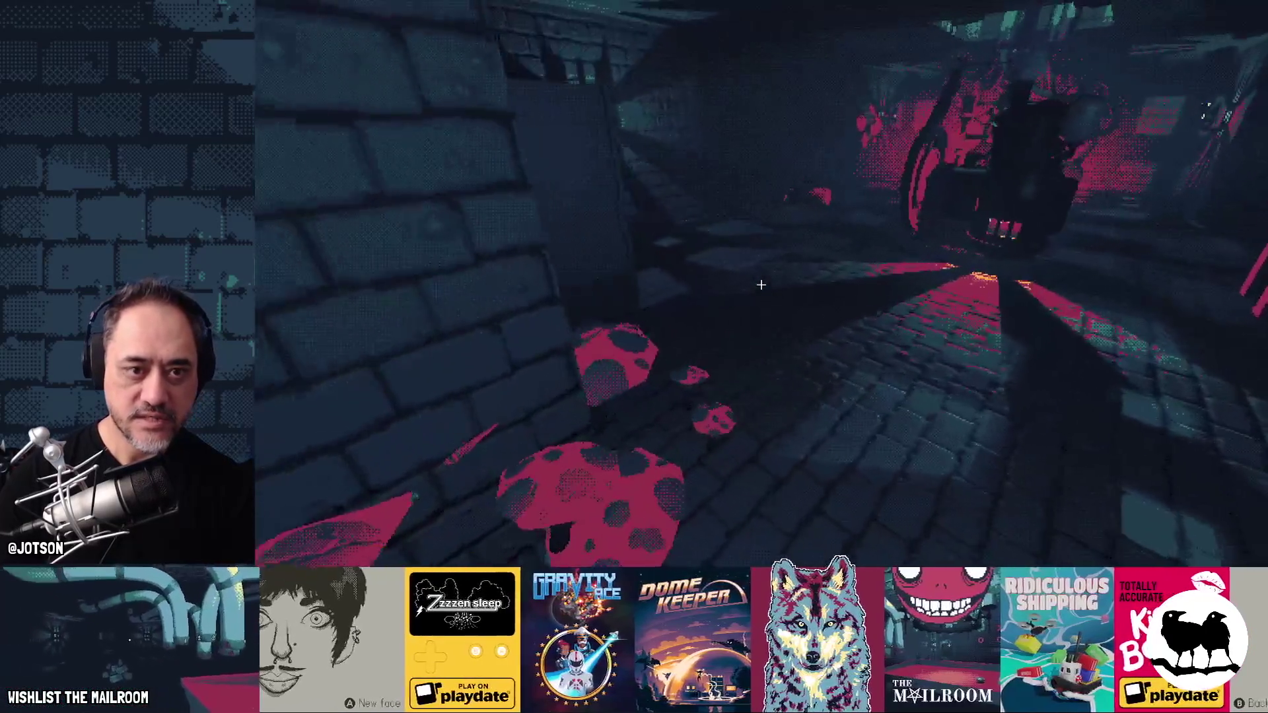
{"action": "key", "text": "w"}
{"action": "key", "text": "w"}
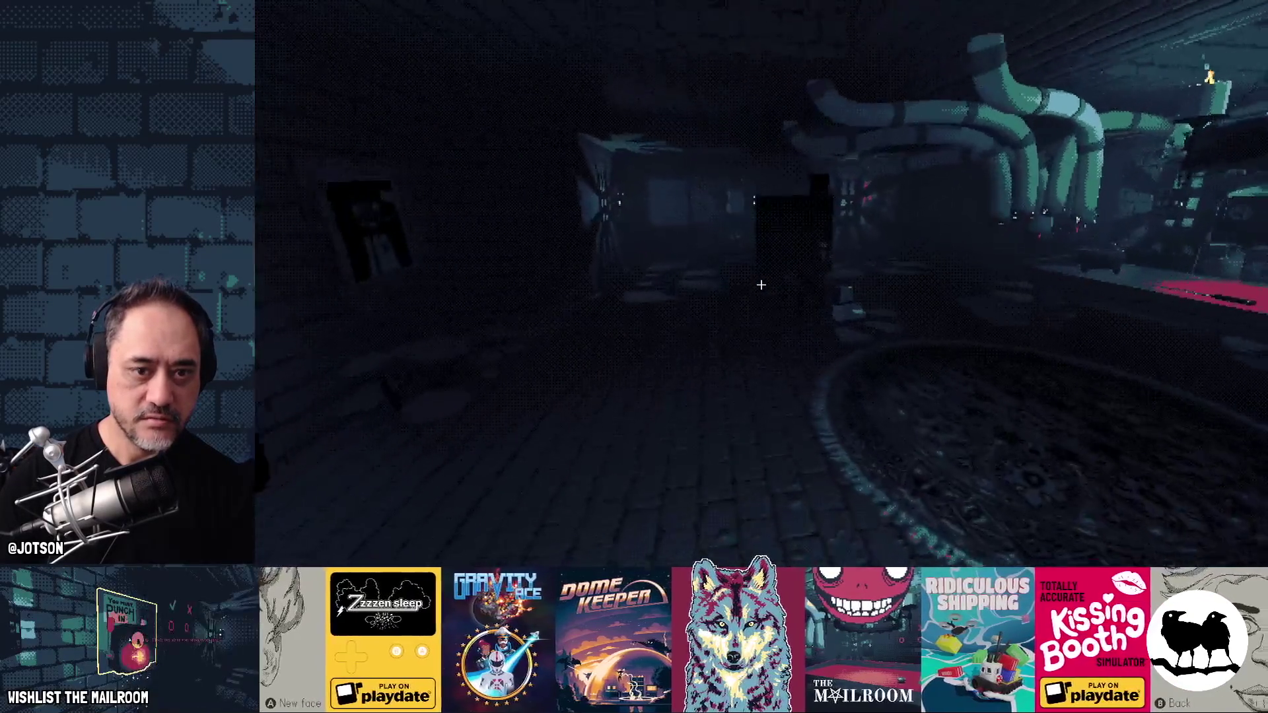
{"action": "key", "text": "w"}
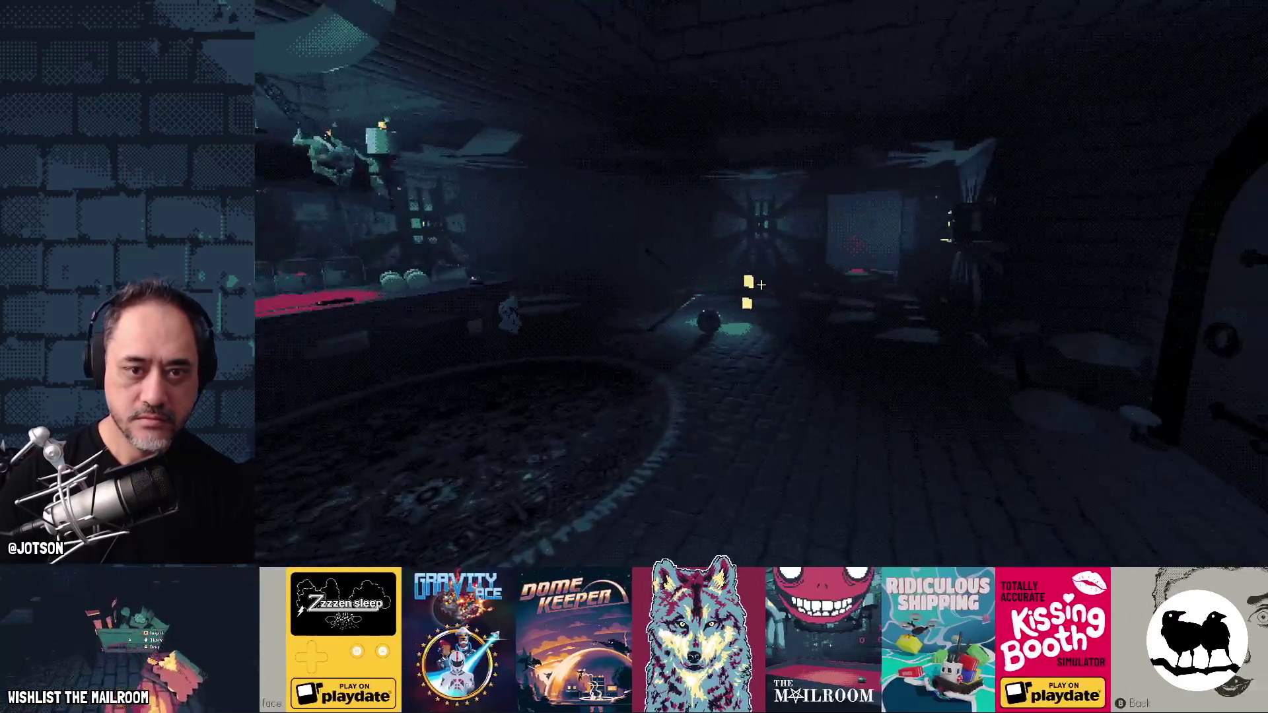
- Continue through the doorway into the red-lit mushroom room and face the stacked wood blocks
{"action": "key", "text": "w"}
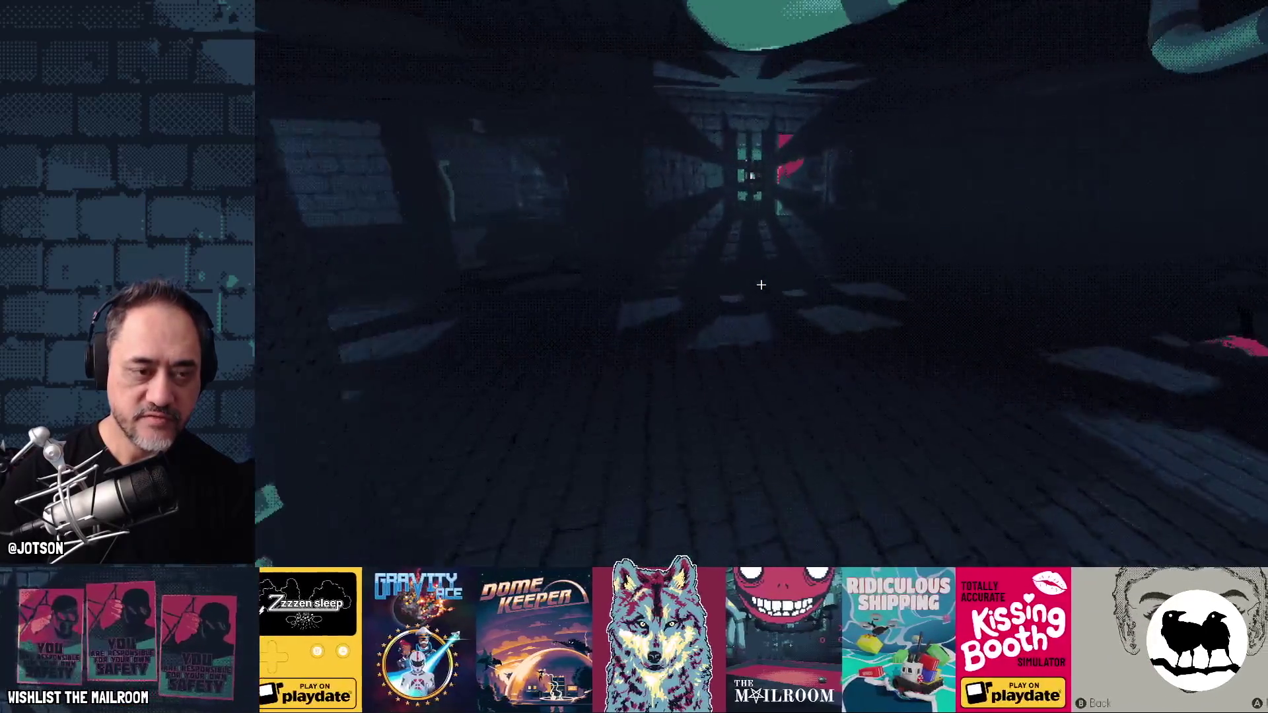
{"action": "key", "text": "w"}
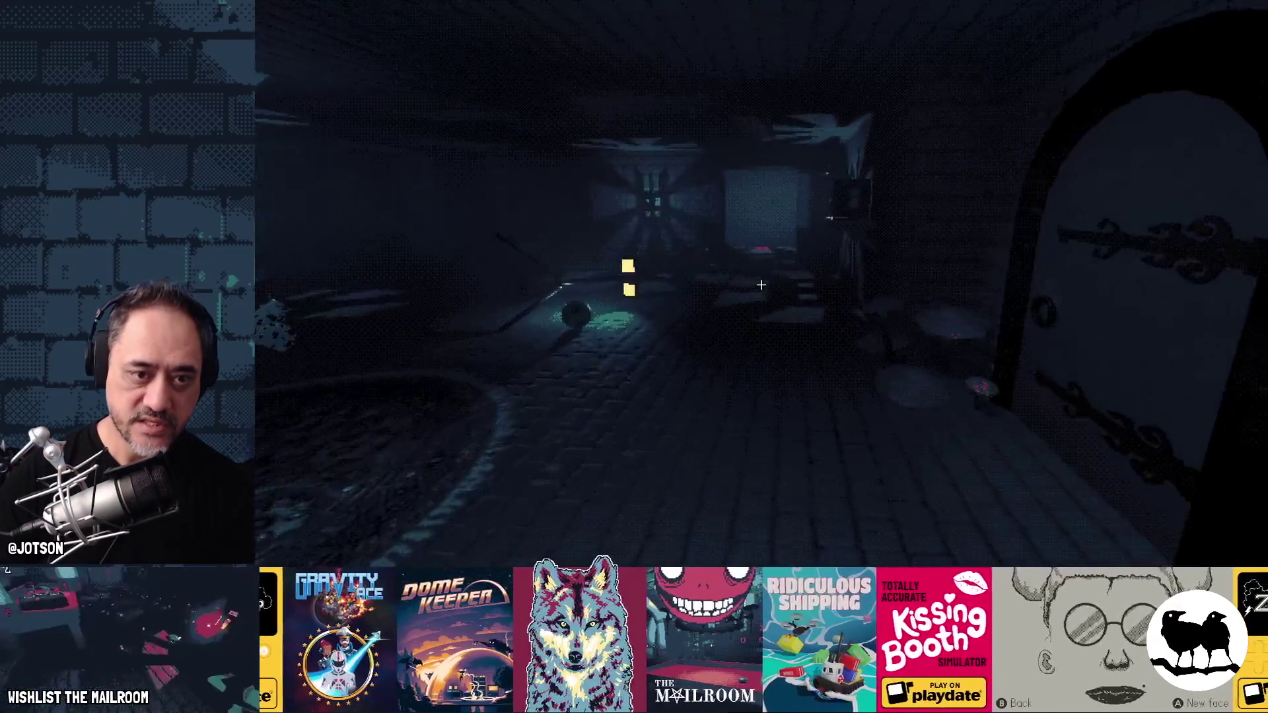
{"action": "key", "text": "w"}
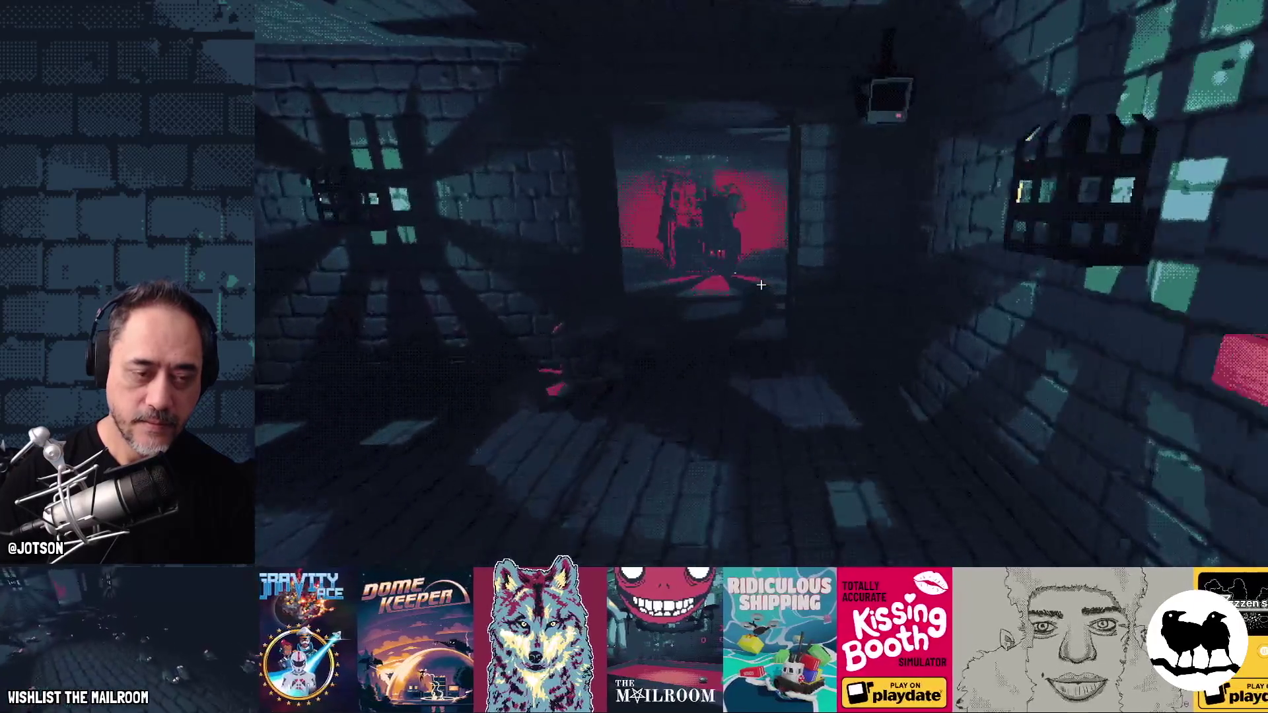
{"action": "key", "text": "w"}
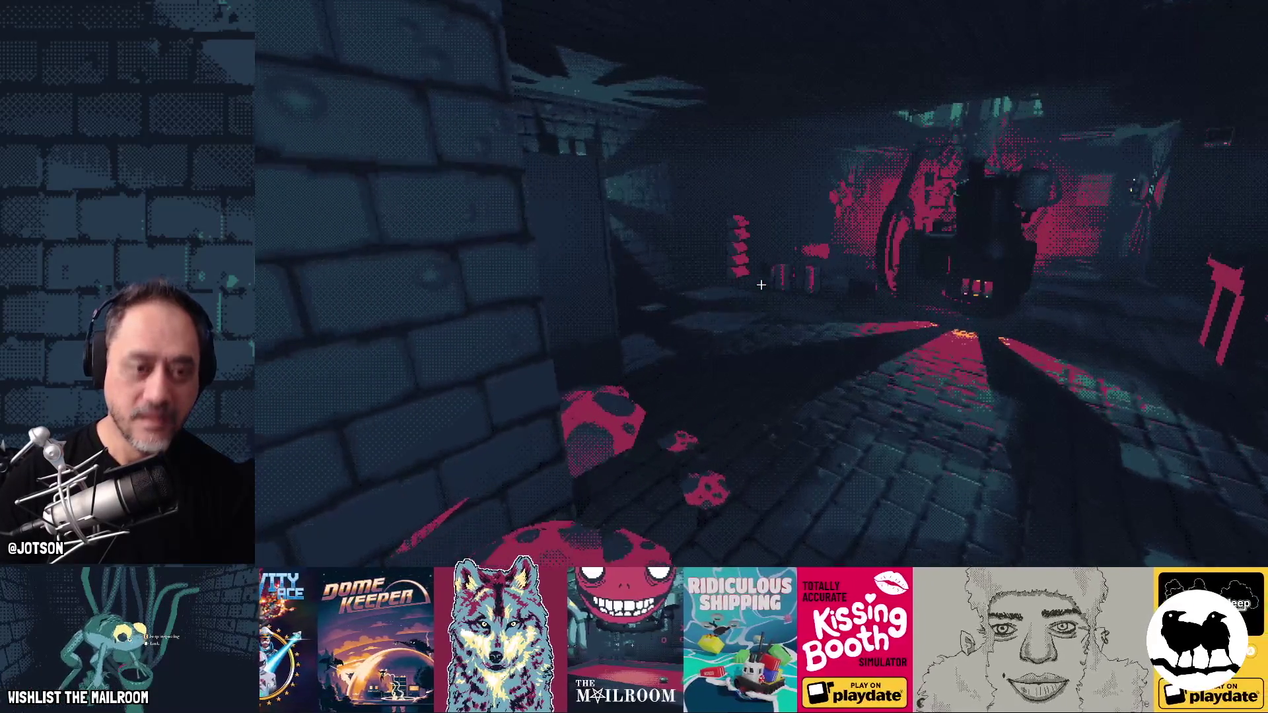
{"action": "key", "text": "w"}
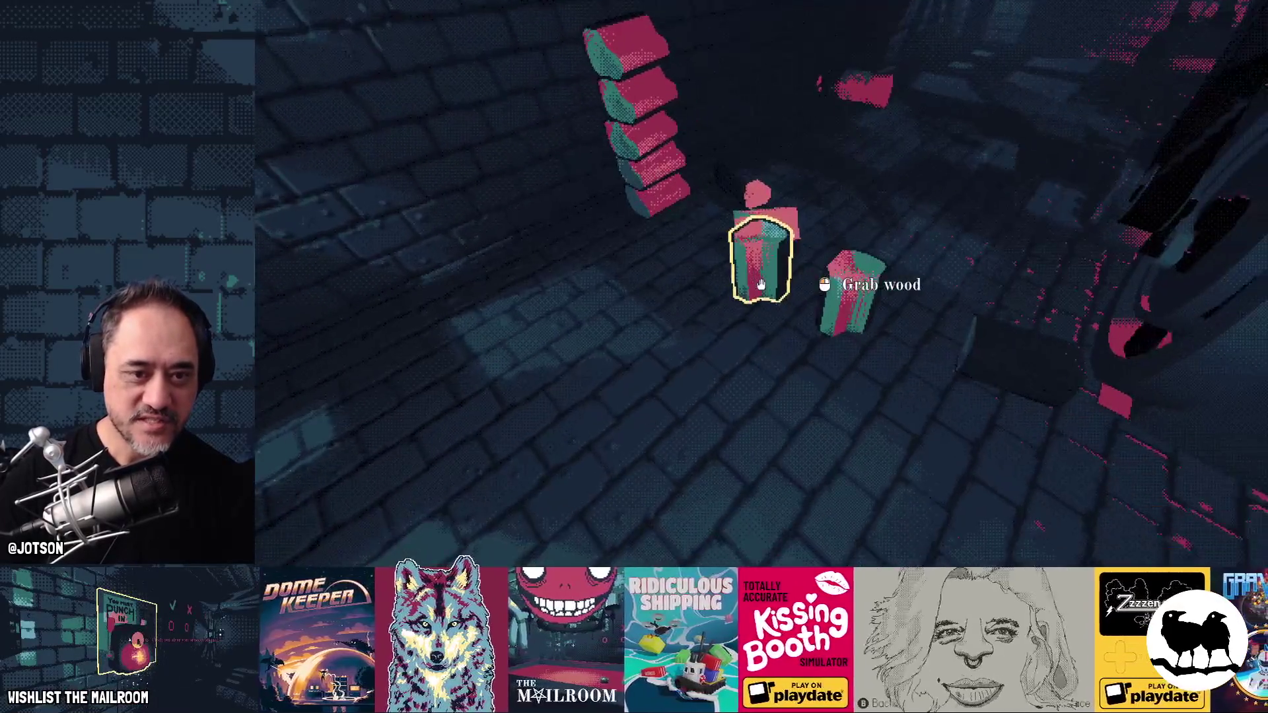
- Grab and drop several wood blocks across the floor, then take the fire extinguisher
{"action": "left_click", "coordinate": [761, 285]}
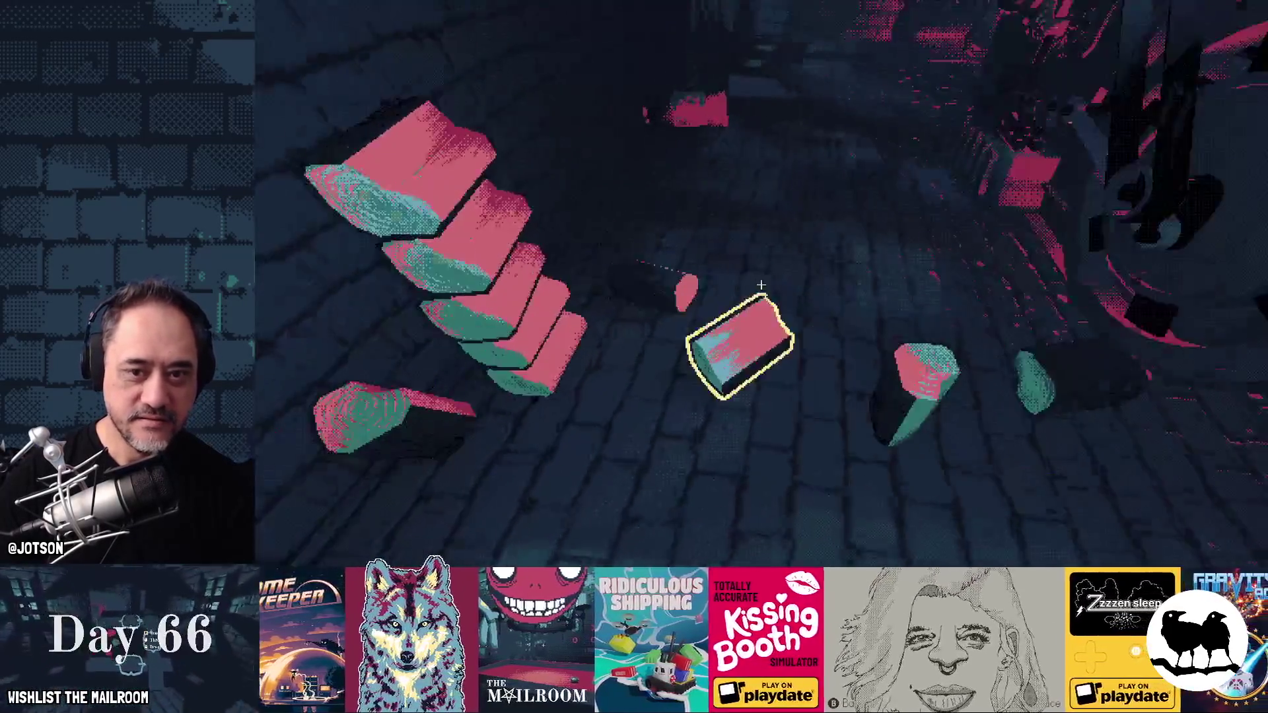
{"action": "left_click", "coordinate": [762, 285]}
{"action": "left_click", "coordinate": [760, 286]}
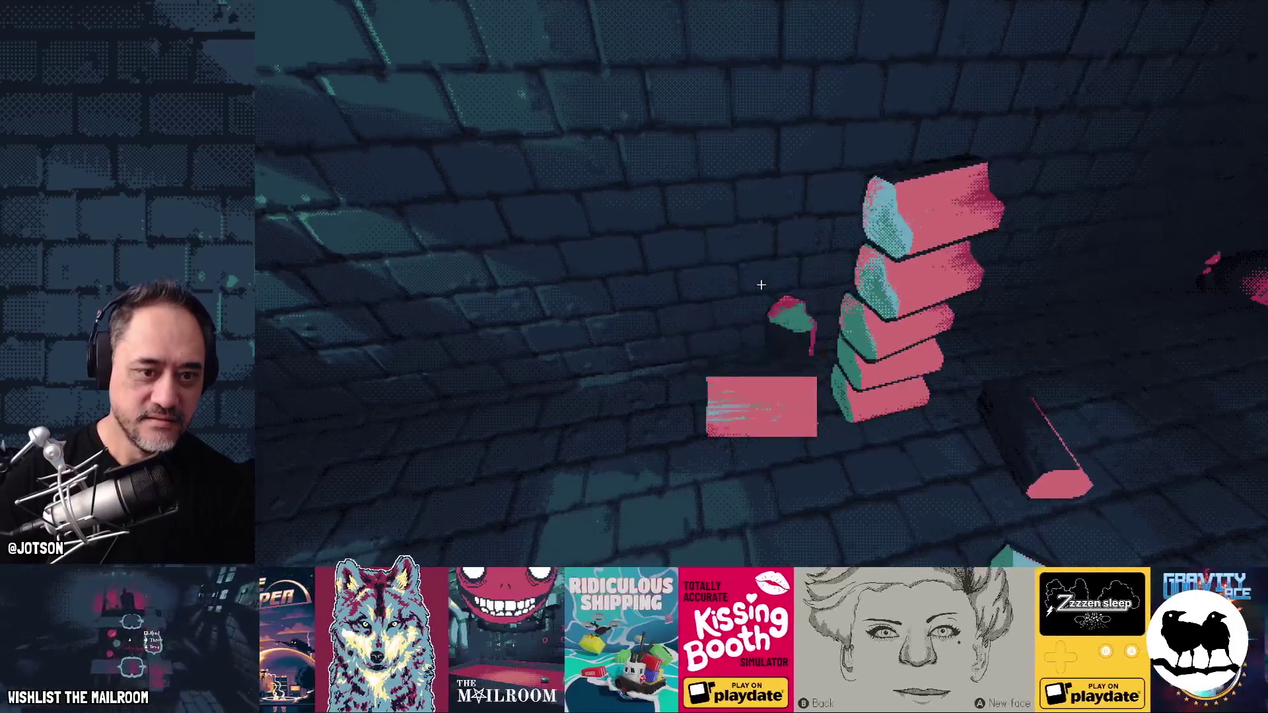
{"action": "left_click", "coordinate": [760, 286]}
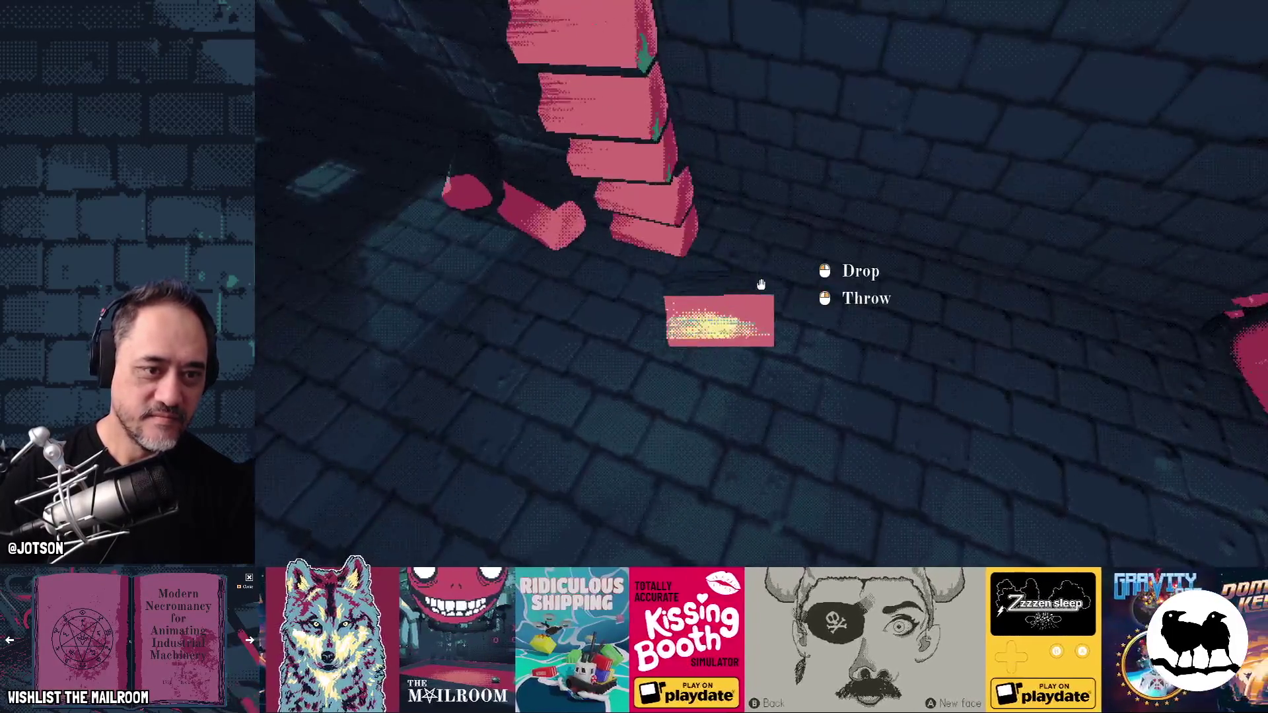
{"action": "left_click", "coordinate": [761, 285]}
{"action": "left_click", "coordinate": [761, 285]}
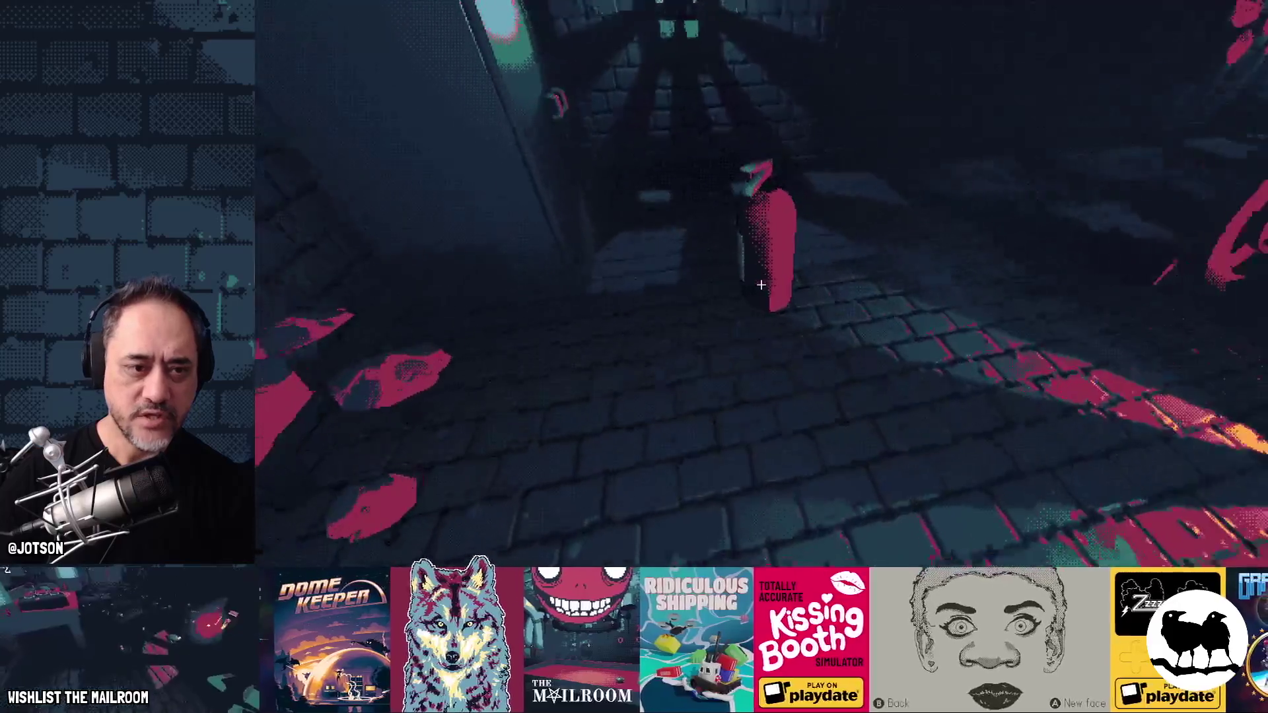
- Pick up the extinguisher, burn the nearby wood to ash, and set the extinguisher down
{"action": "left_click", "coordinate": [760, 286]}
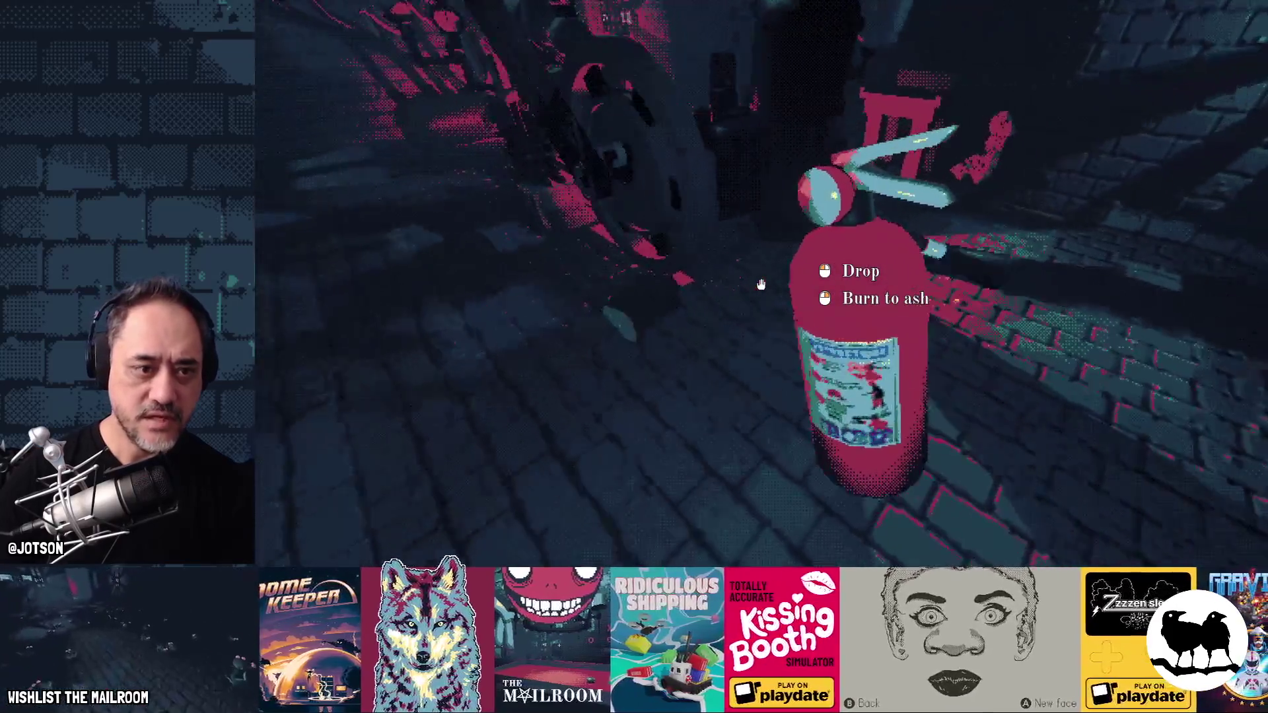
{"action": "right_click", "coordinate": [761, 286]}
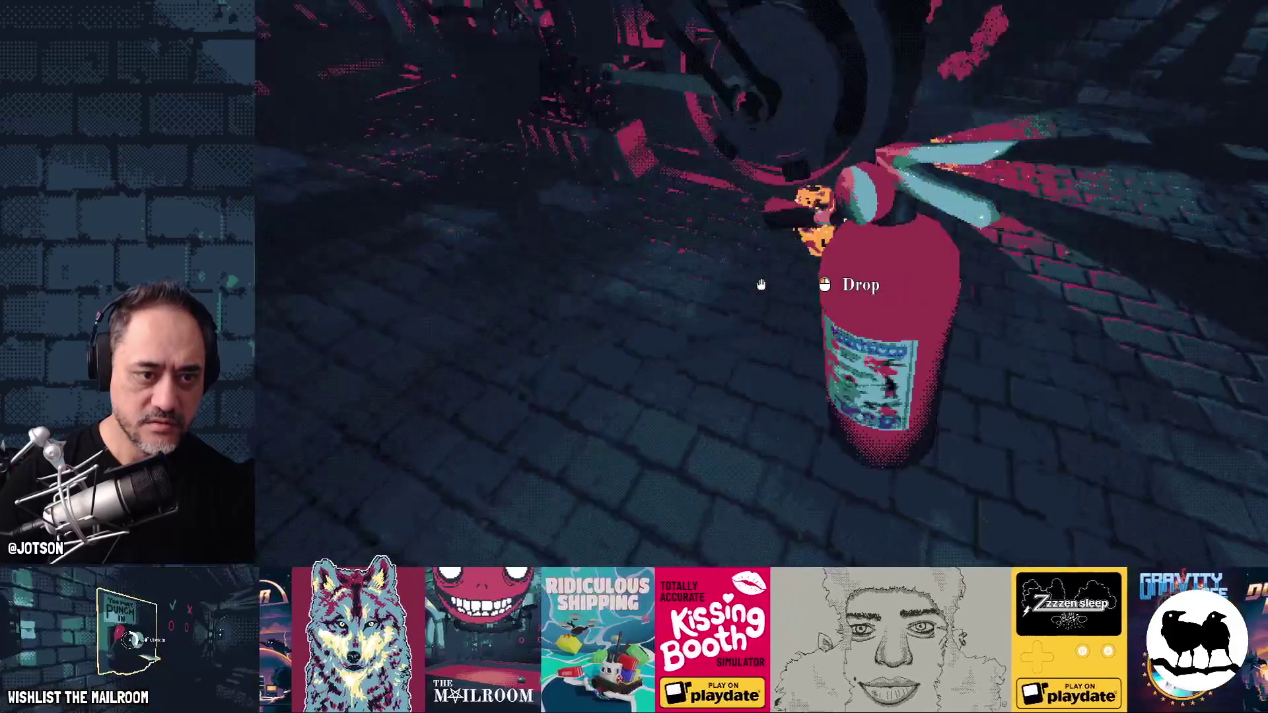
{"action": "left_click", "coordinate": [762, 286]}
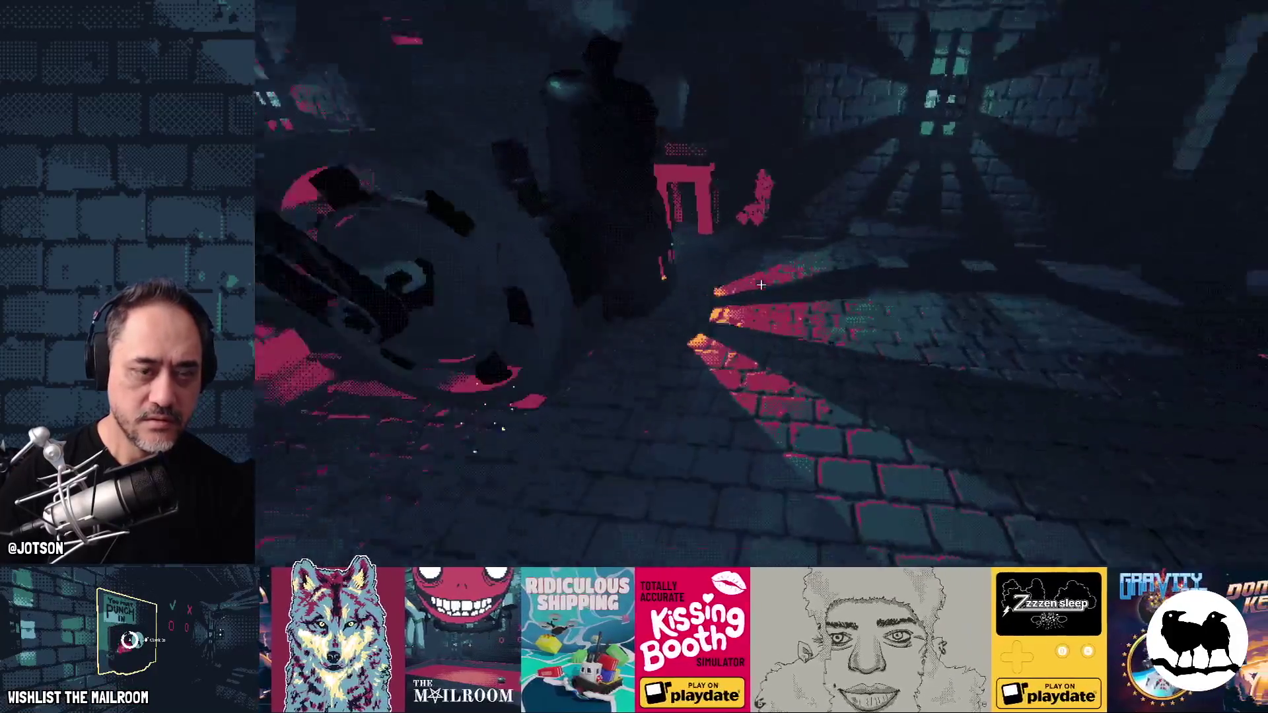
- Walk back through the corridor into the red-lit room and circle the wood stack
{"action": "key", "text": "w"}
{"action": "key", "text": "w"}
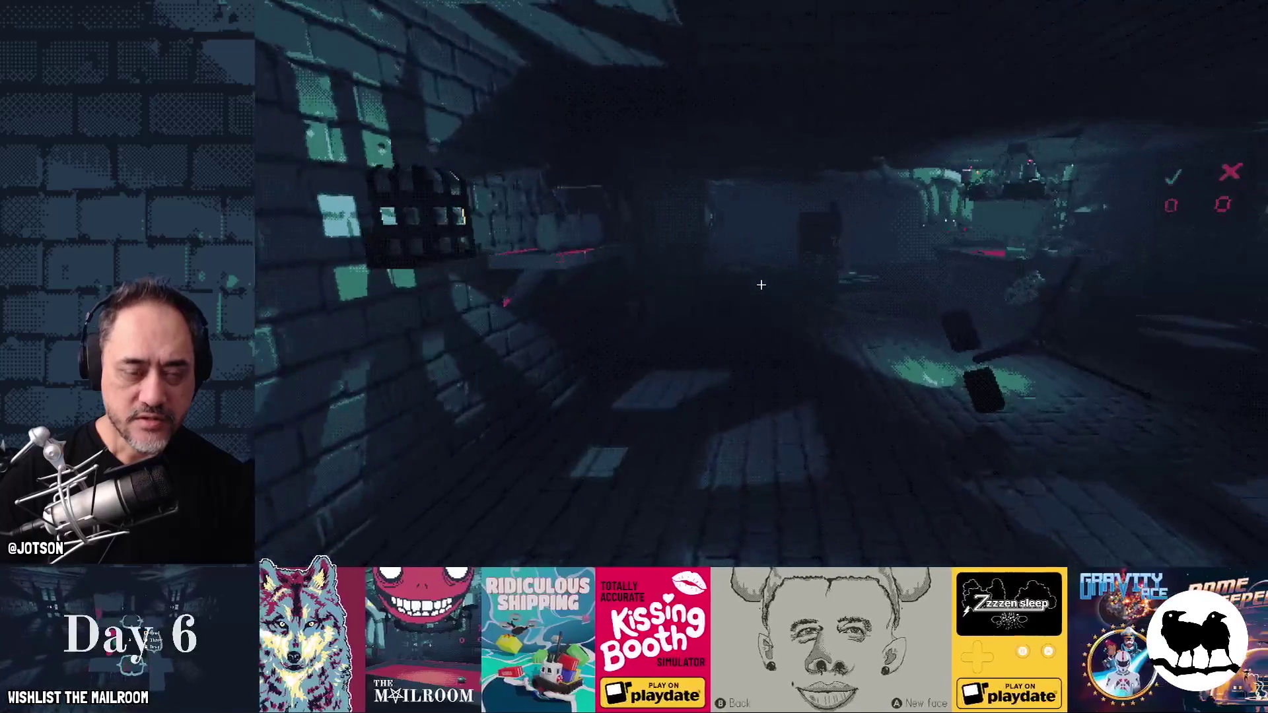
{"action": "key", "text": "w"}
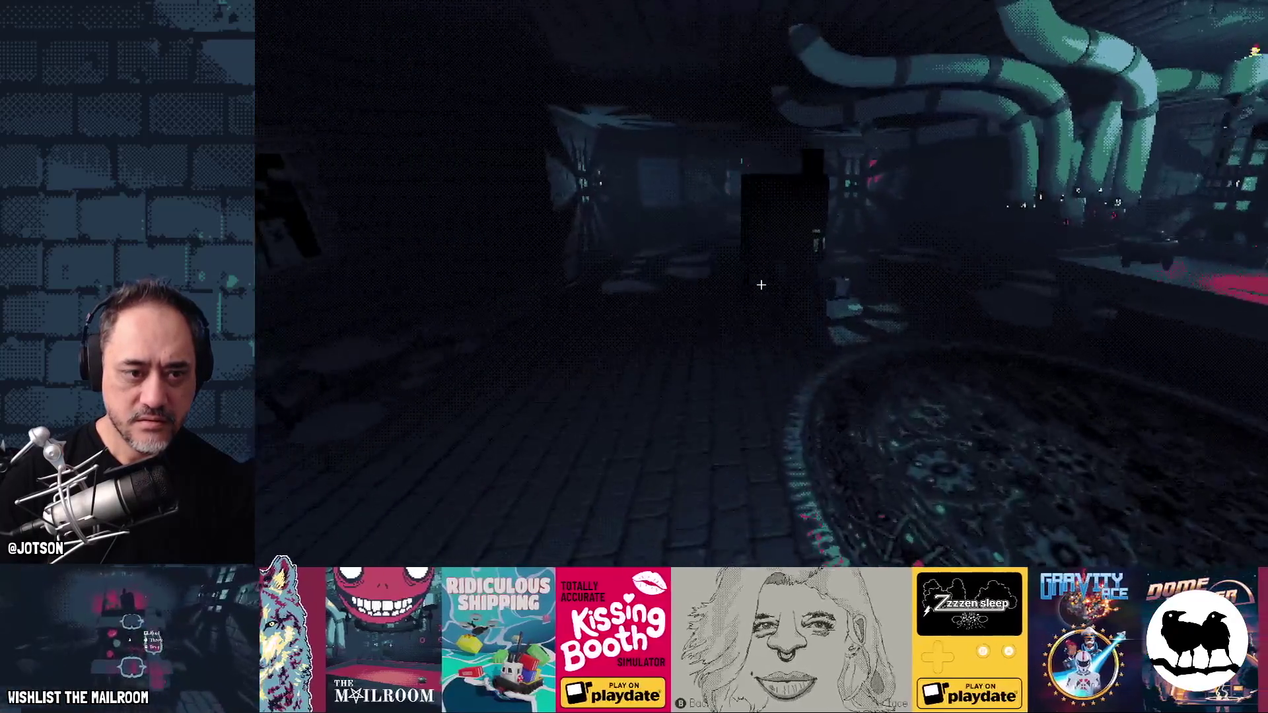
{"action": "key", "text": "w"}
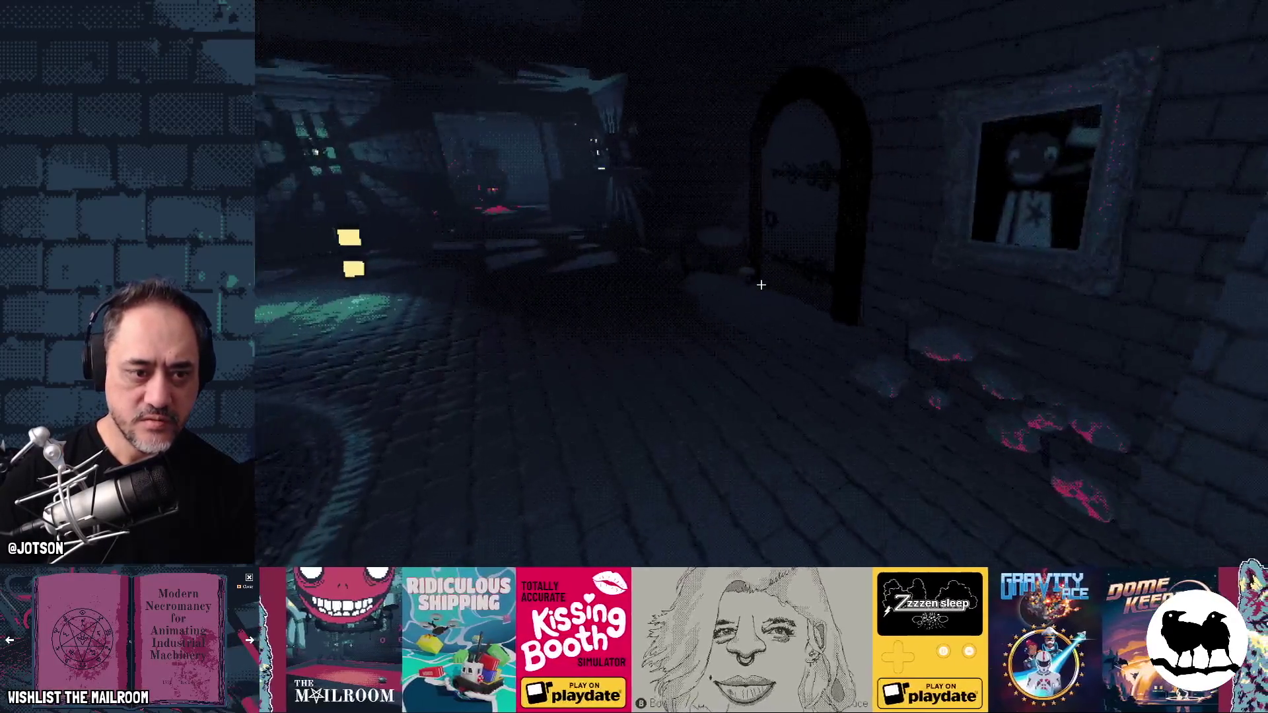
{"action": "key", "text": "w"}
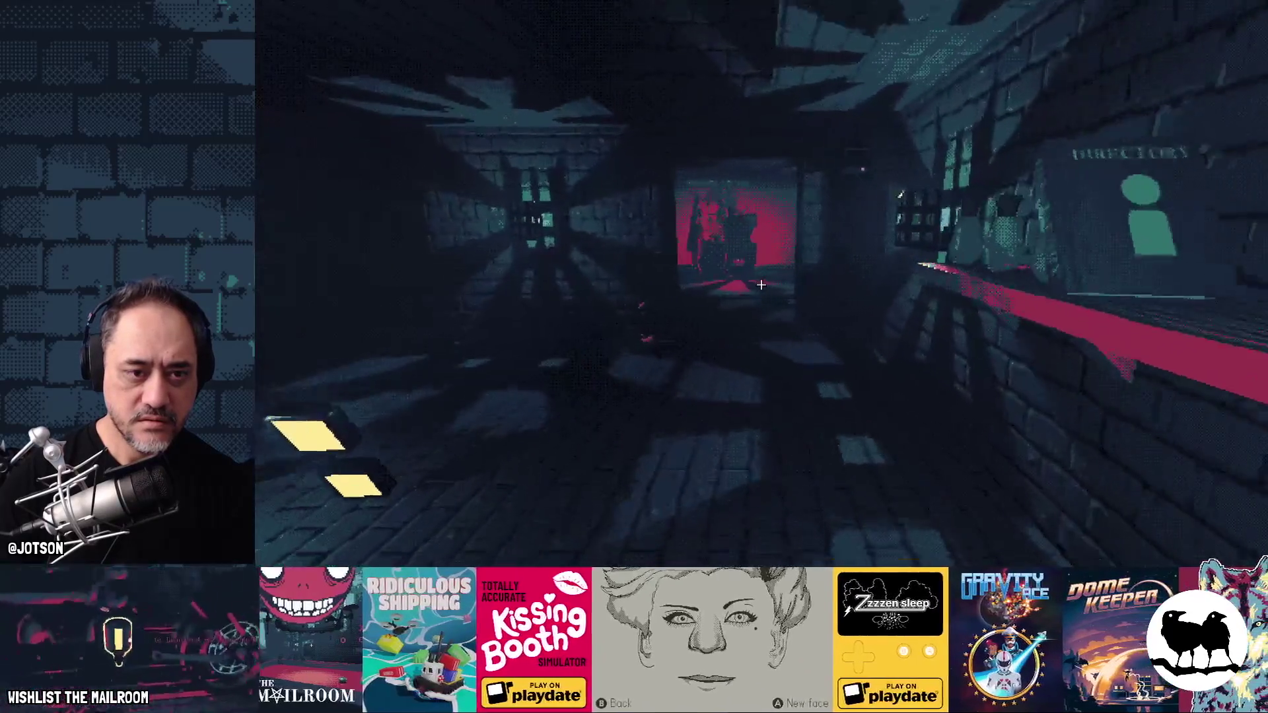
{"action": "key", "text": "w"}
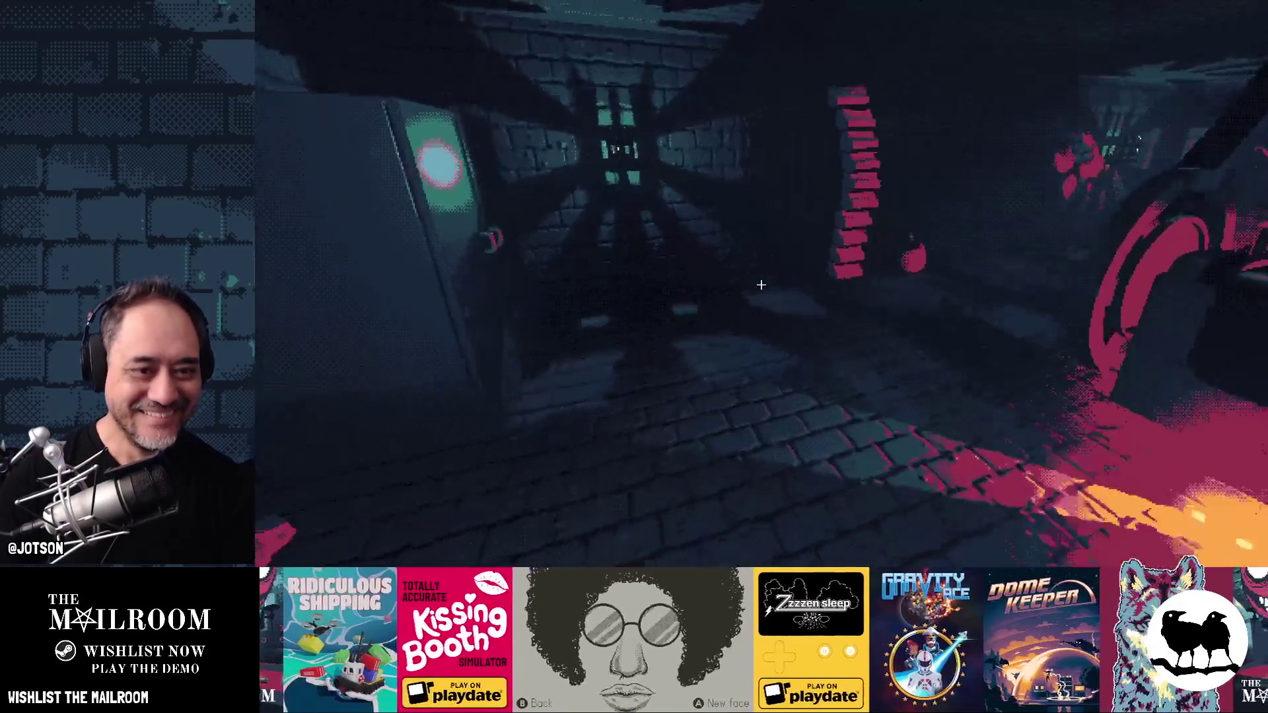
{"action": "key", "text": "w"}
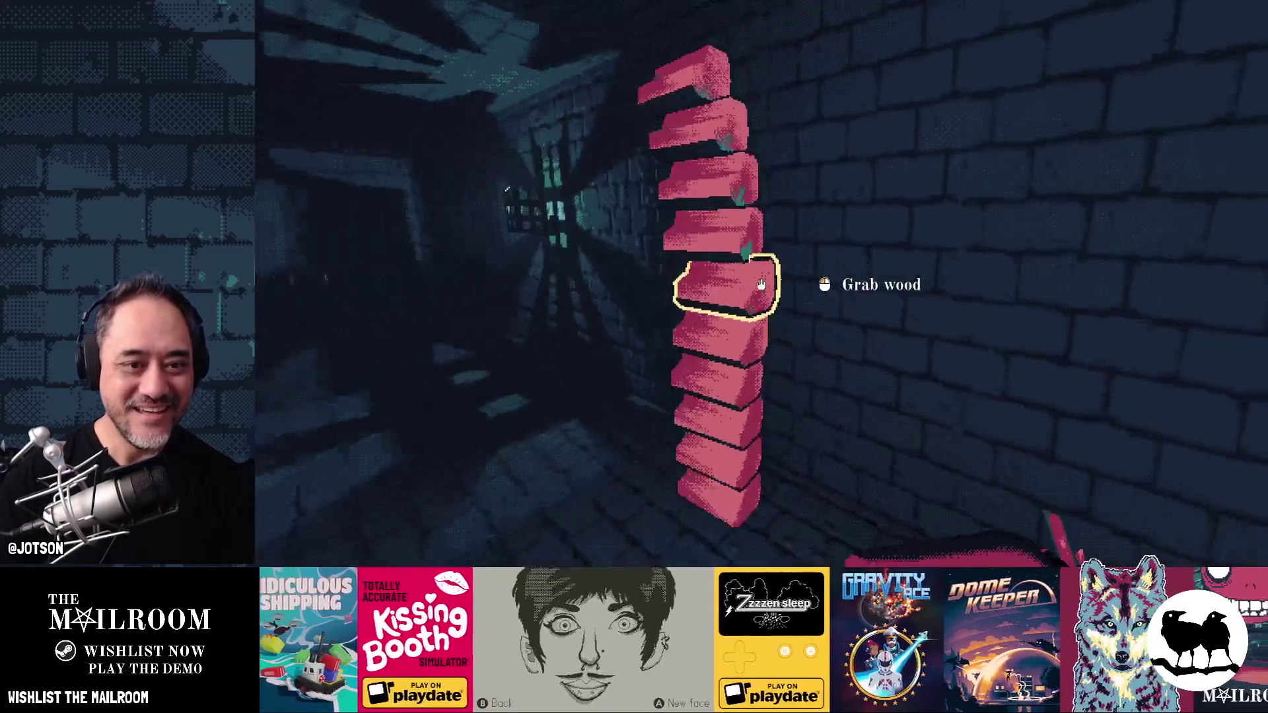
{"action": "key", "text": "a"}
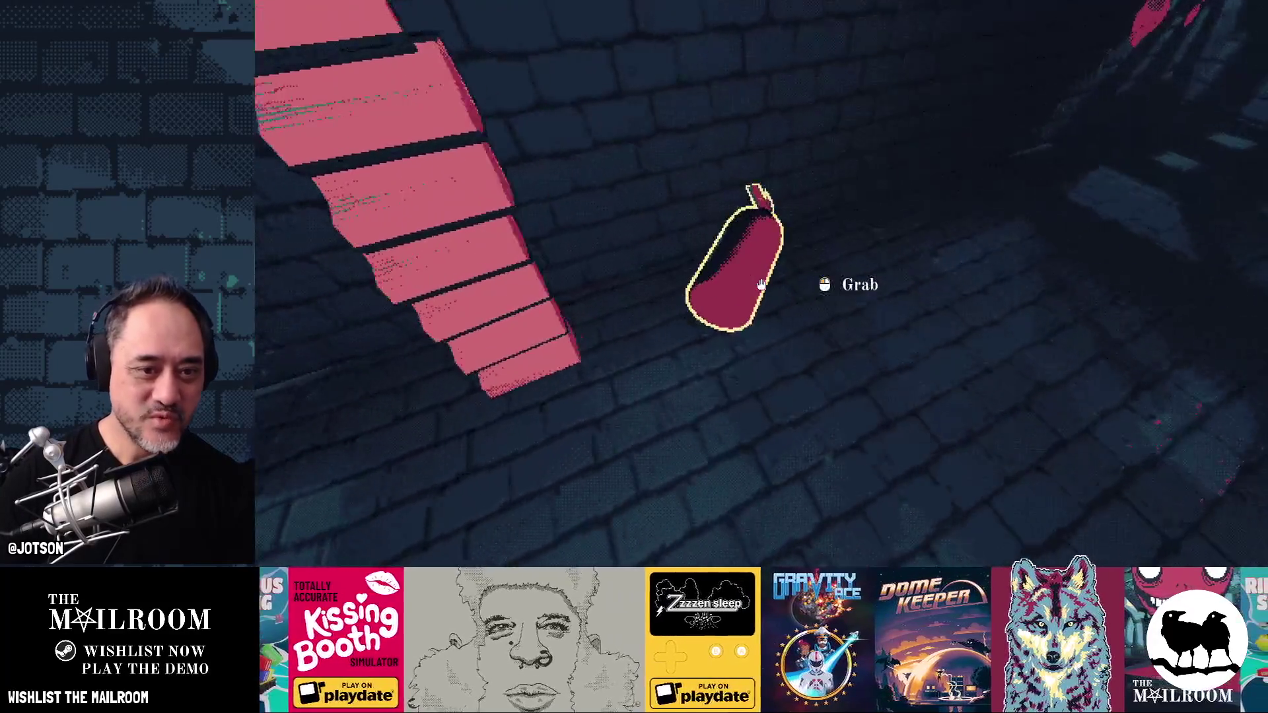
- Burn the wood stack, spray the burning object, and drop the extinguisher on the floor
{"action": "left_click", "coordinate": [761, 287]}
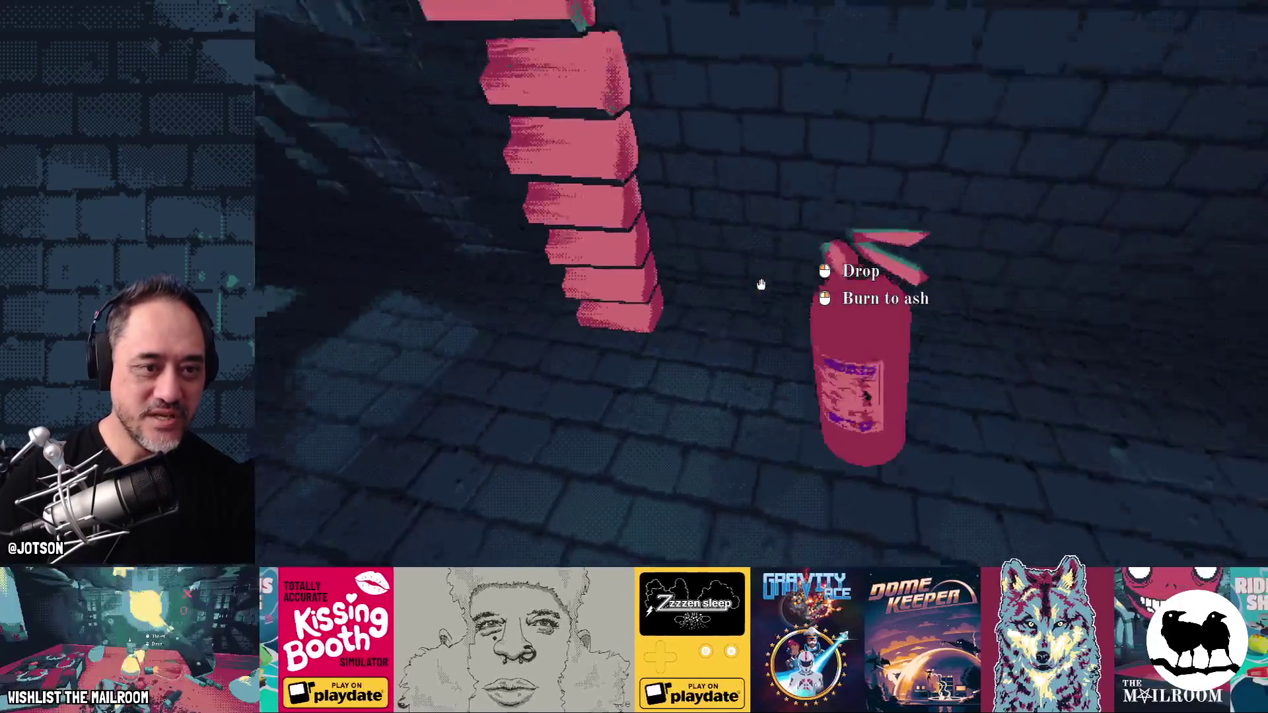
{"action": "right_click", "coordinate": [761, 287]}
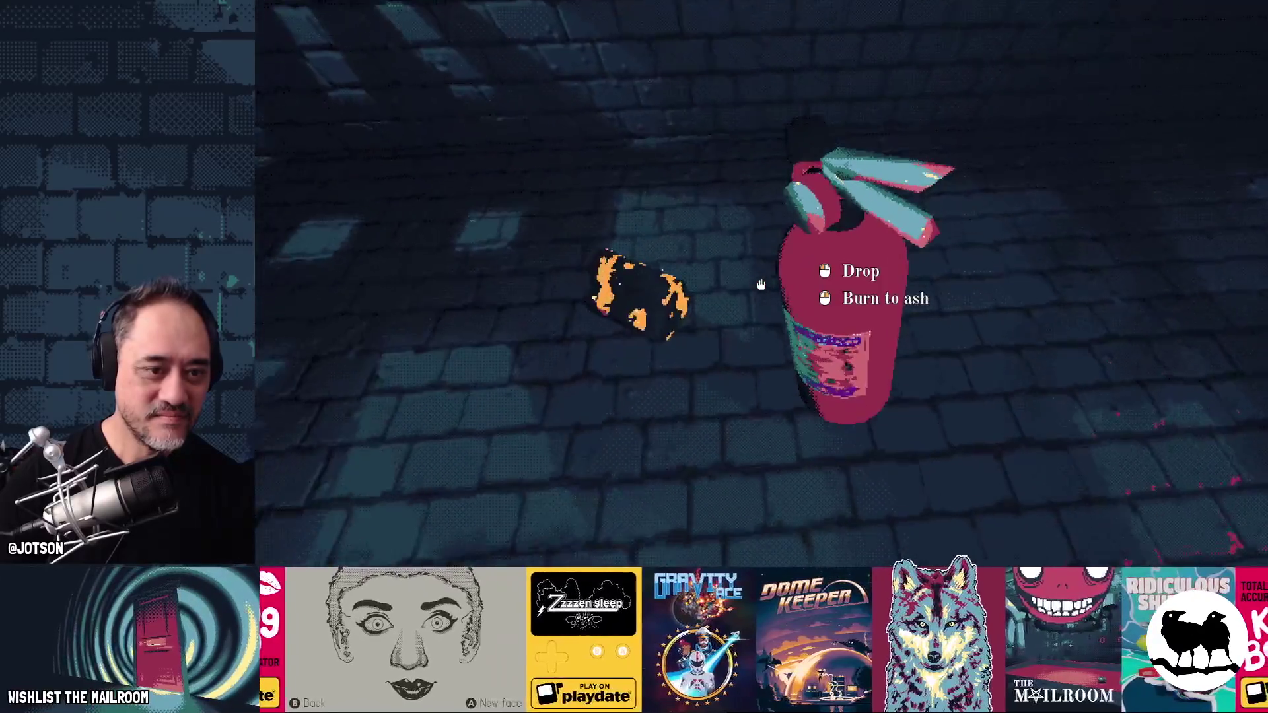
{"action": "right_click", "coordinate": [760, 287]}
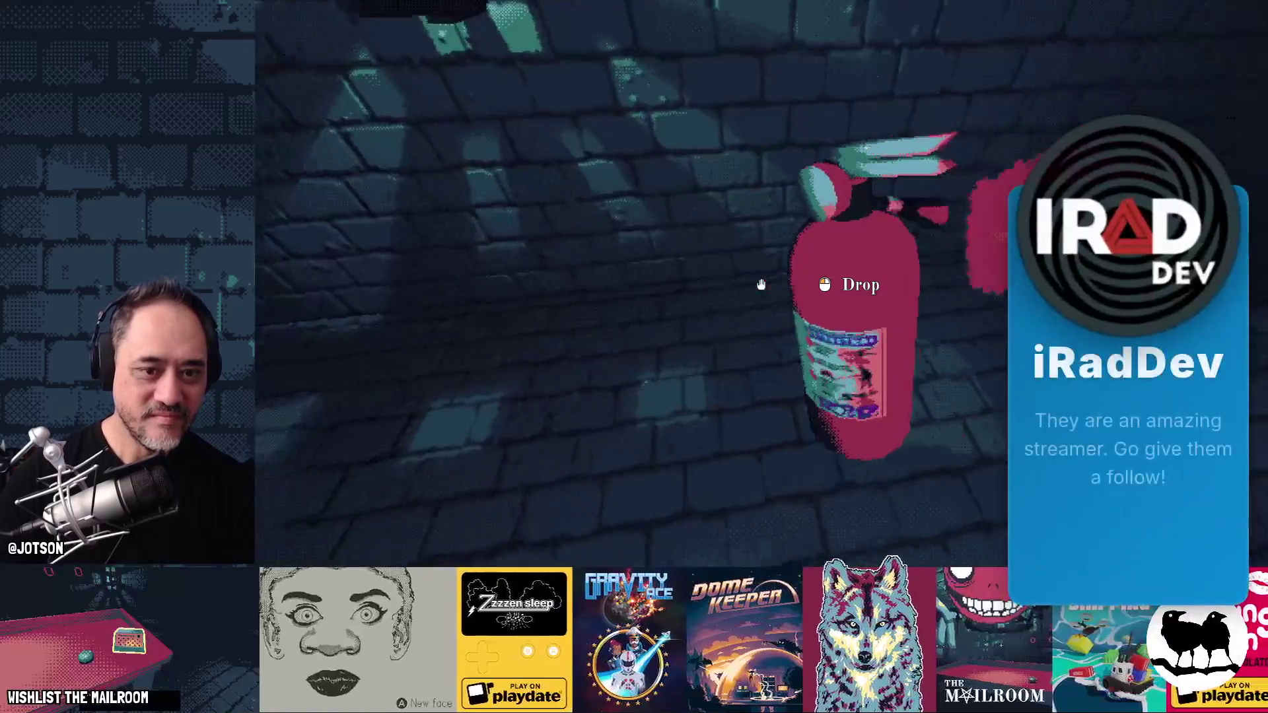
{"action": "left_click", "coordinate": [761, 286]}
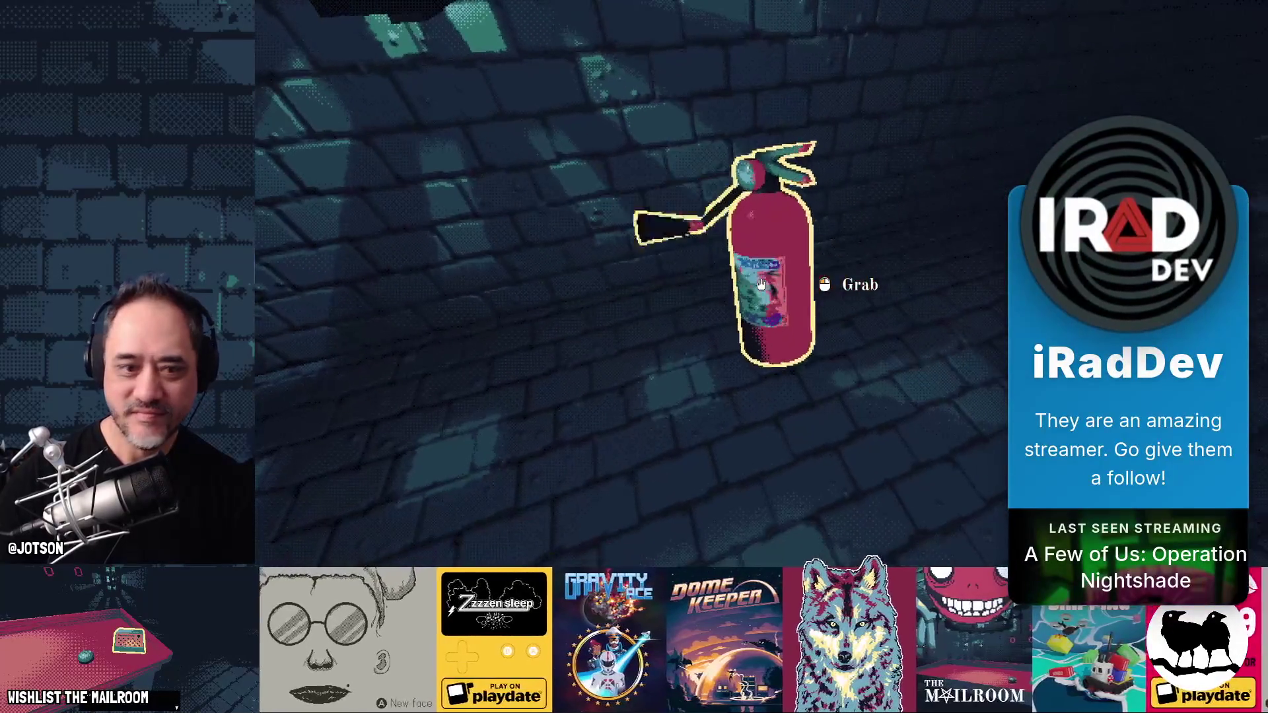
{"action": "left_click", "coordinate": [761, 286]}
{"action": "left_click", "coordinate": [761, 286]}
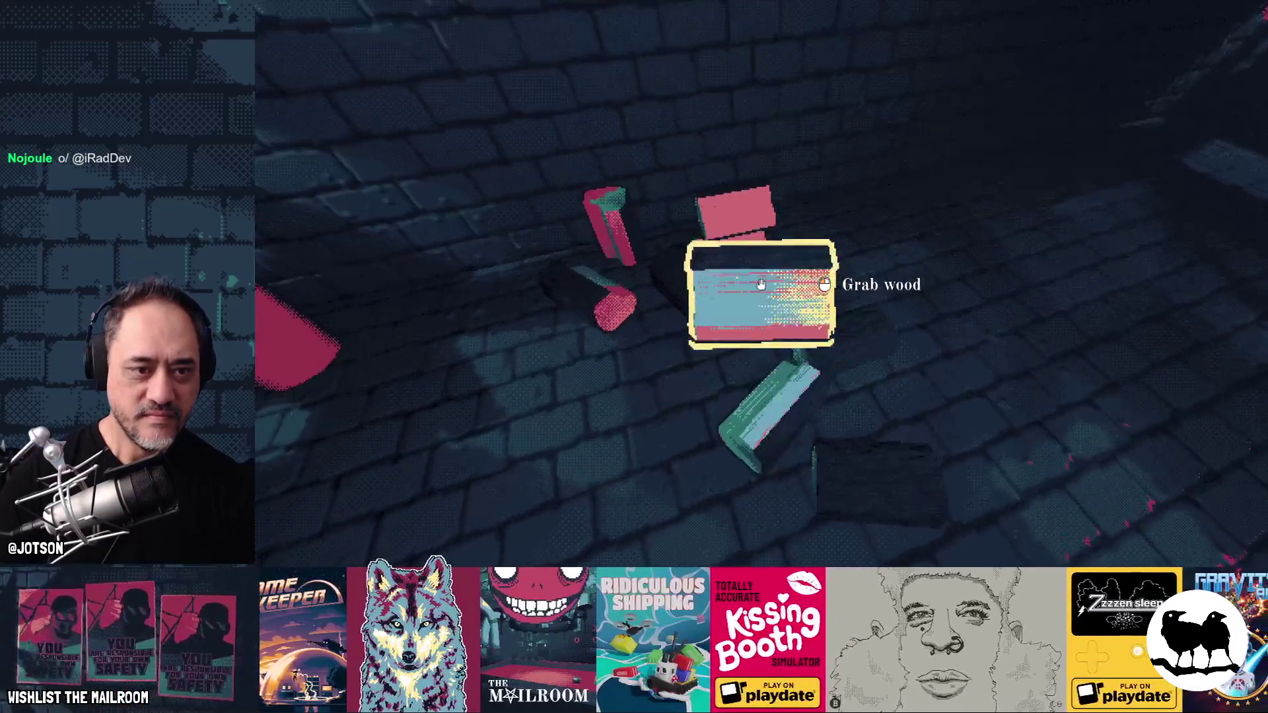
- Pick up and release a freshly spawned wood piece, then leave the extinguisher beside the fire
{"action": "left_click", "coordinate": [761, 286]}
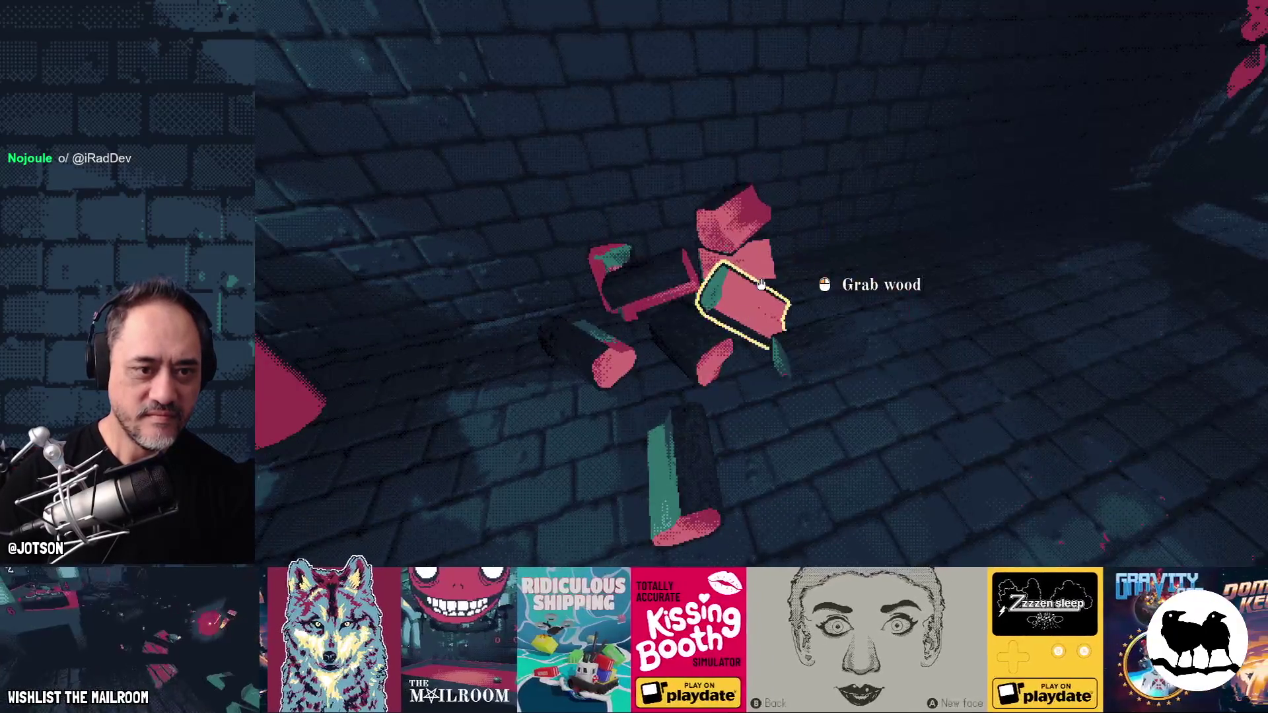
{"action": "left_click", "coordinate": [760, 286]}
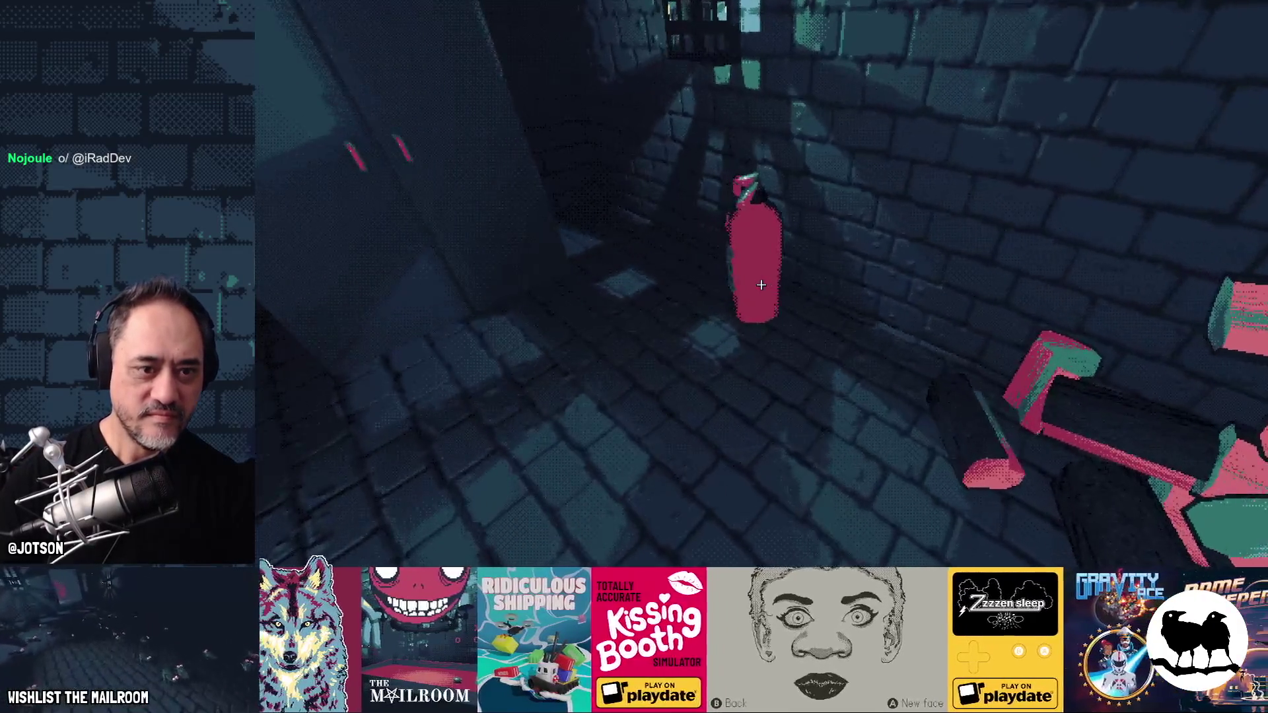
{"action": "left_click", "coordinate": [761, 285]}
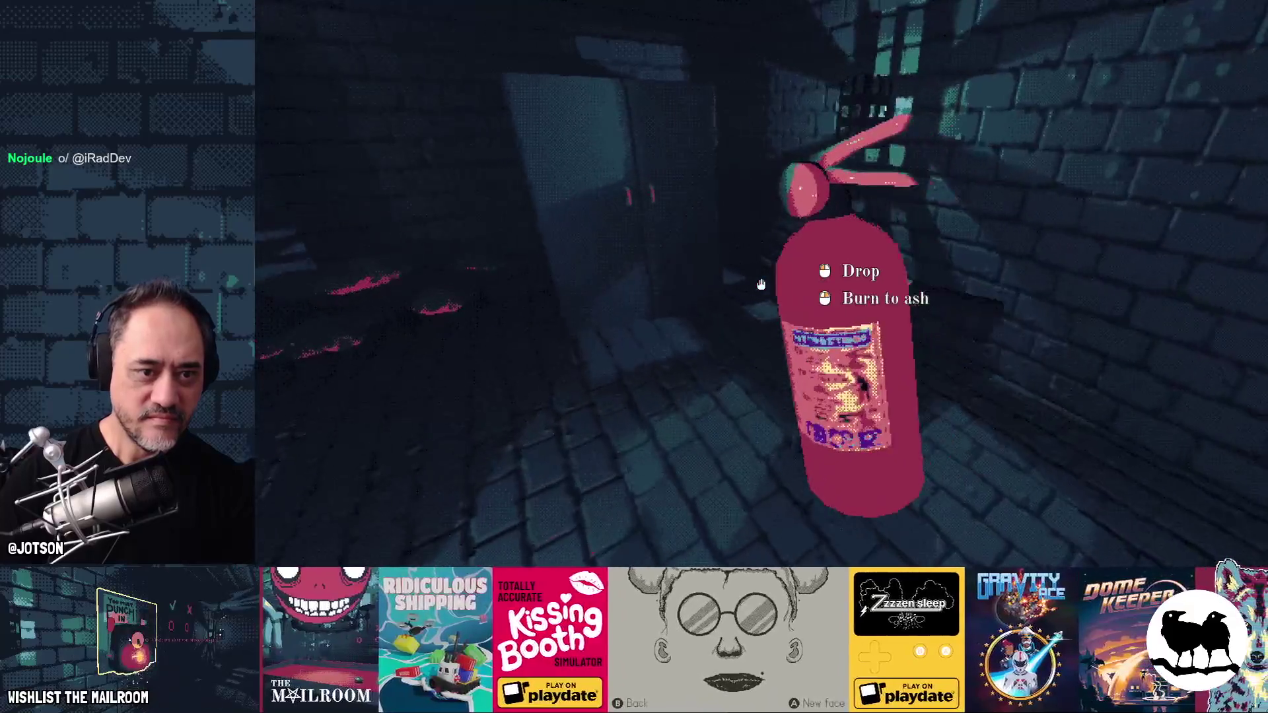
{"action": "left_click", "coordinate": [762, 285]}
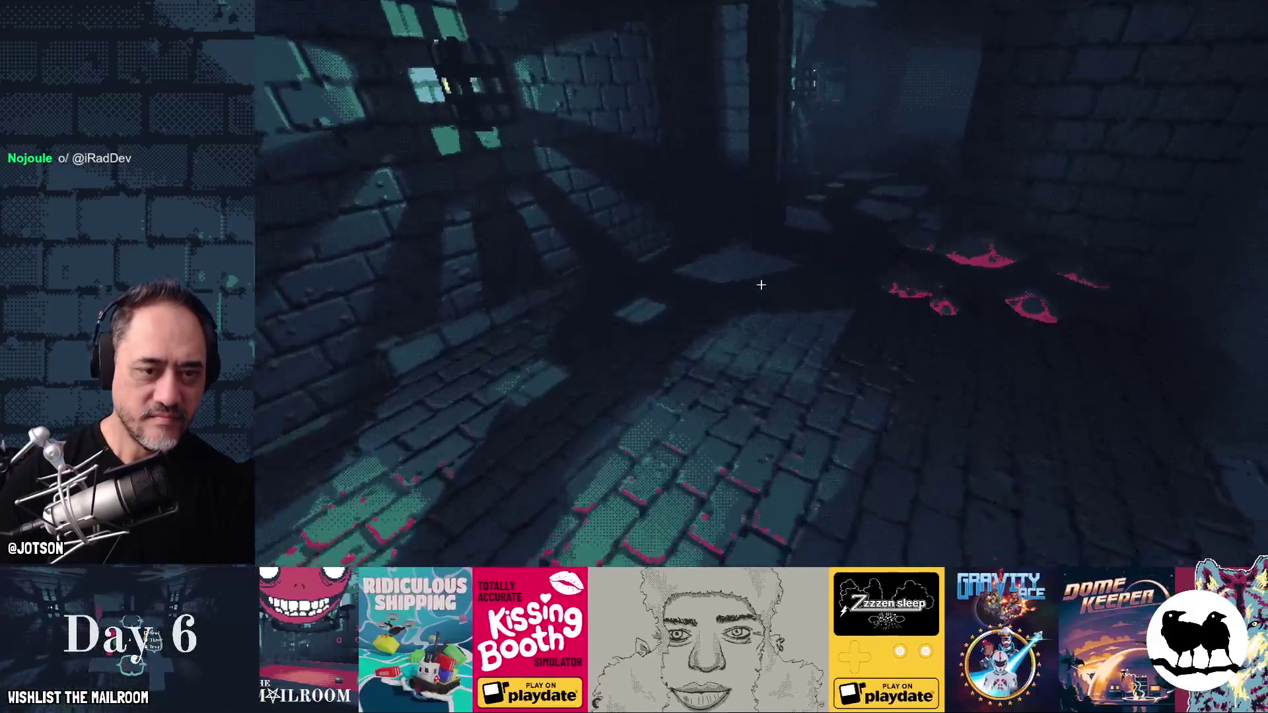
- Walk through the doorway and down the DIRECTORY corridor past the brick corner toward the plank stack
{"action": "key", "text": "w"}
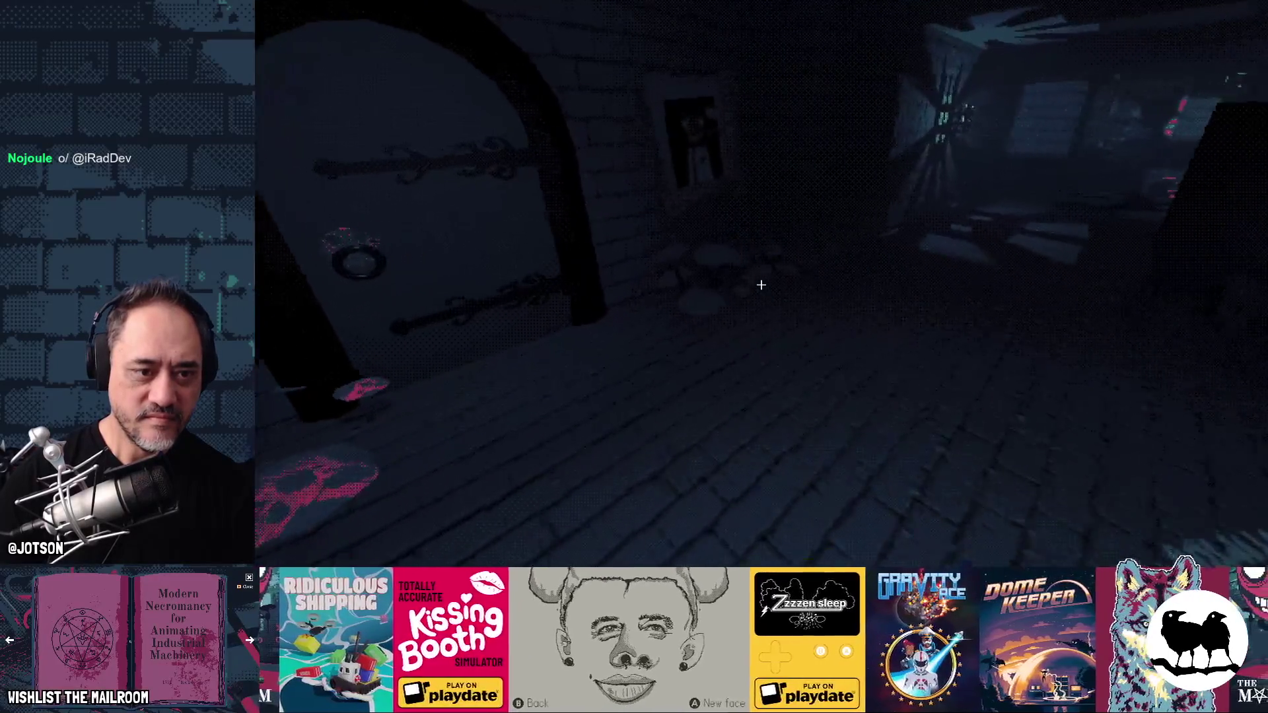
{"action": "key", "text": "w"}
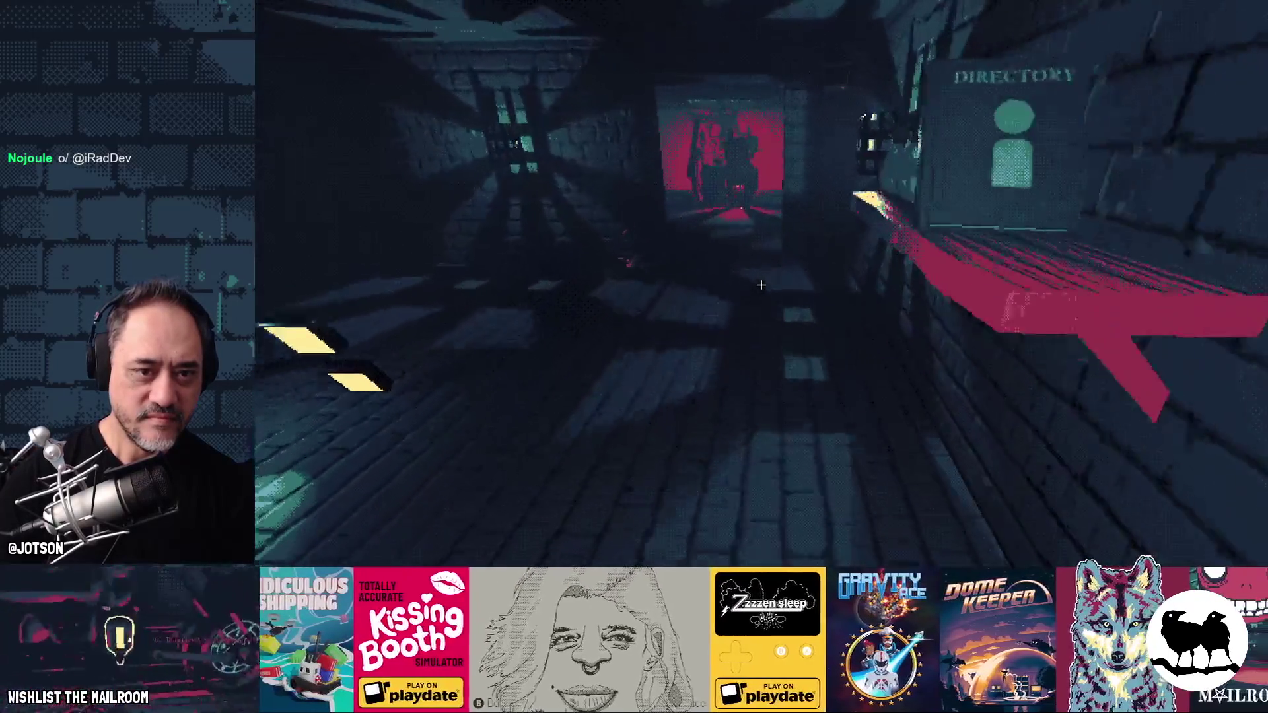
{"action": "key", "text": "w"}
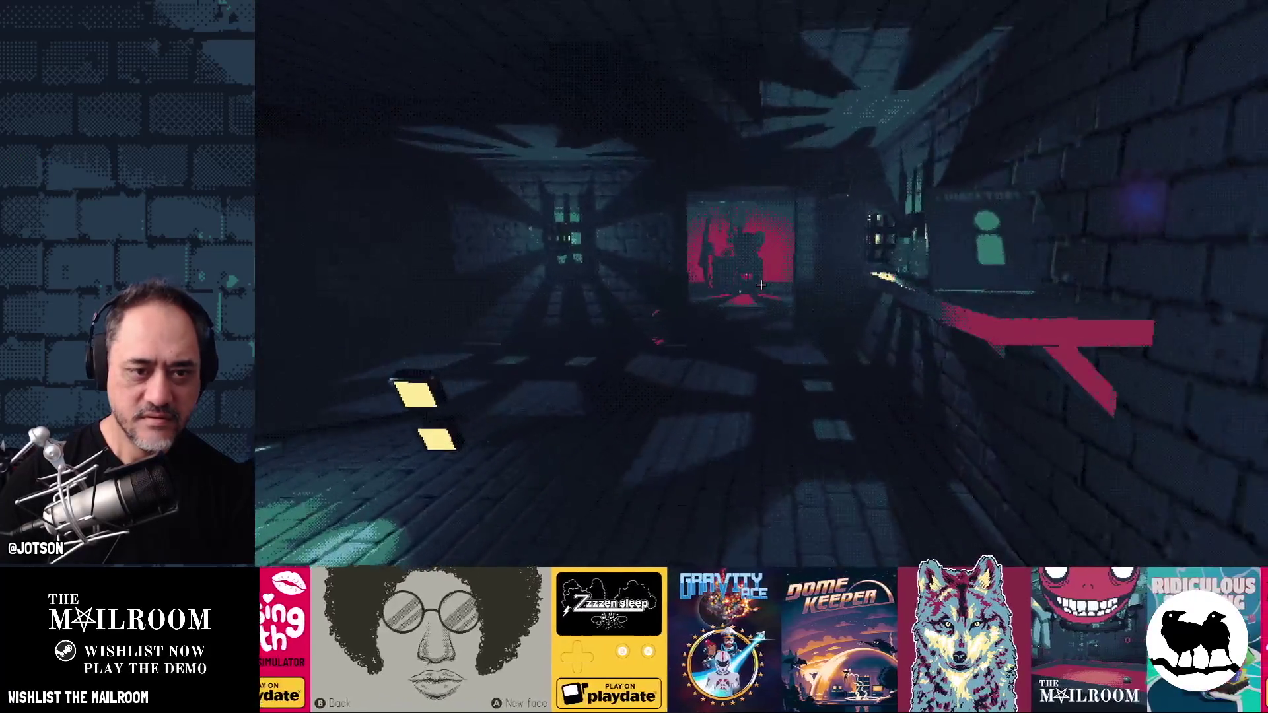
{"action": "key", "text": "w"}
{"action": "key", "text": "w"}
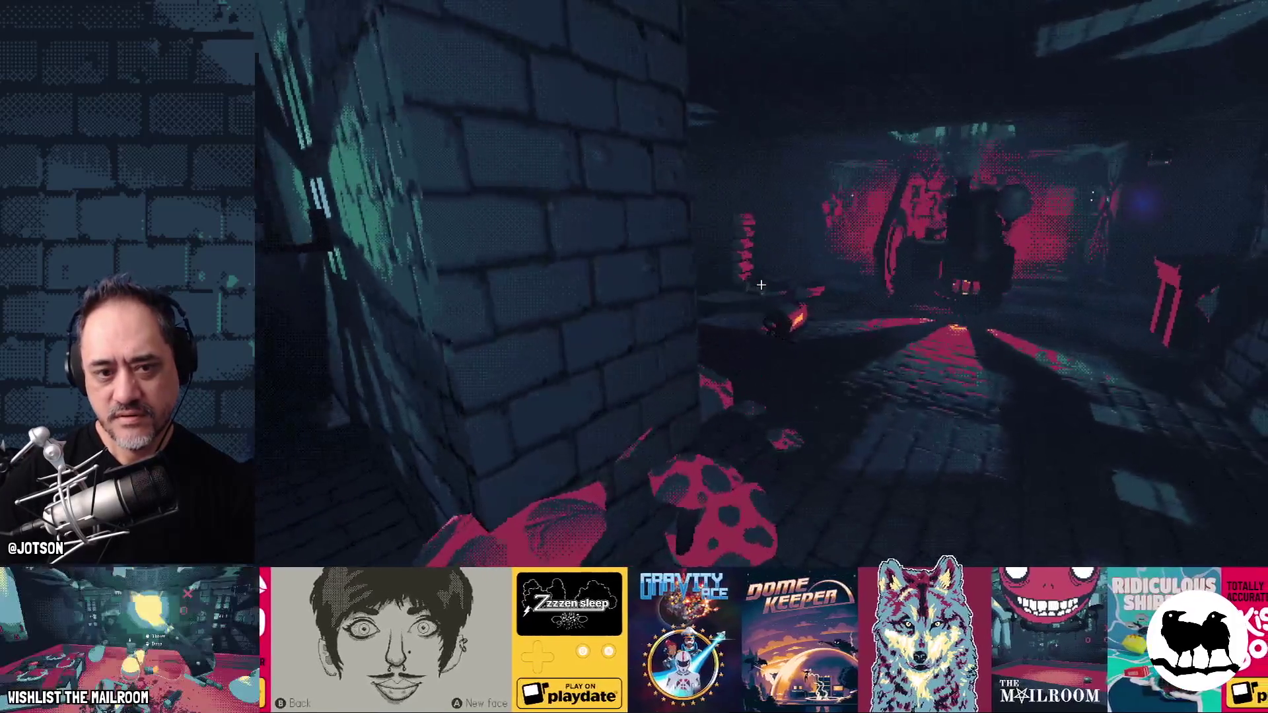
{"action": "key", "text": "w"}
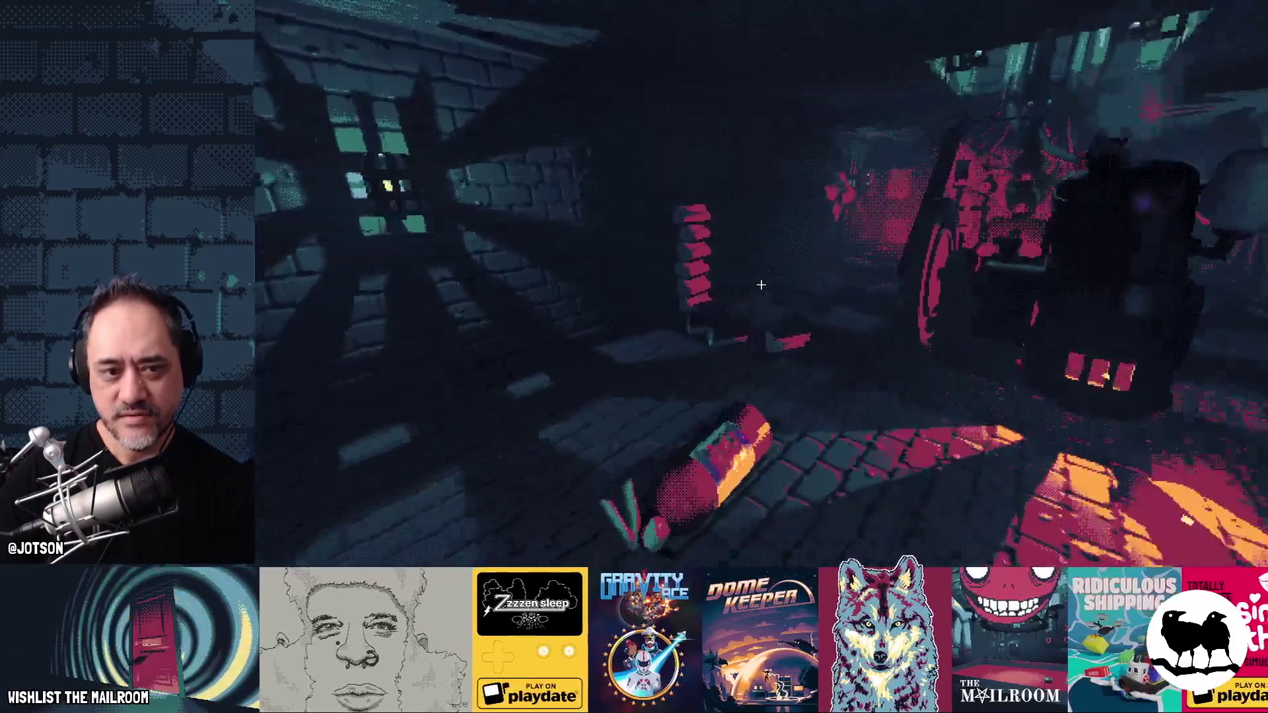
{"action": "key", "text": "w"}
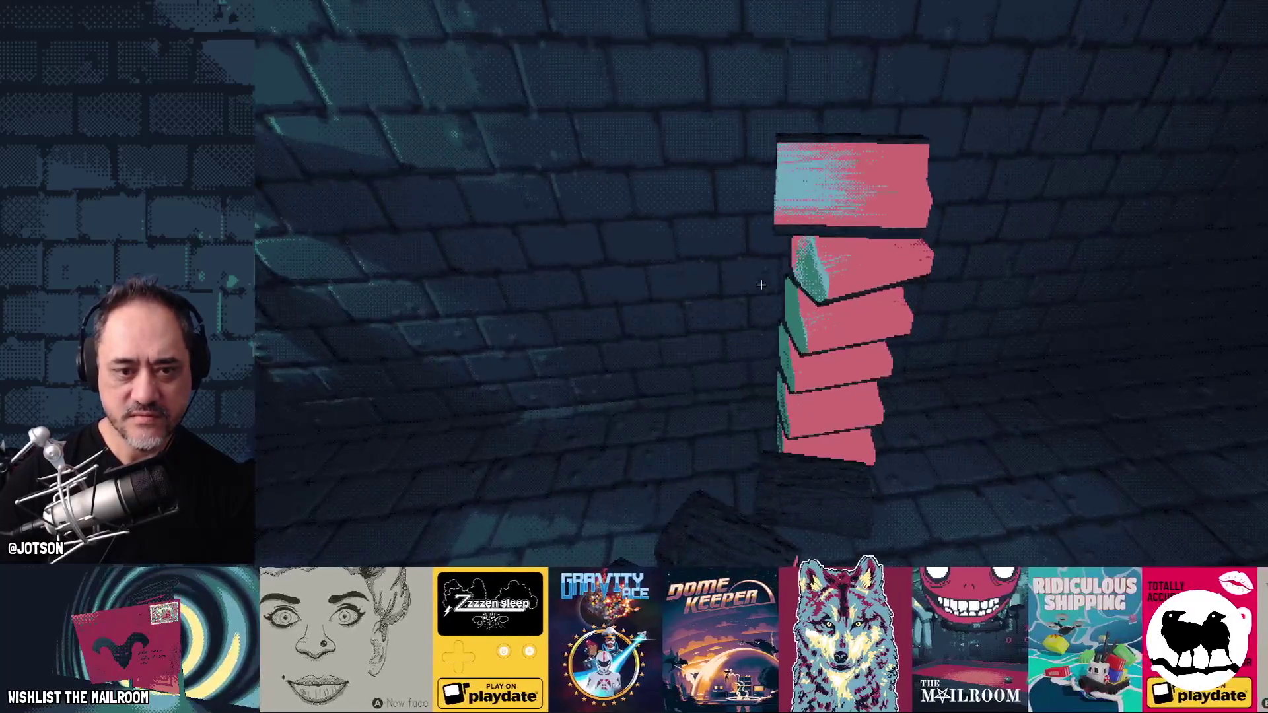
- Look down at the plank stack and grab and drop two wood planks onto the ground
{"action": "left_click_drag", "start_coordinate": [761, 285], "coordinate": [762, 285]}
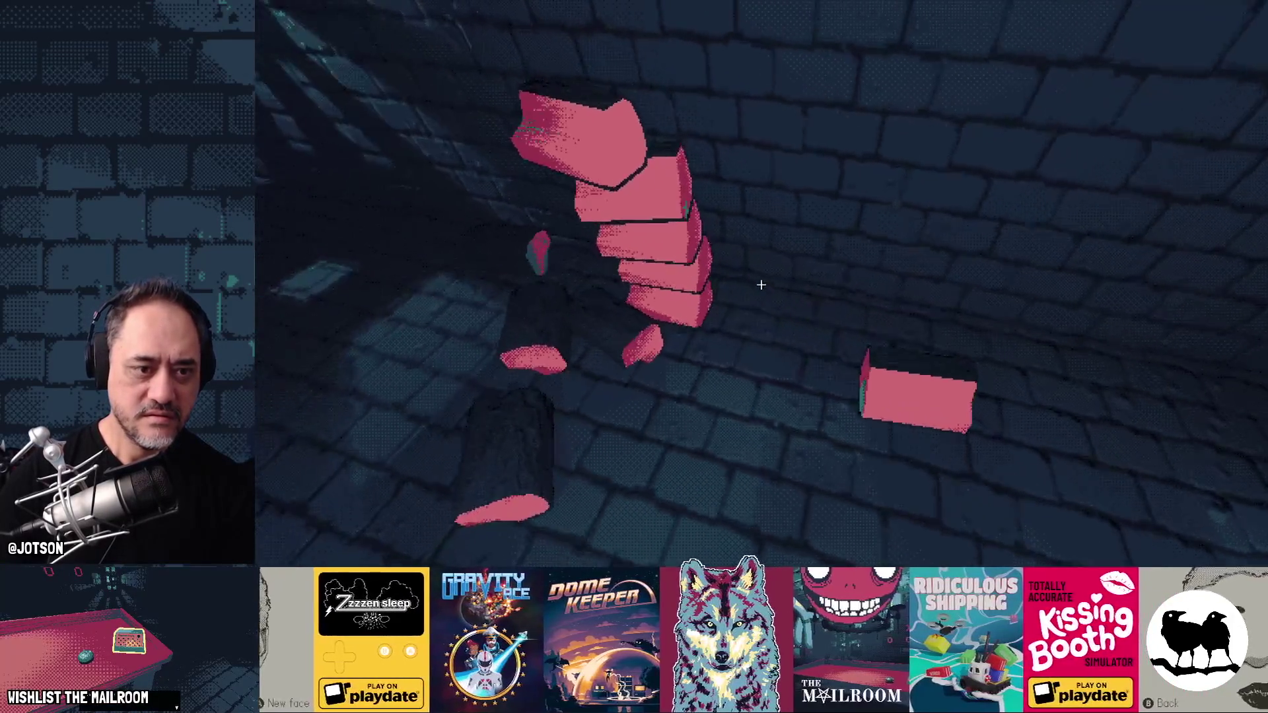
{"action": "left_click", "coordinate": [760, 285]}
{"action": "left_click", "coordinate": [760, 285]}
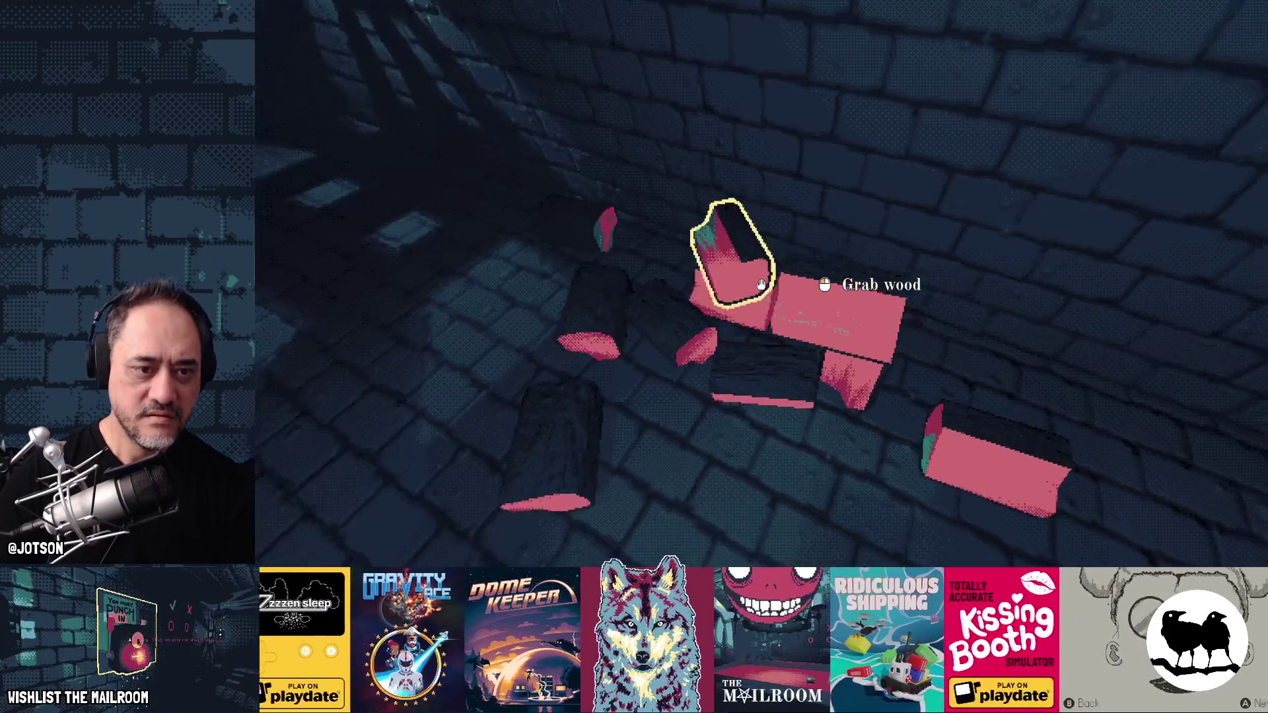
{"action": "left_click", "coordinate": [760, 284]}
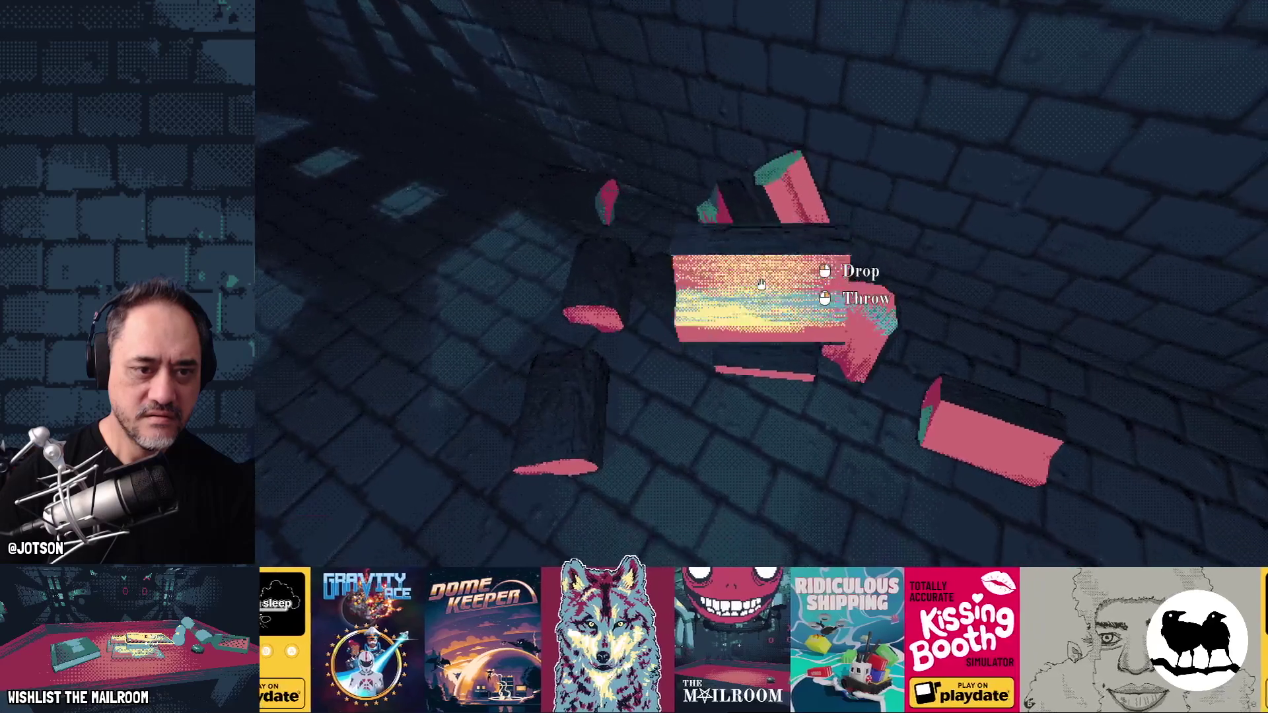
{"action": "left_click", "coordinate": [761, 285]}
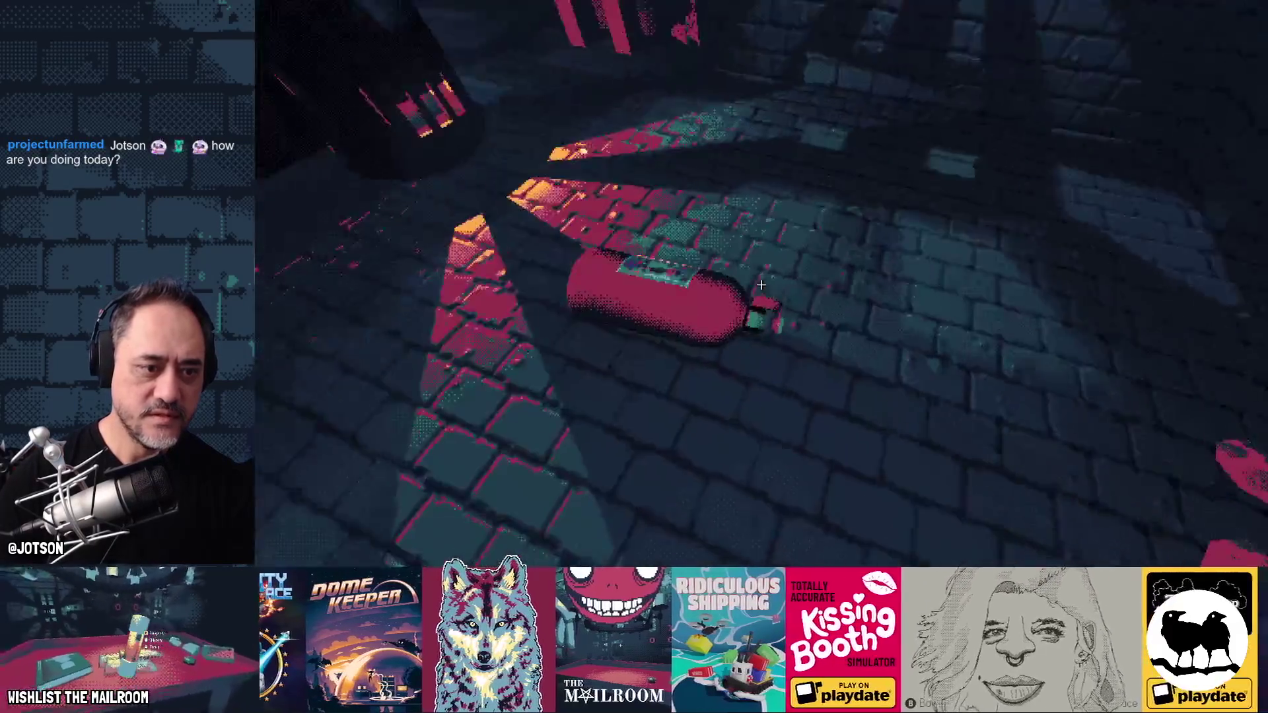
- Pick up the extinguisher, spray foam onto the fire, then drop the extinguisher and exit to Godot
{"action": "left_click", "coordinate": [761, 286]}
{"action": "right_click", "coordinate": [761, 286]}
{"action": "right_click", "coordinate": [761, 284]}
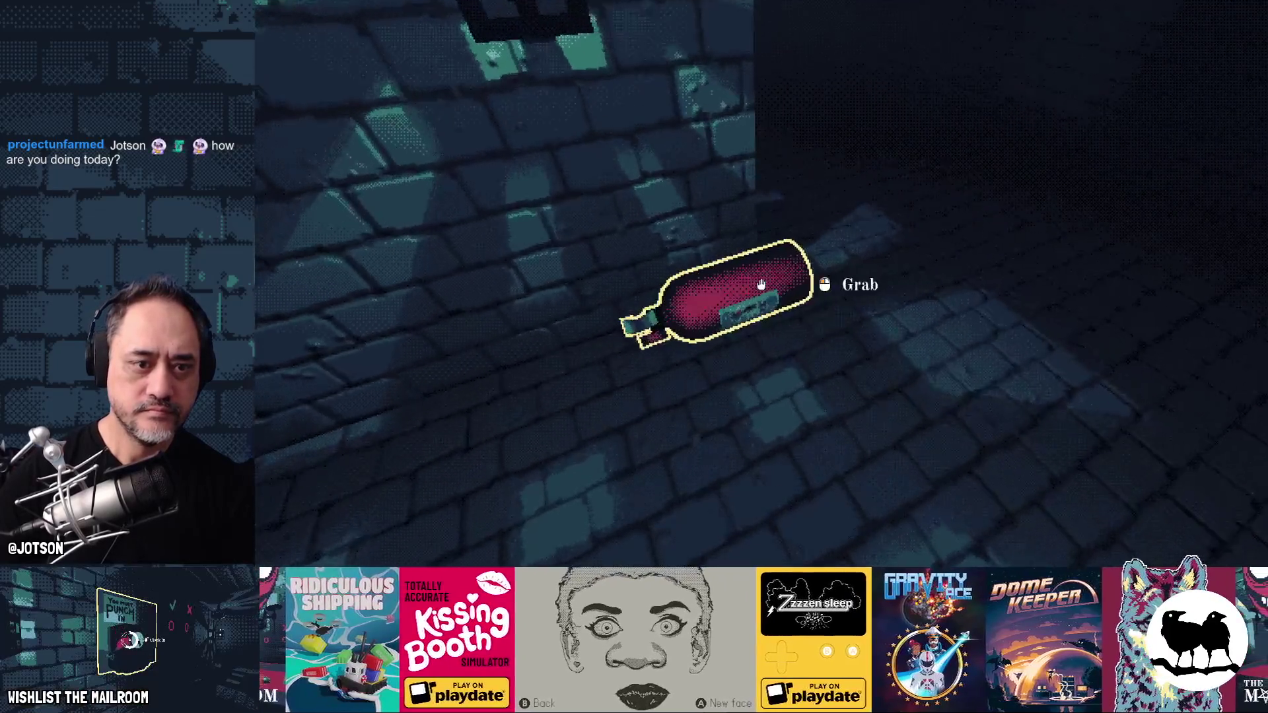
{"action": "left_click", "coordinate": [762, 285]}
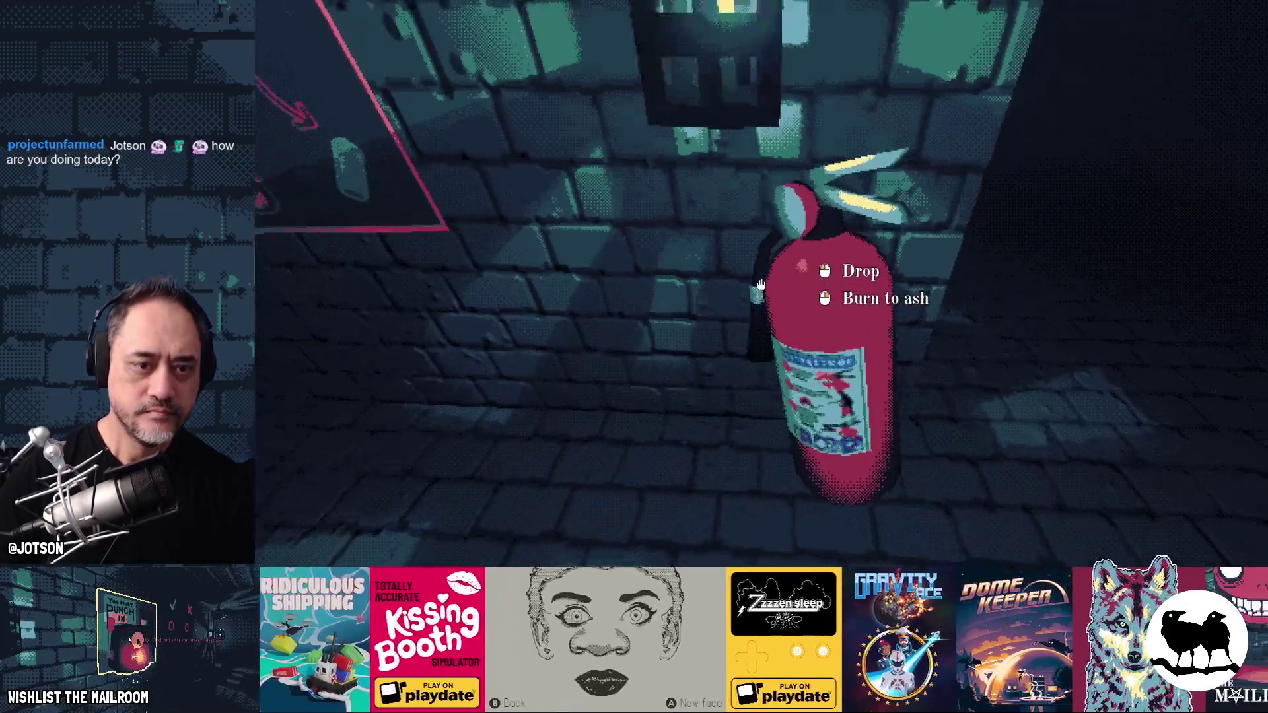
{"action": "left_click", "coordinate": [761, 285]}
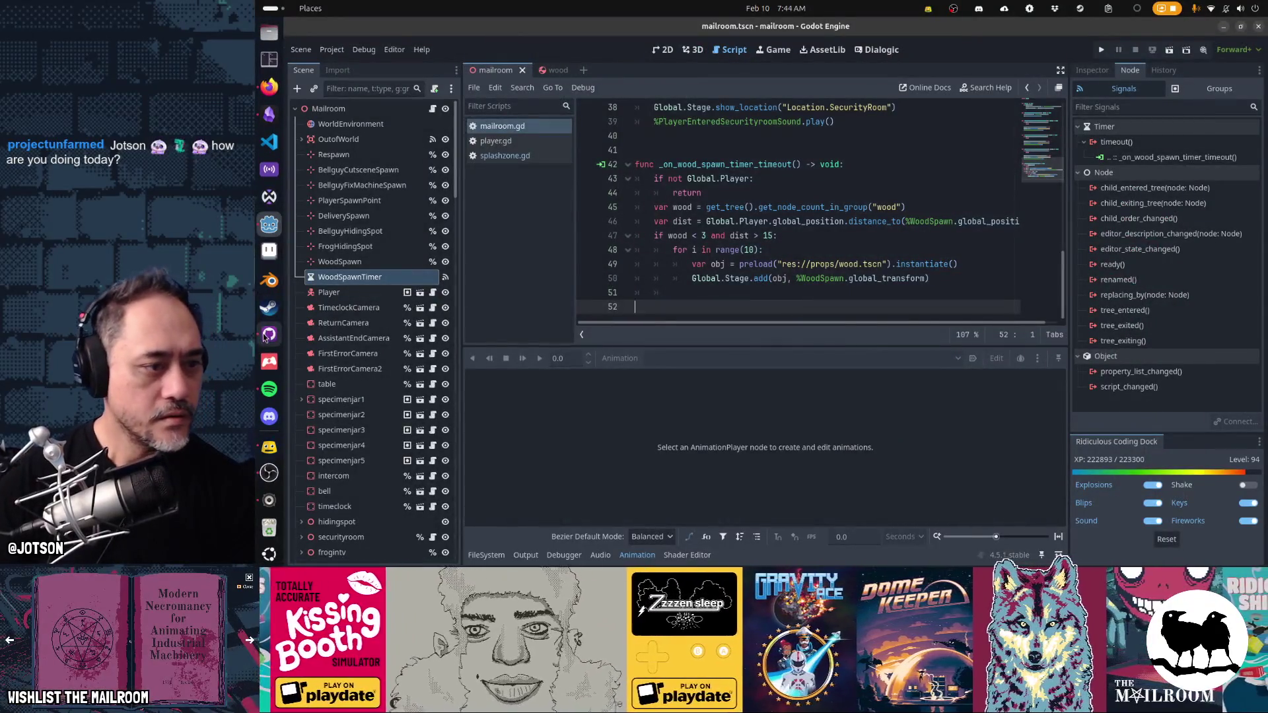
- Commit the changed files to main as "Spawn more wood when player runs low", then switch to Obsidian
{"action": "left_click", "coordinate": [269, 334]}
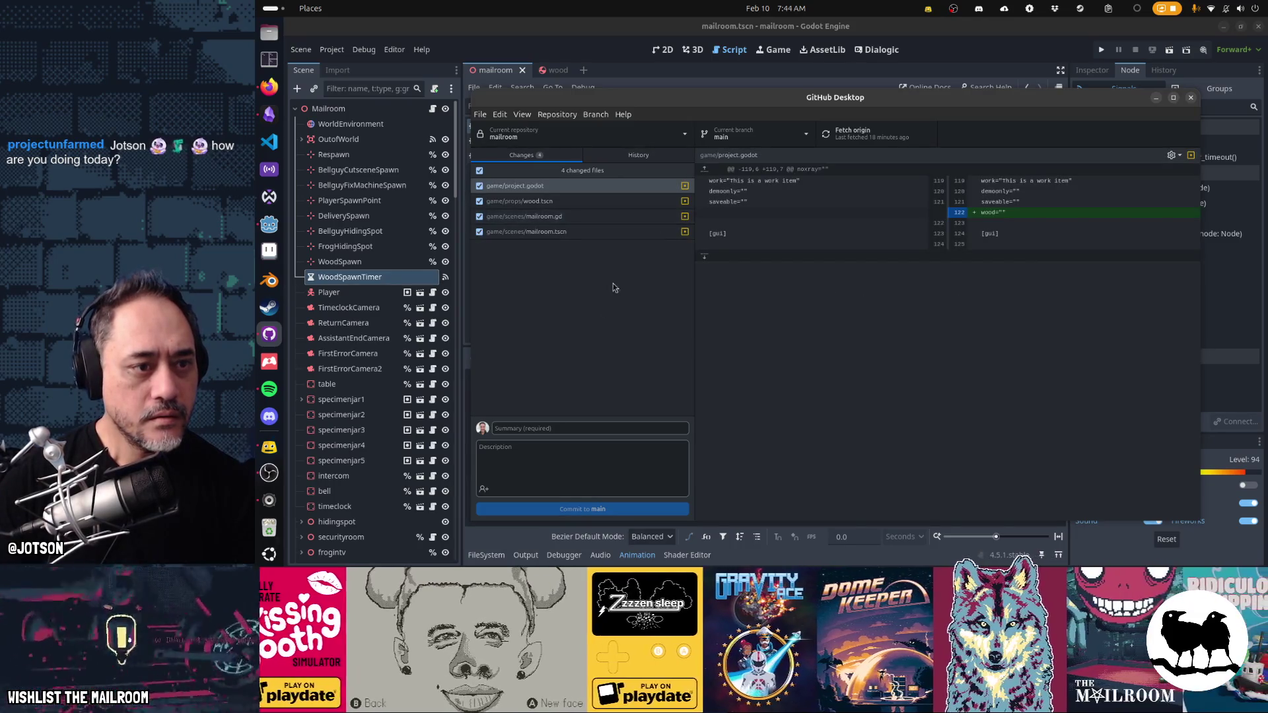
{"action": "left_click", "coordinate": [610, 428]}
{"action": "type", "text": "Spawn more wood when player runs low"}
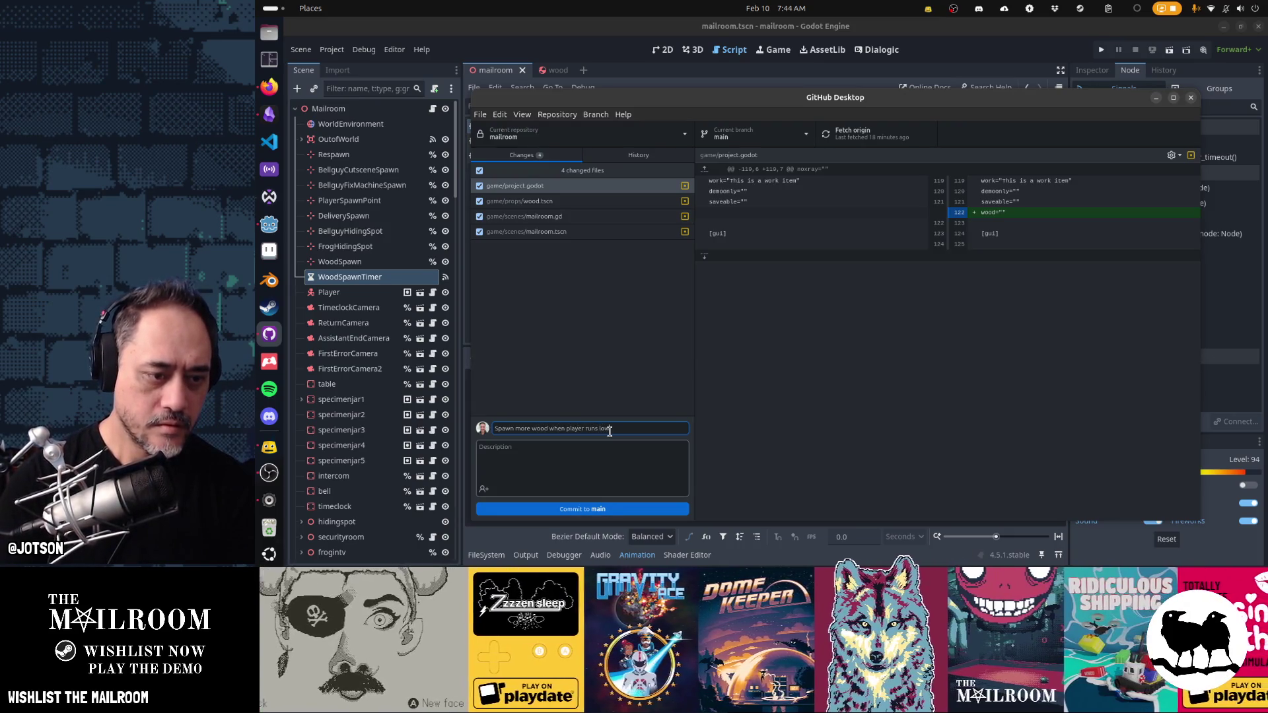
{"action": "left_click", "coordinate": [582, 508]}
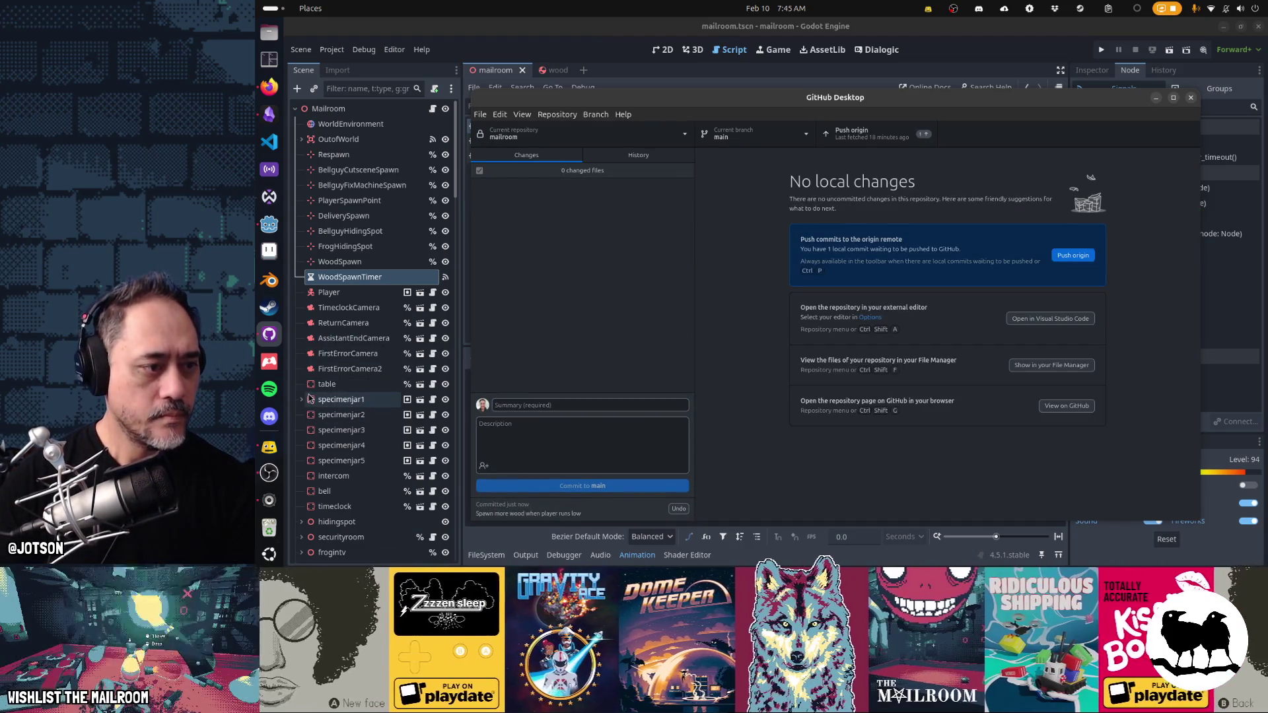
{"action": "left_click", "coordinate": [269, 114]}
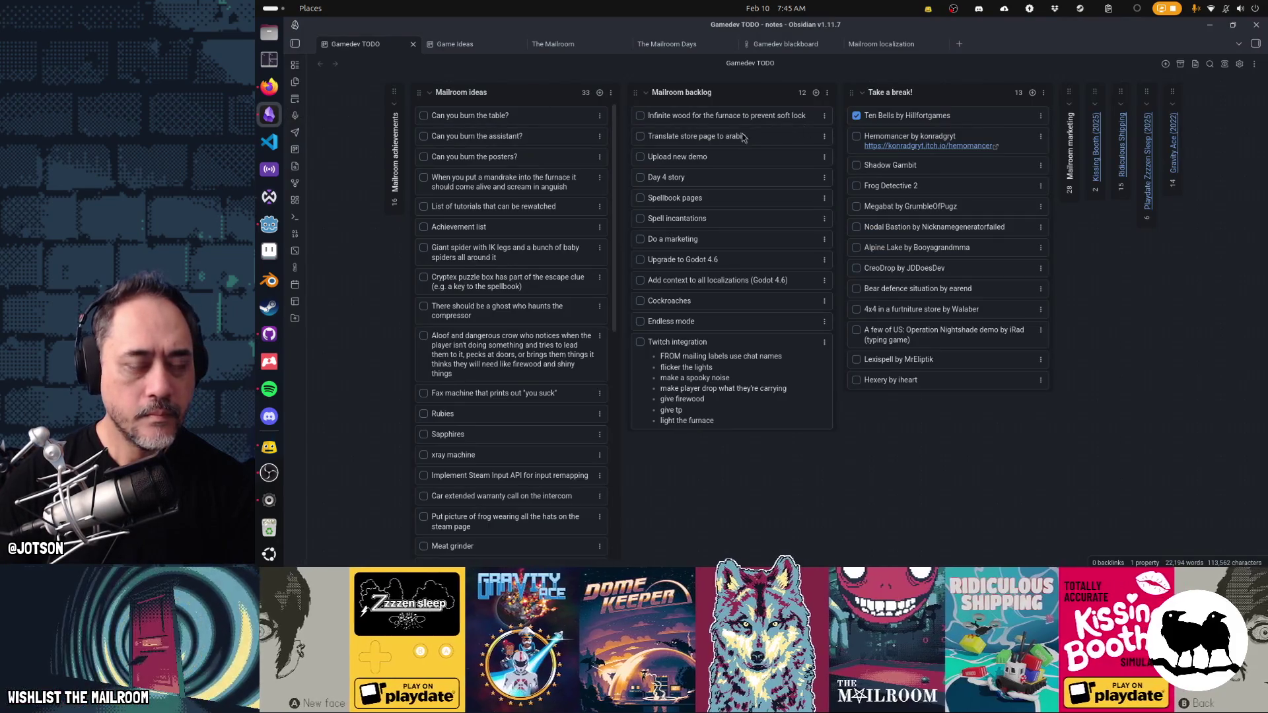
- Tick the Infinite wood for the furnace card, archive it from the Mailroom backlog, then bring up Firefox
{"action": "left_click", "coordinate": [639, 116]}
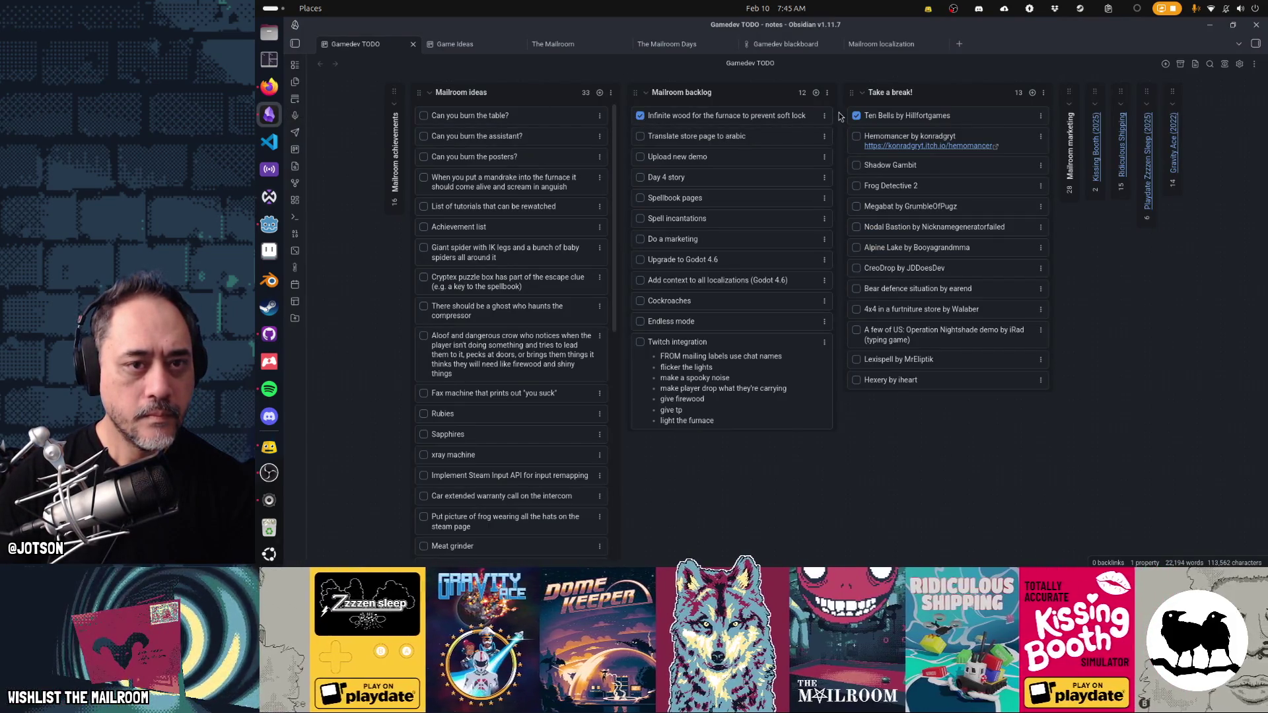
{"action": "left_click", "coordinate": [824, 116]}
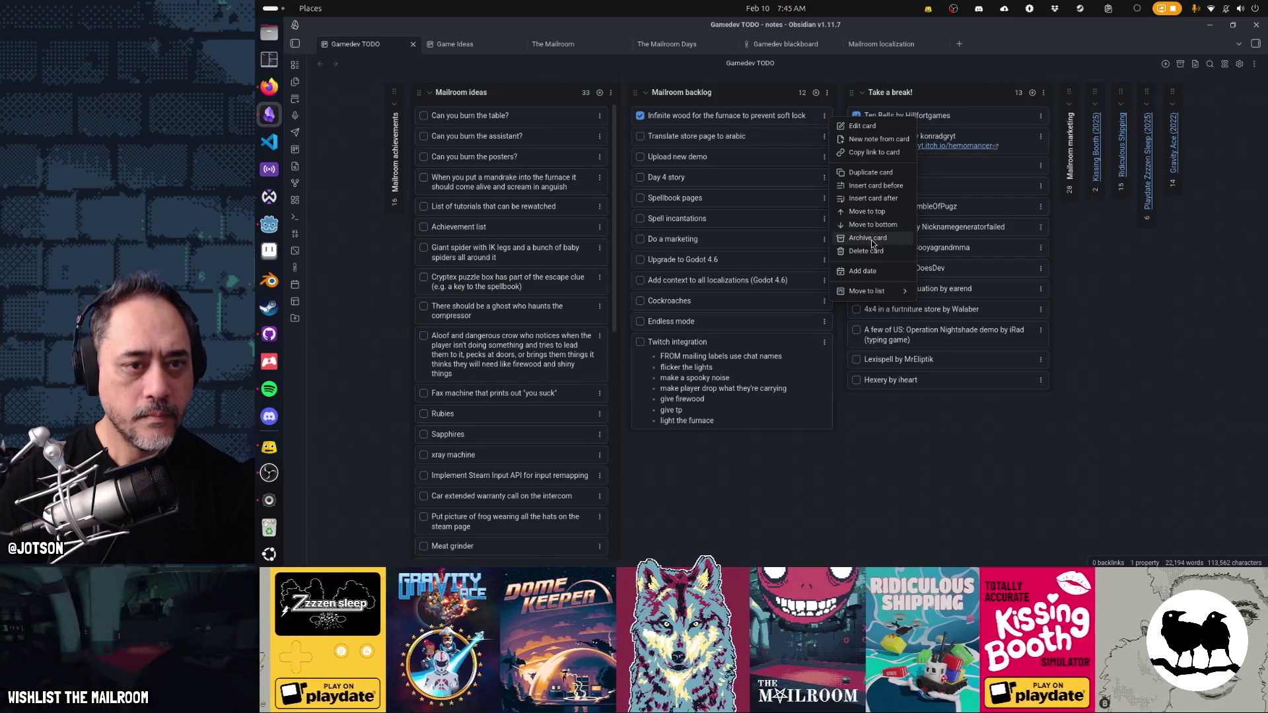
{"action": "left_click", "coordinate": [869, 238]}
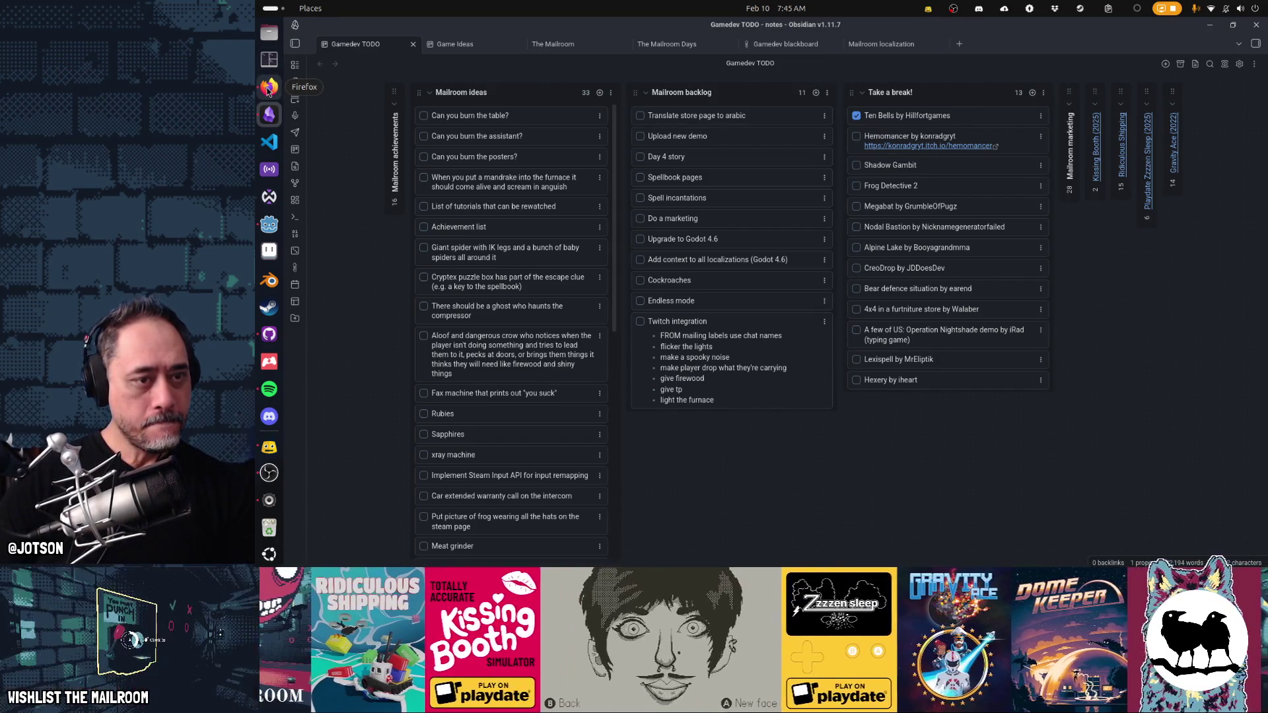
{"action": "left_click", "coordinate": [268, 87]}
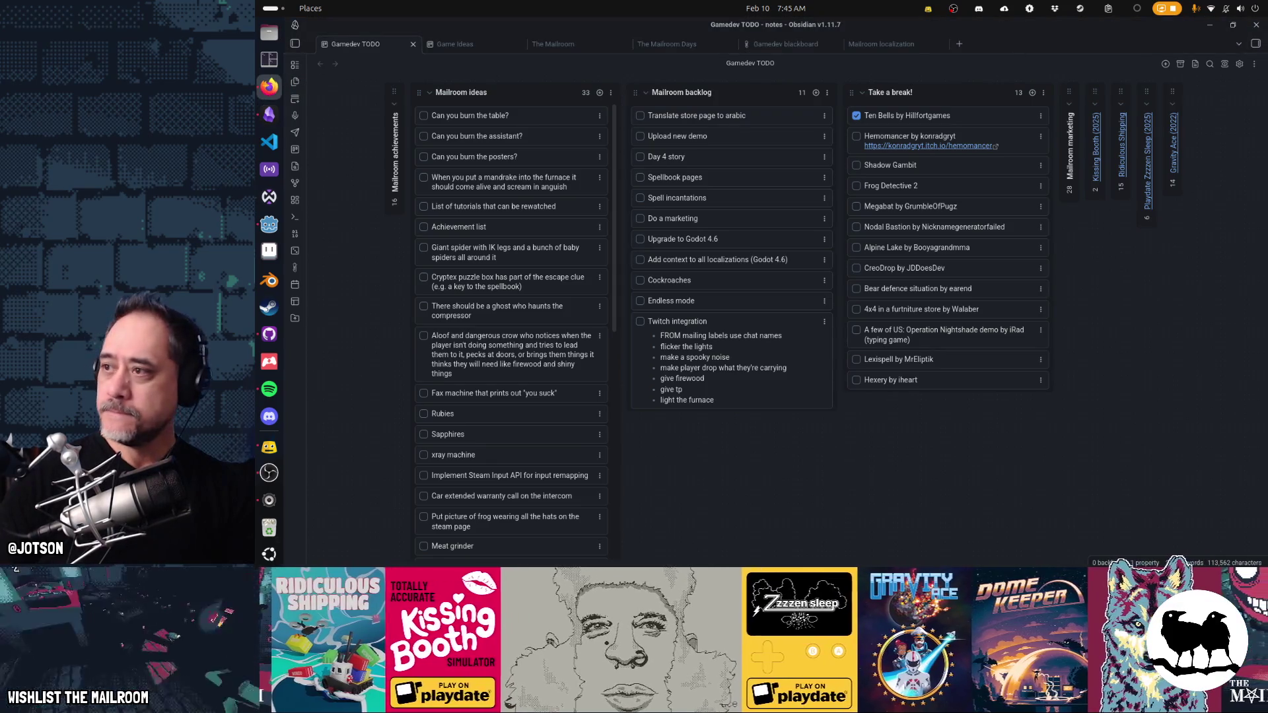
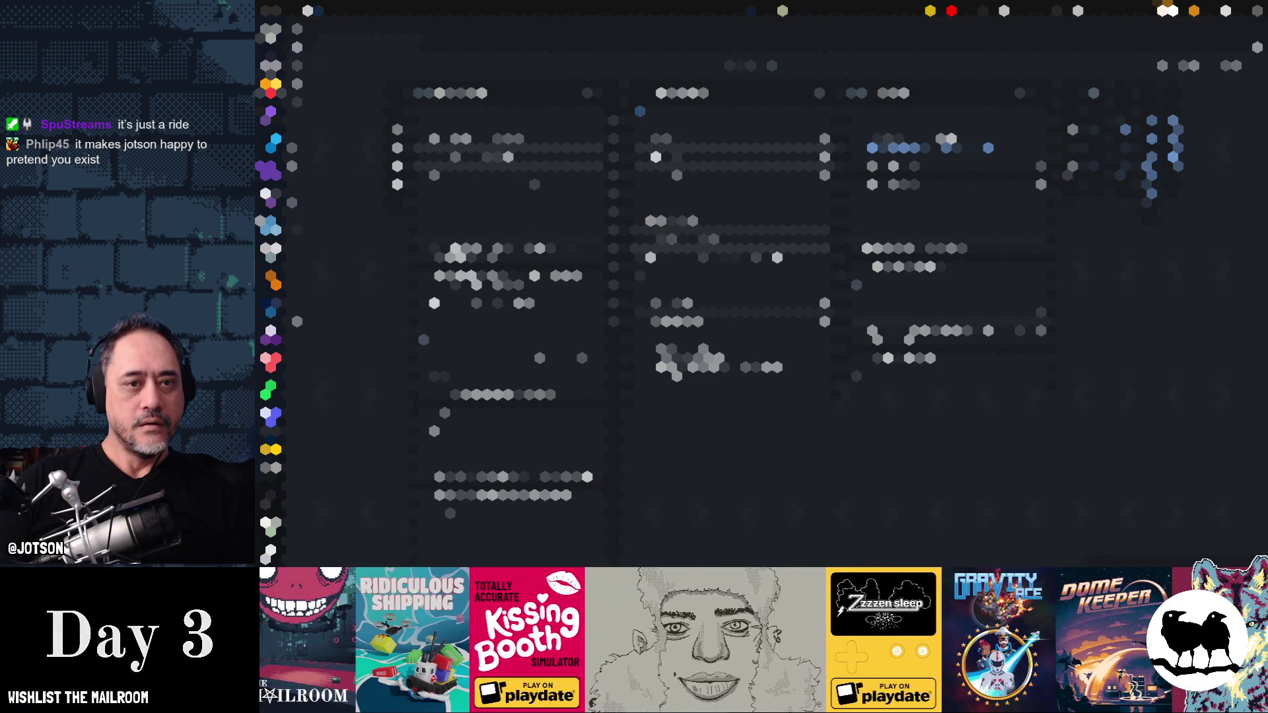
{"action": "scroll", "coordinate": [733, 258], "scroll_direction": "up", "scroll_amount": 2}
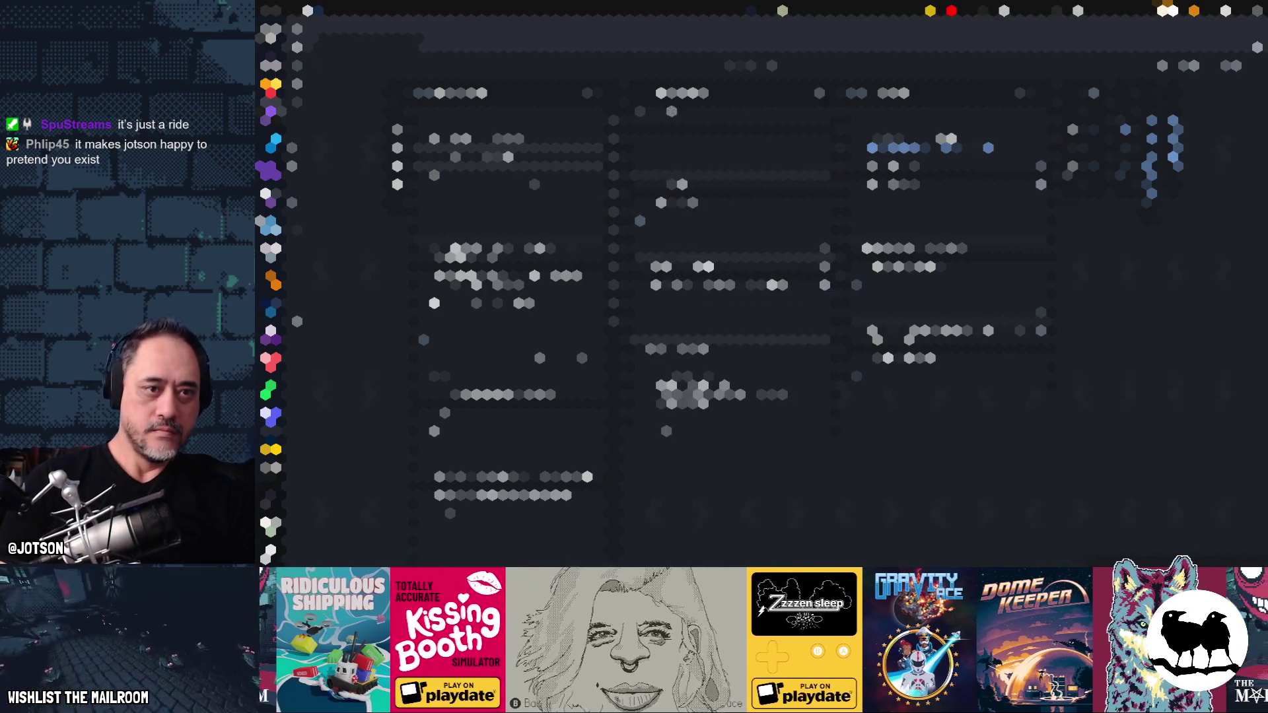
{"action": "scroll", "coordinate": [733, 297], "scroll_direction": "down", "scroll_amount": 2}
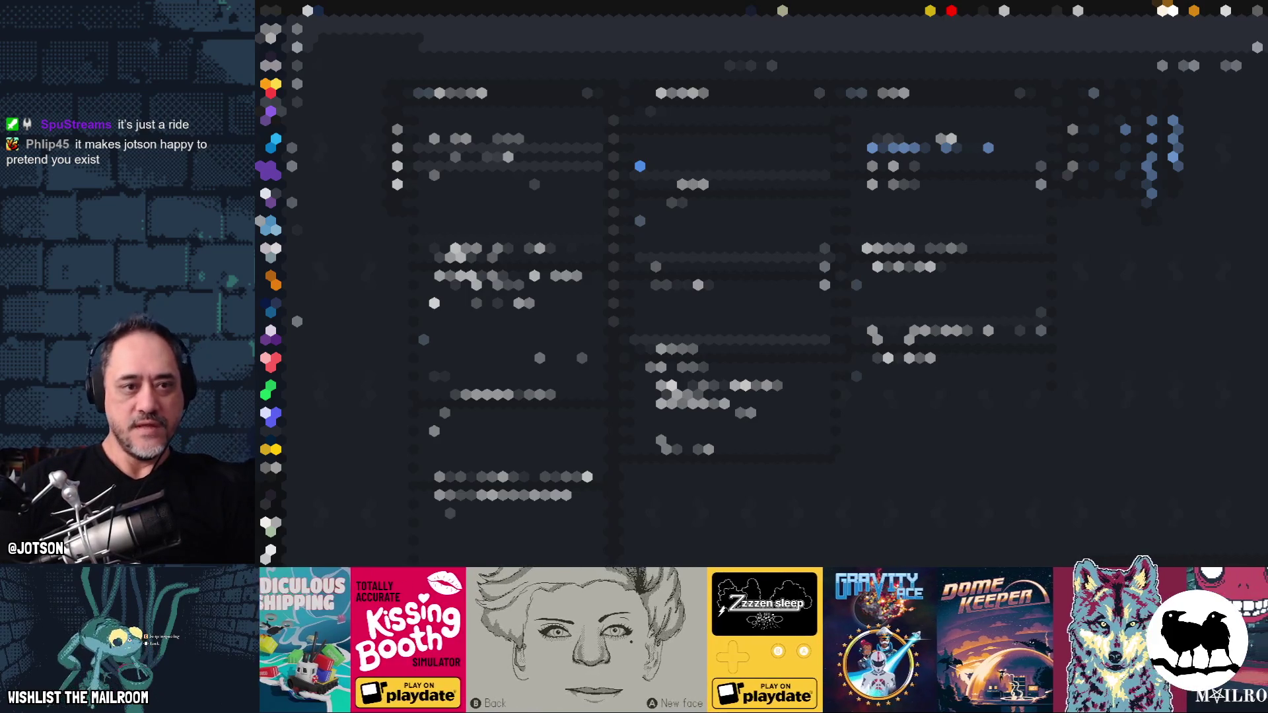
{"action": "scroll", "coordinate": [733, 298], "scroll_direction": "down", "scroll_amount": 2}
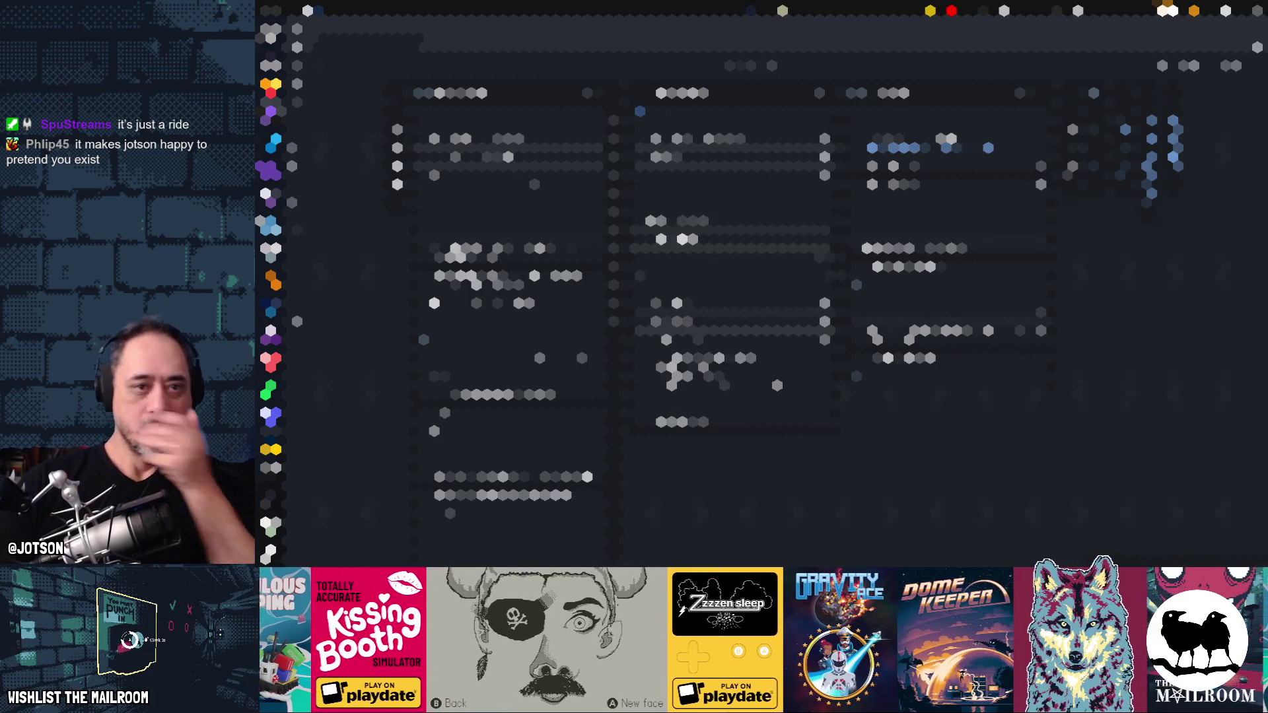
{"action": "scroll", "coordinate": [733, 298], "scroll_direction": "up", "scroll_amount": 2}
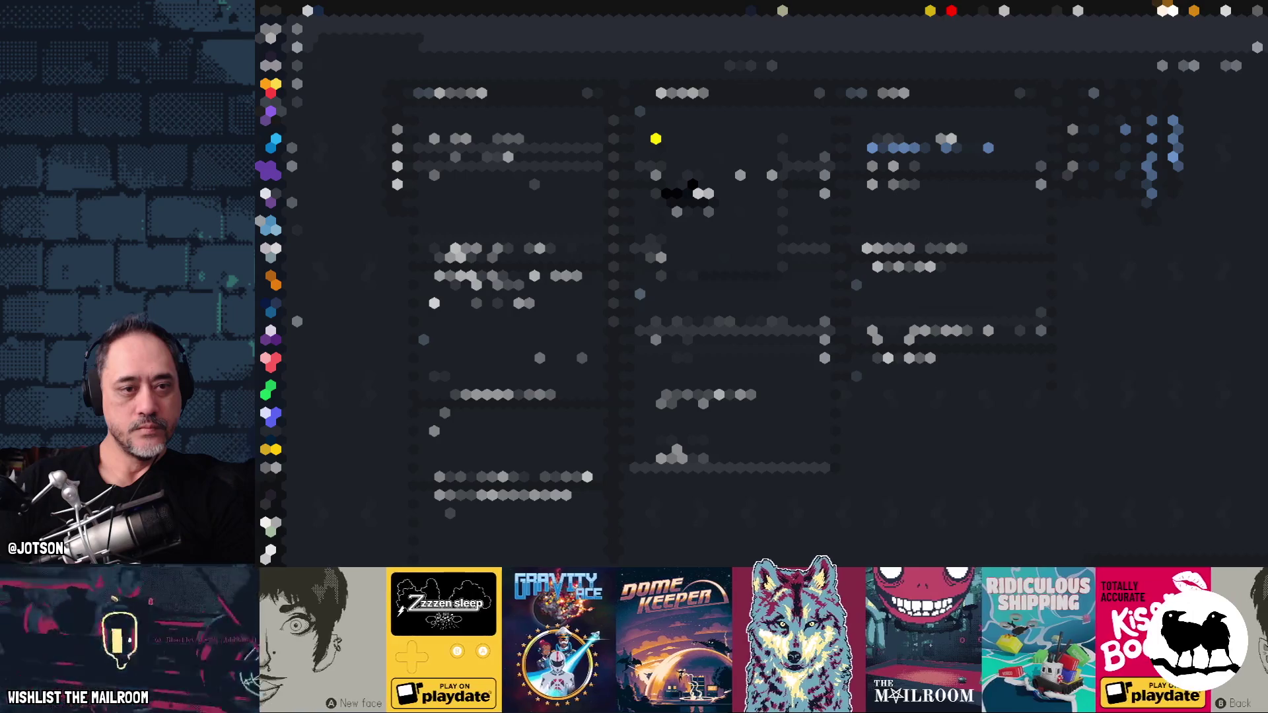
- Undo the stray line and the just-added lines, then start two fresh lines in the code block
{"action": "key", "text": "ctrl+z"}
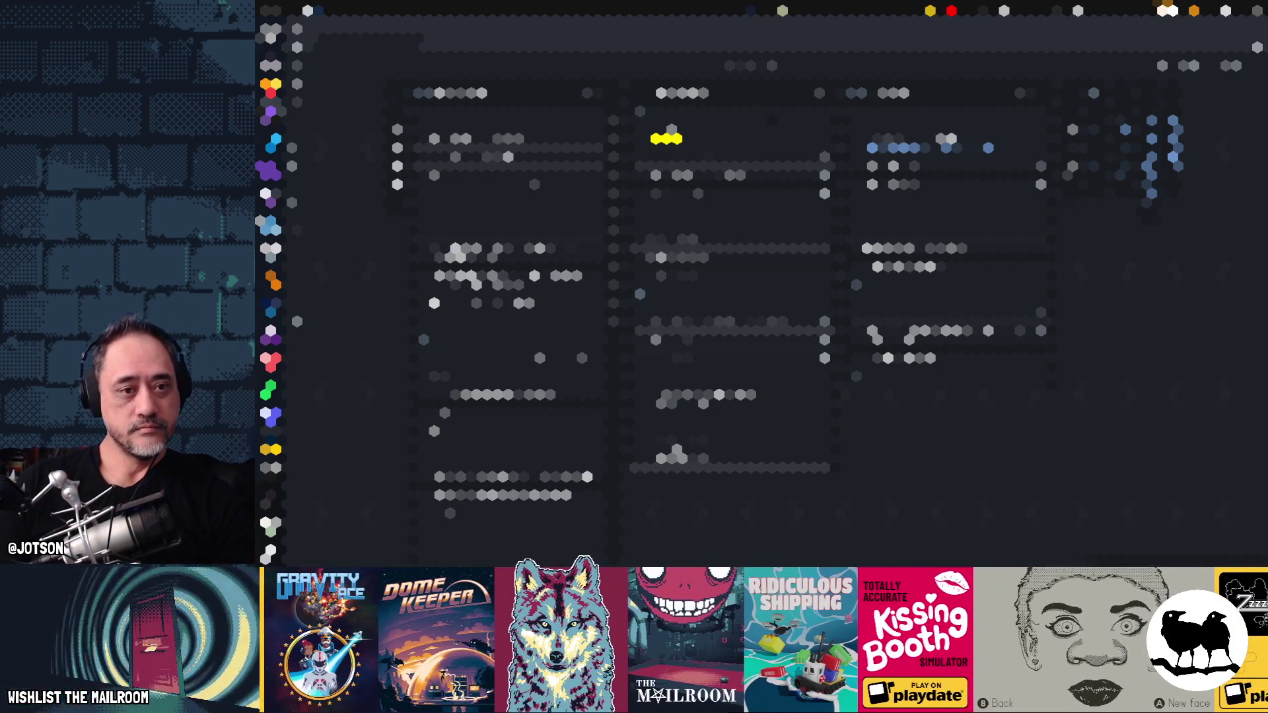
{"action": "type", "text": "..."}
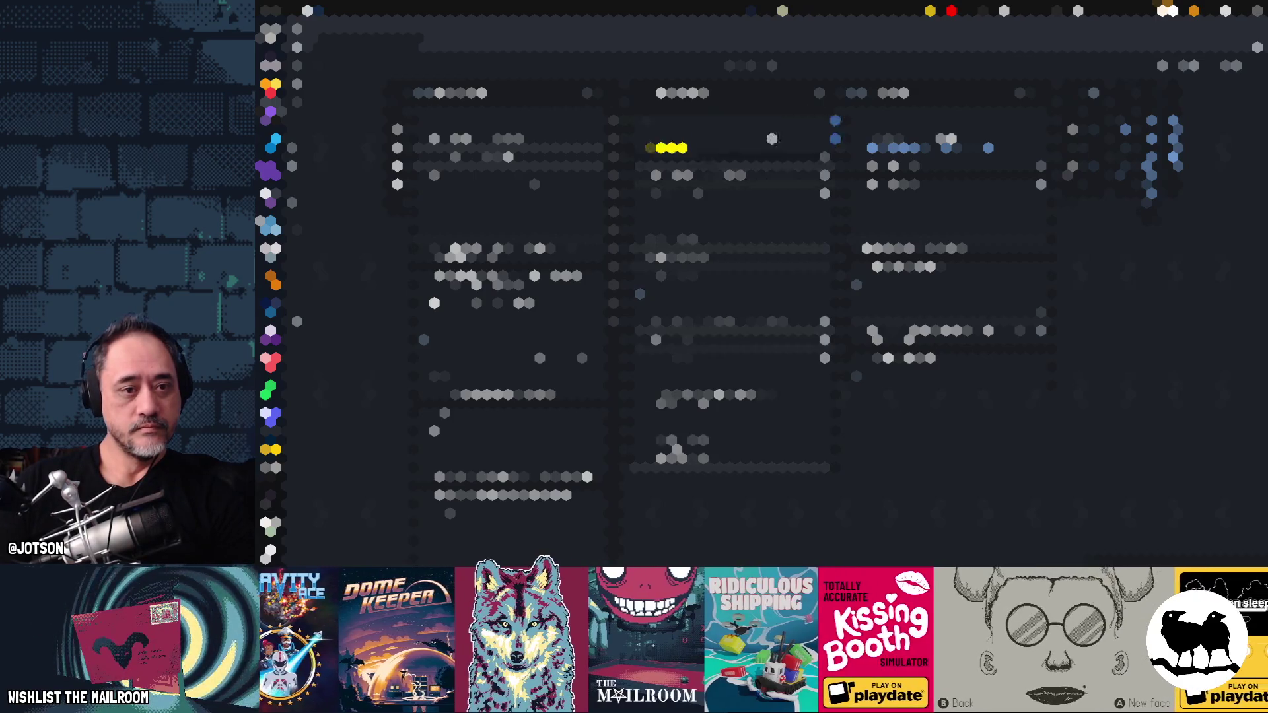
{"action": "key", "text": "ctrl+z"}
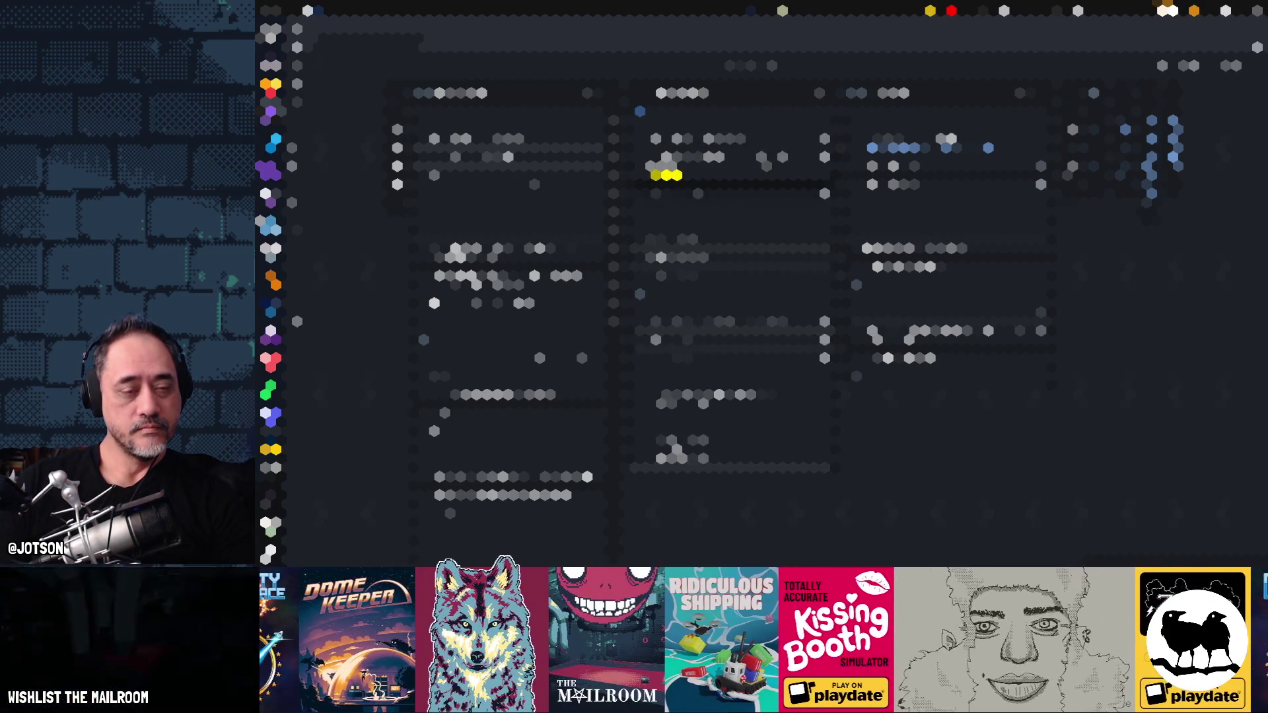
{"action": "type", "text": "..."}
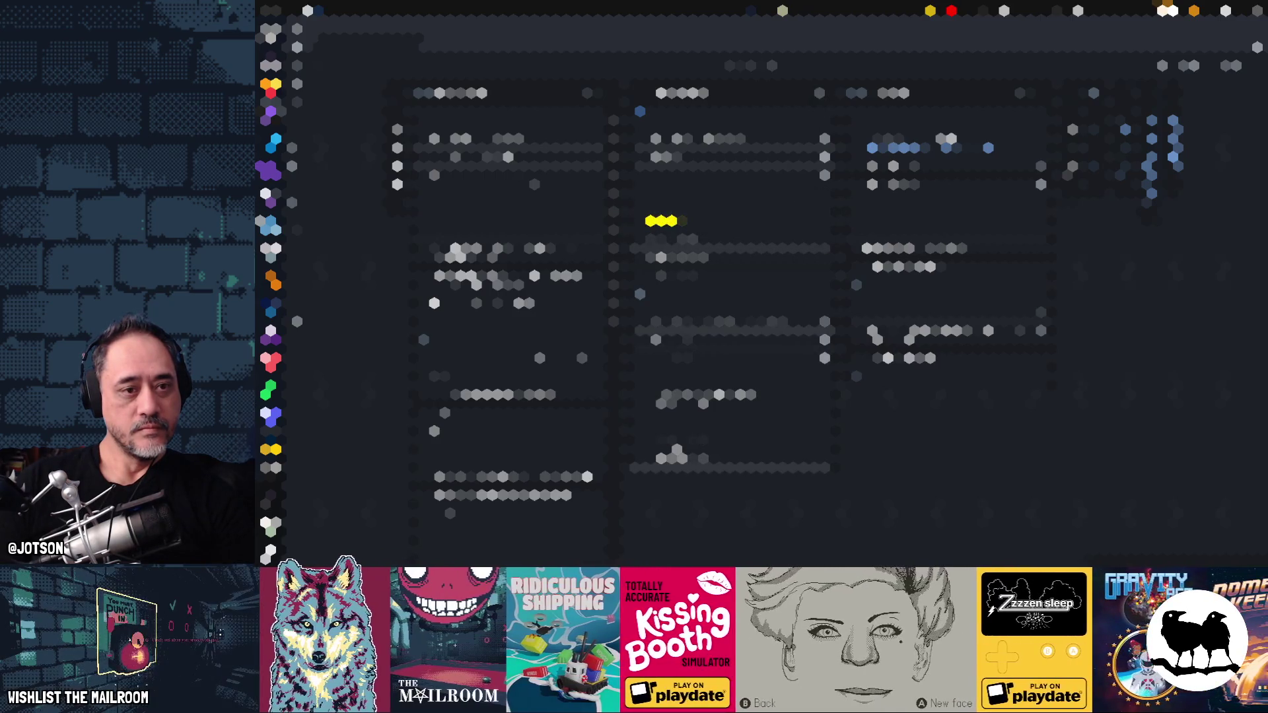
{"action": "type", "text": "..."}
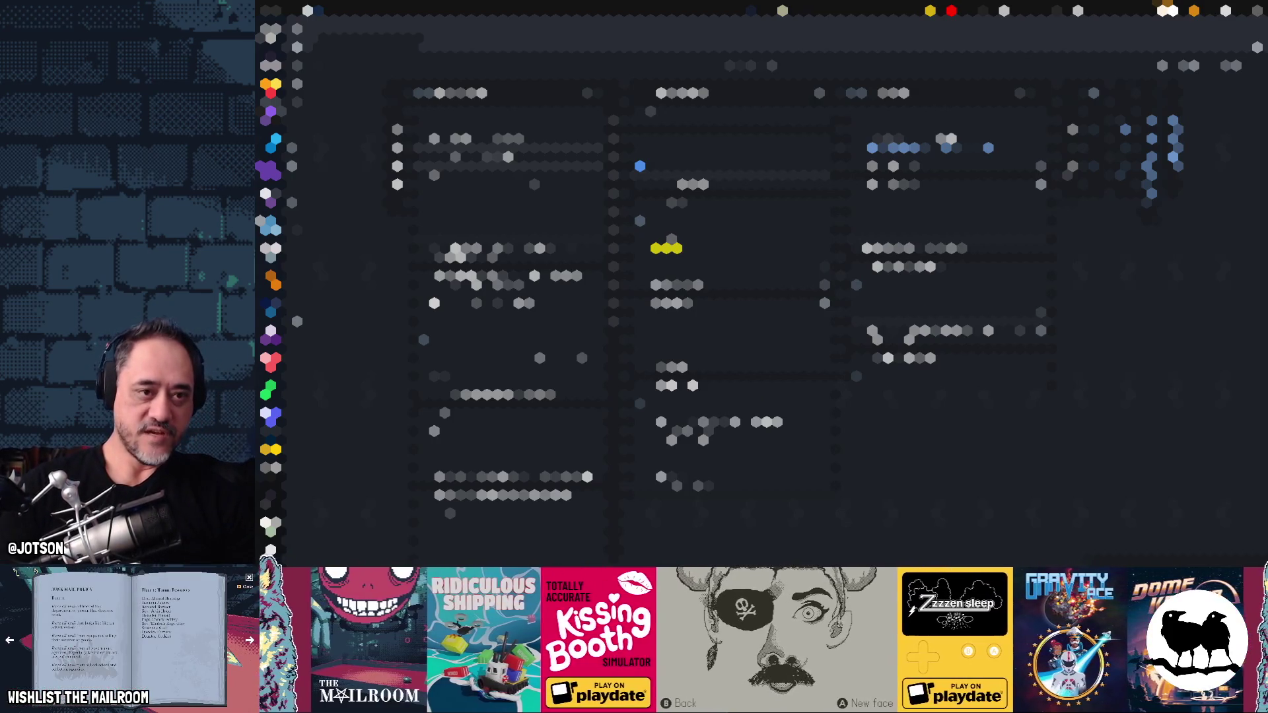
{"action": "type", "text": "..."}
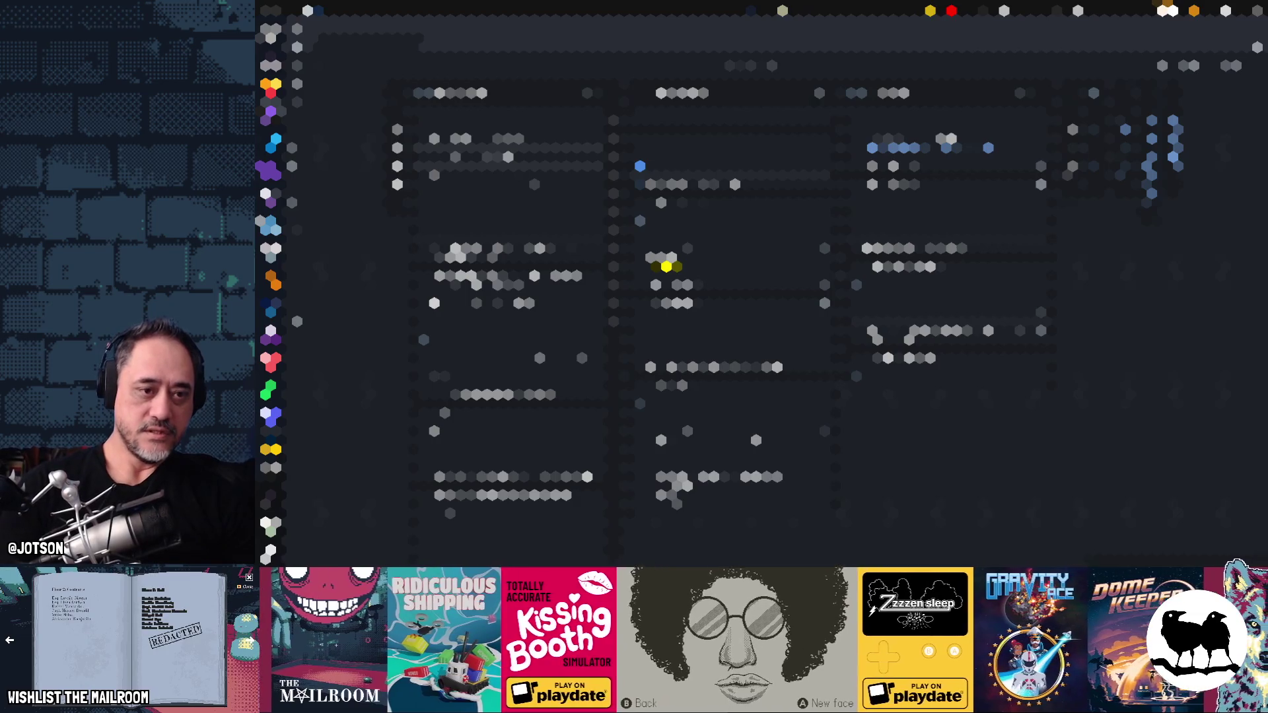
{"action": "key", "text": "Return"}
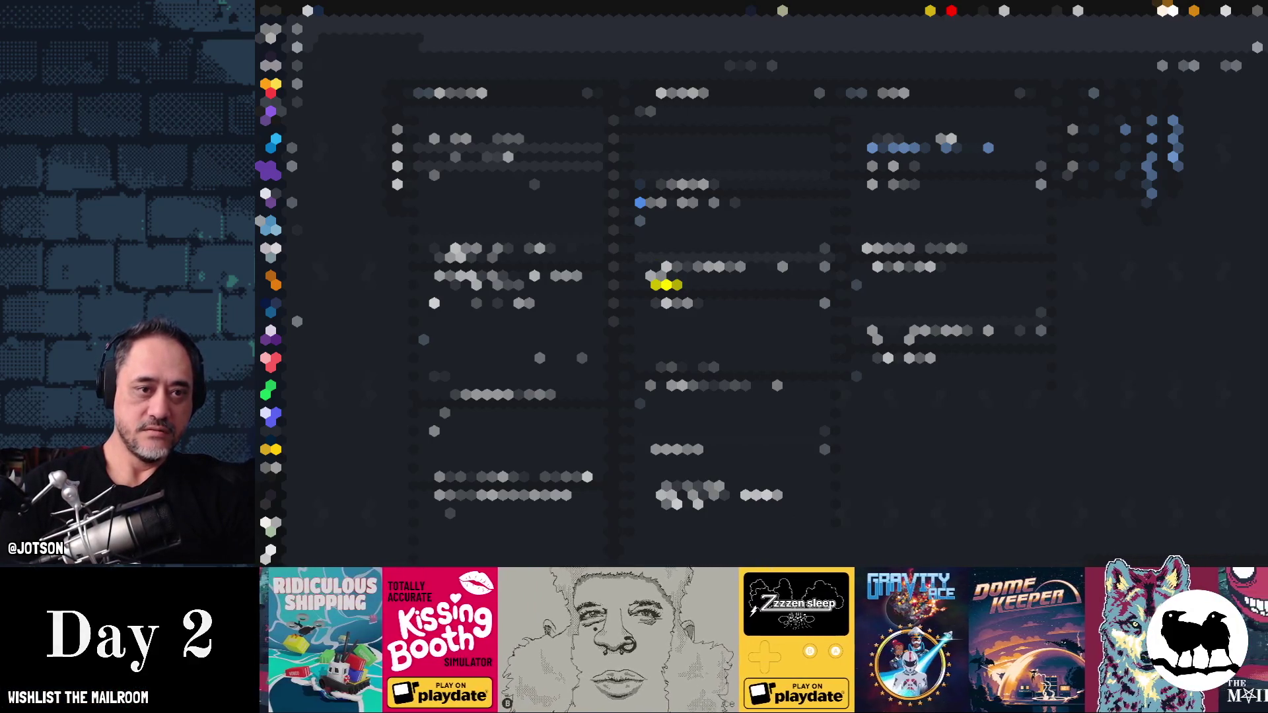
{"action": "key", "text": "Return"}
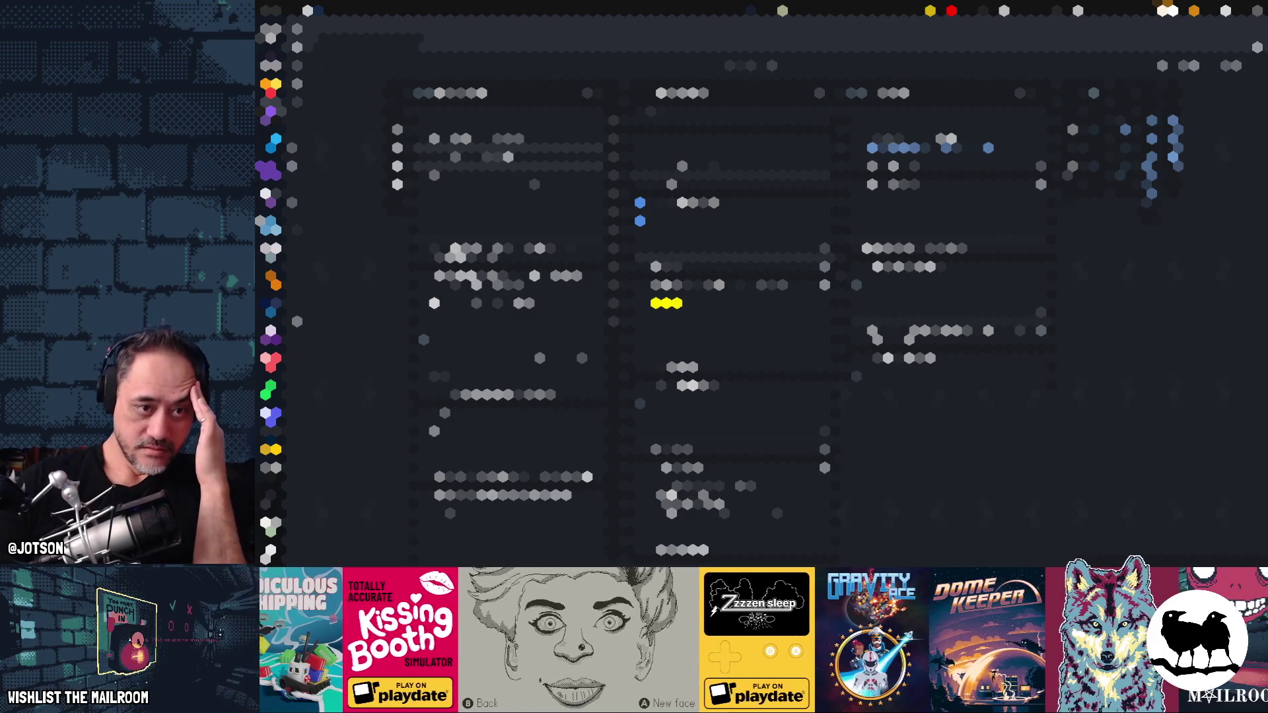
{"action": "type", "text": "......"}
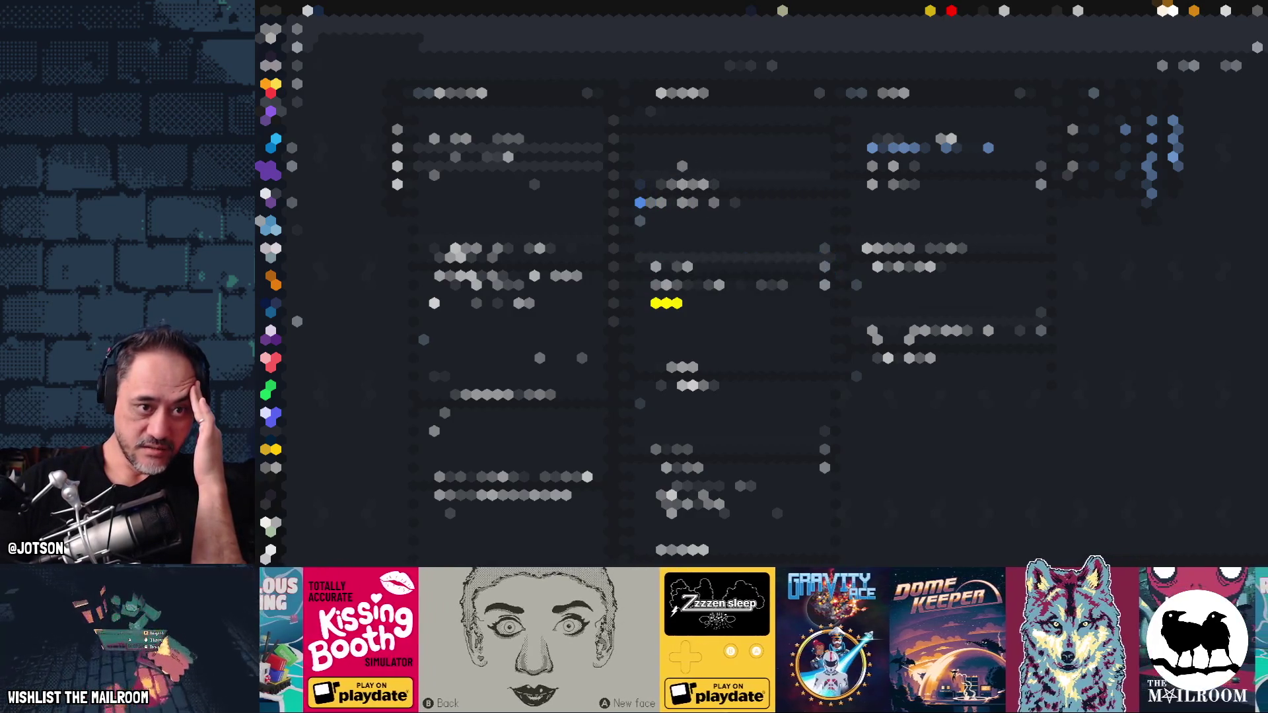
{"action": "type", "text": "..."}
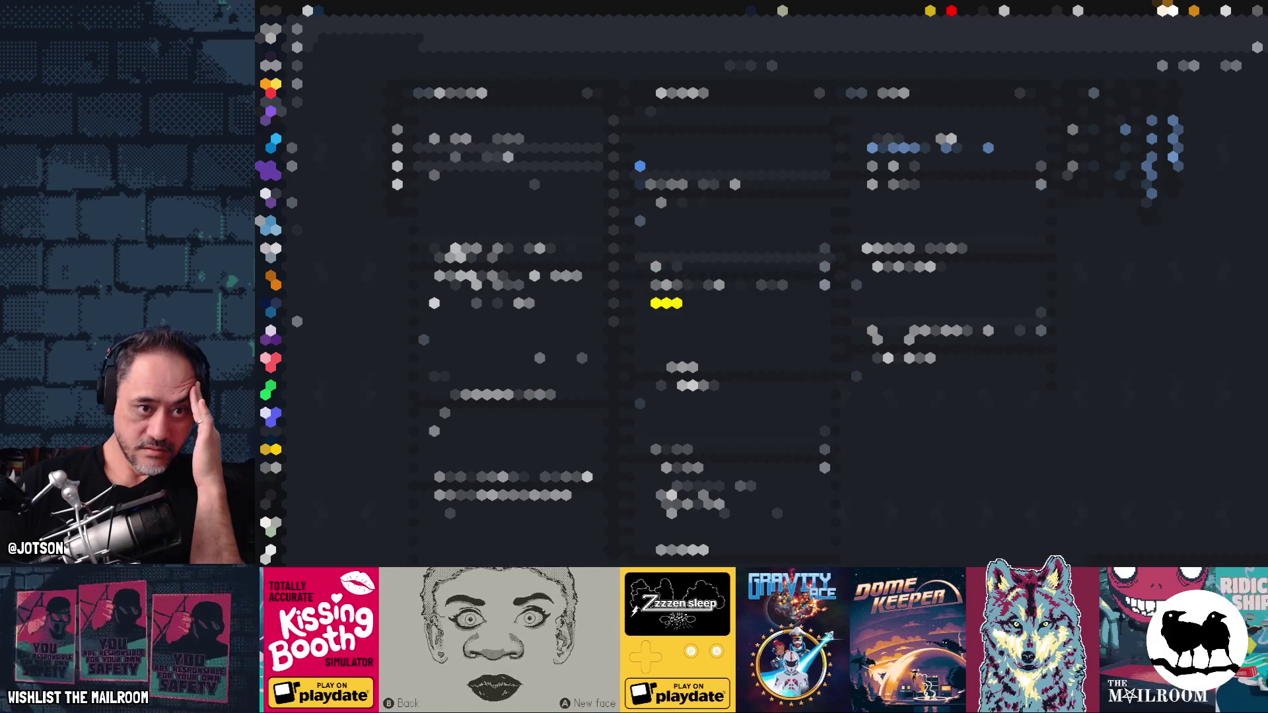
{"action": "type", "text": "..."}
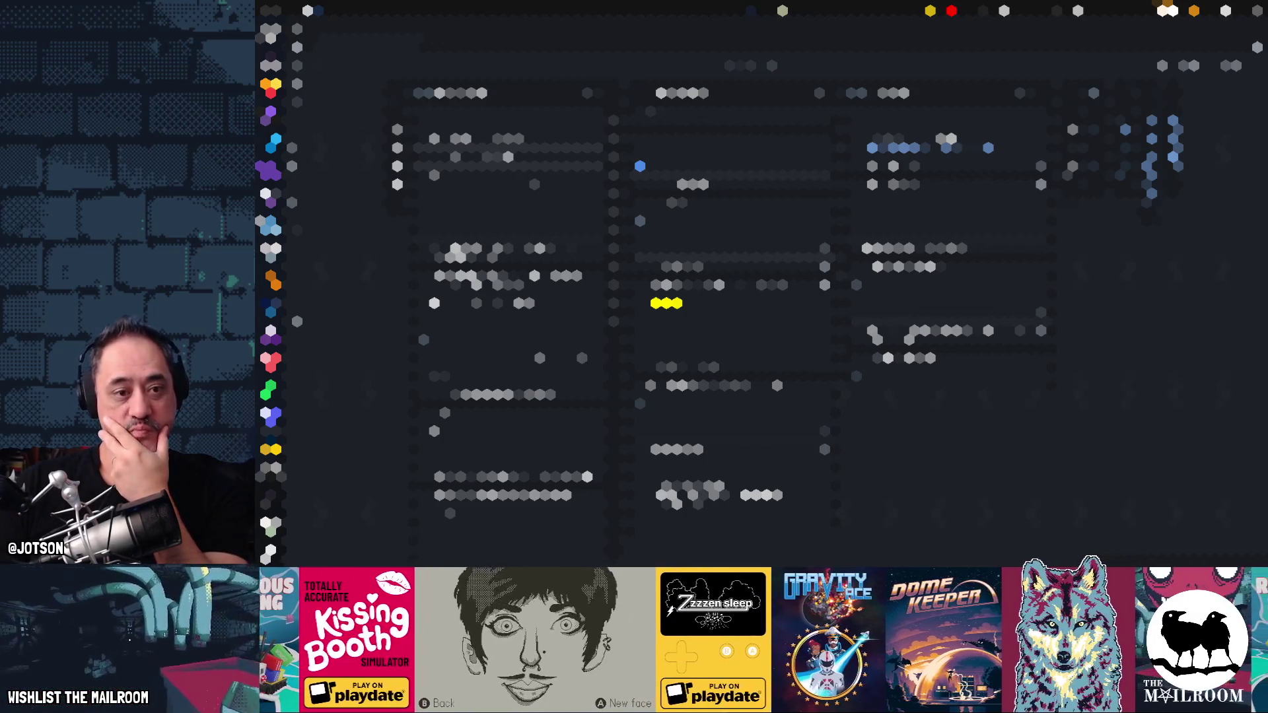
- Shift the code block up, then check the discounted-price formula =B$2*(1-$A3) style in D8
{"action": "key", "text": "alt+Up"}
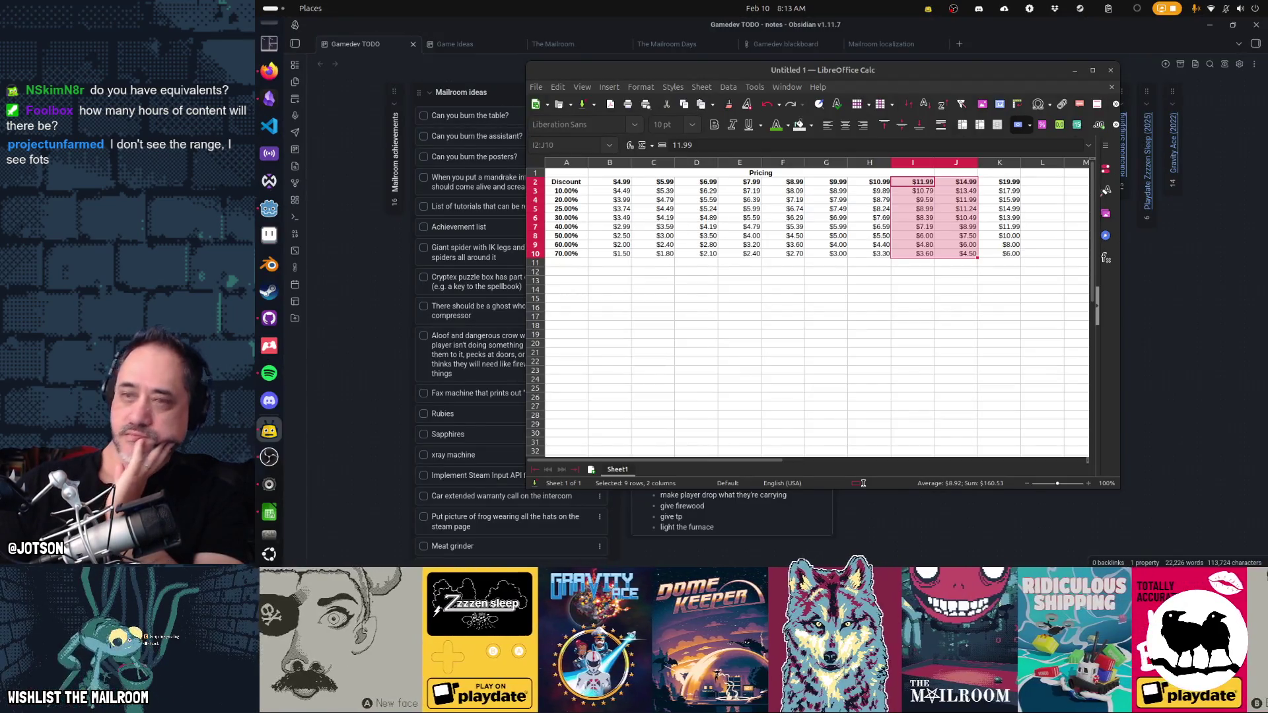
{"action": "left_click", "coordinate": [707, 236]}
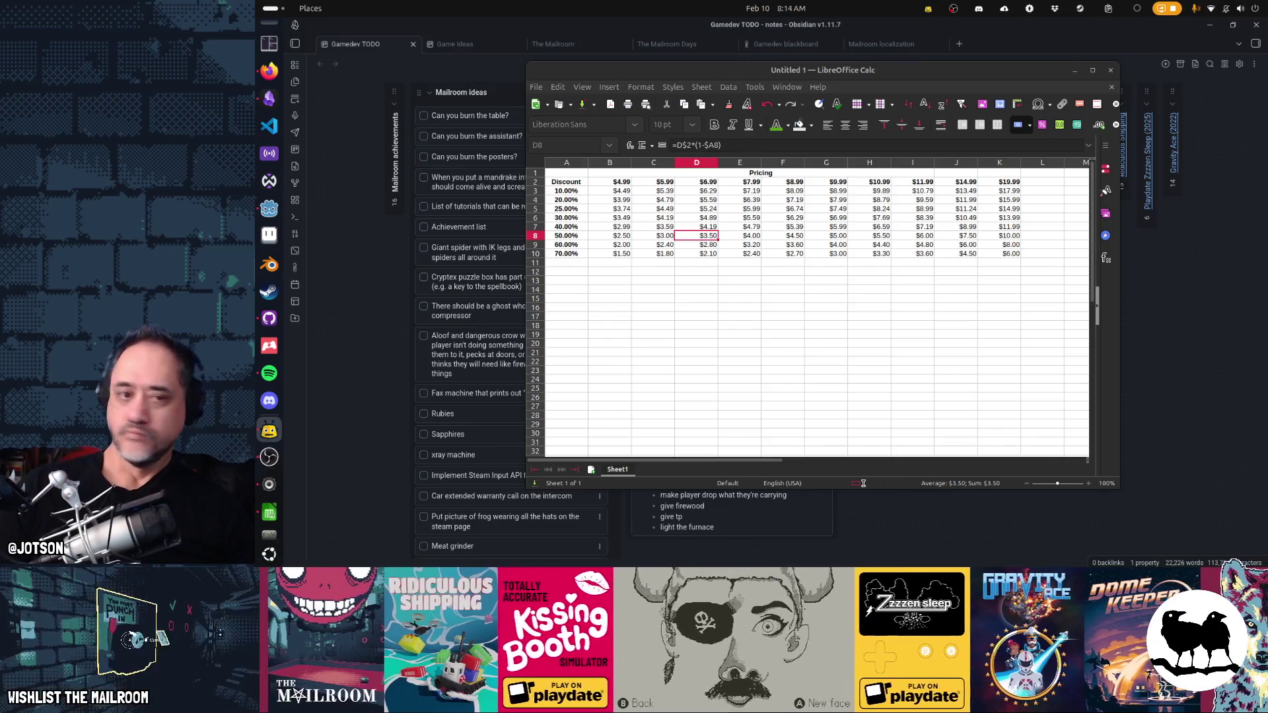
- Delete the $19.99 and $14.99 price columns so the table ends at $11.99, then select the $4.99 column
{"action": "key", "text": "Return"}
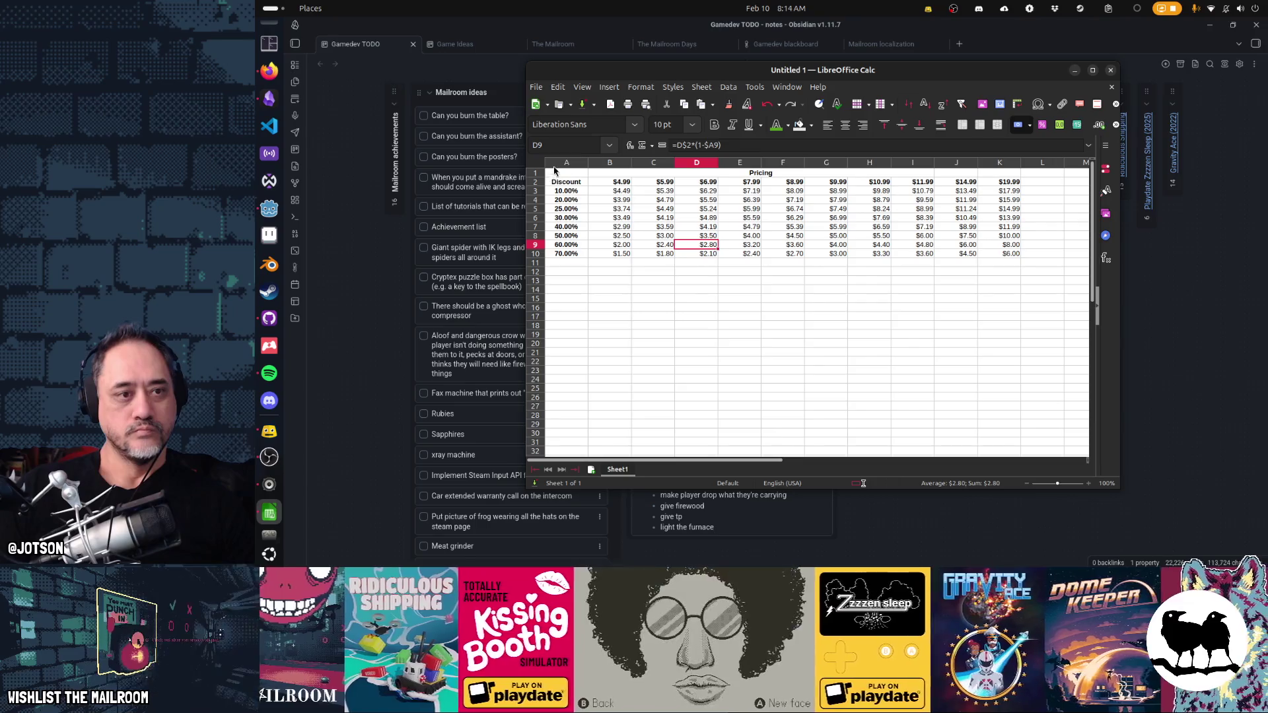
{"action": "left_click", "coordinate": [1011, 164]}
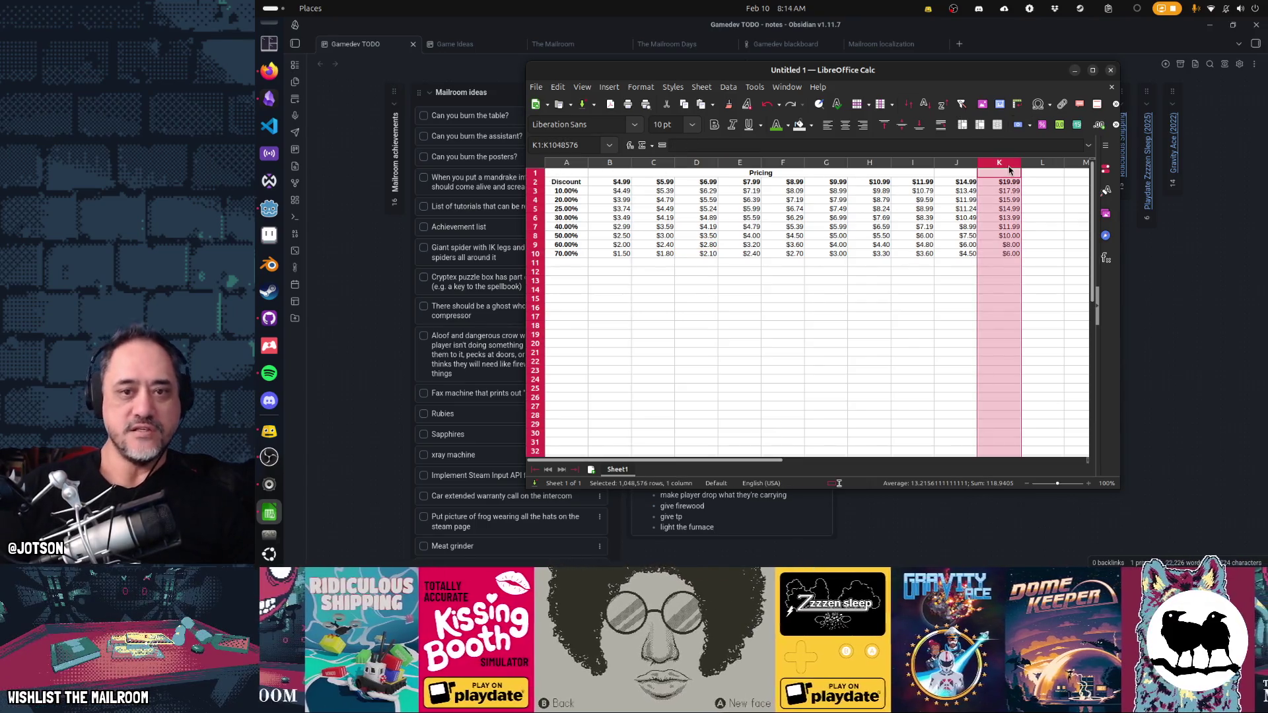
{"action": "key", "text": "ctrl+minus"}
{"action": "left_click", "coordinate": [963, 163]}
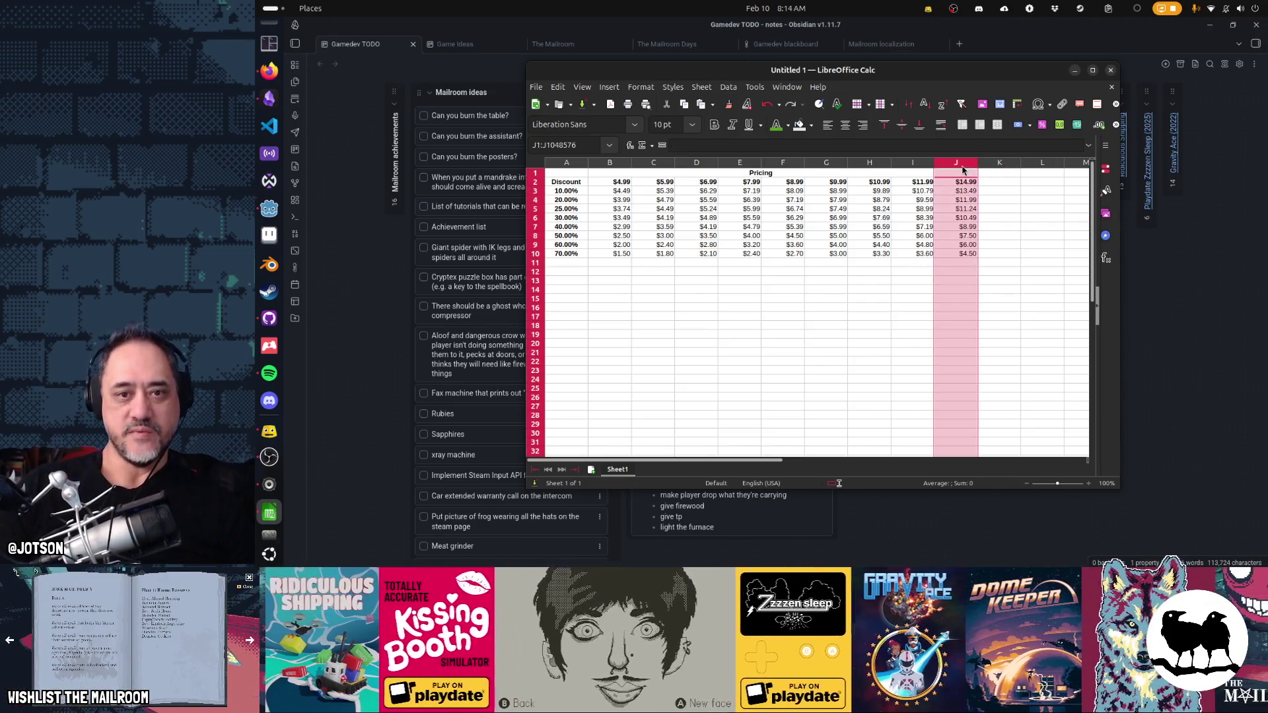
{"action": "key", "text": "ctrl+minus"}
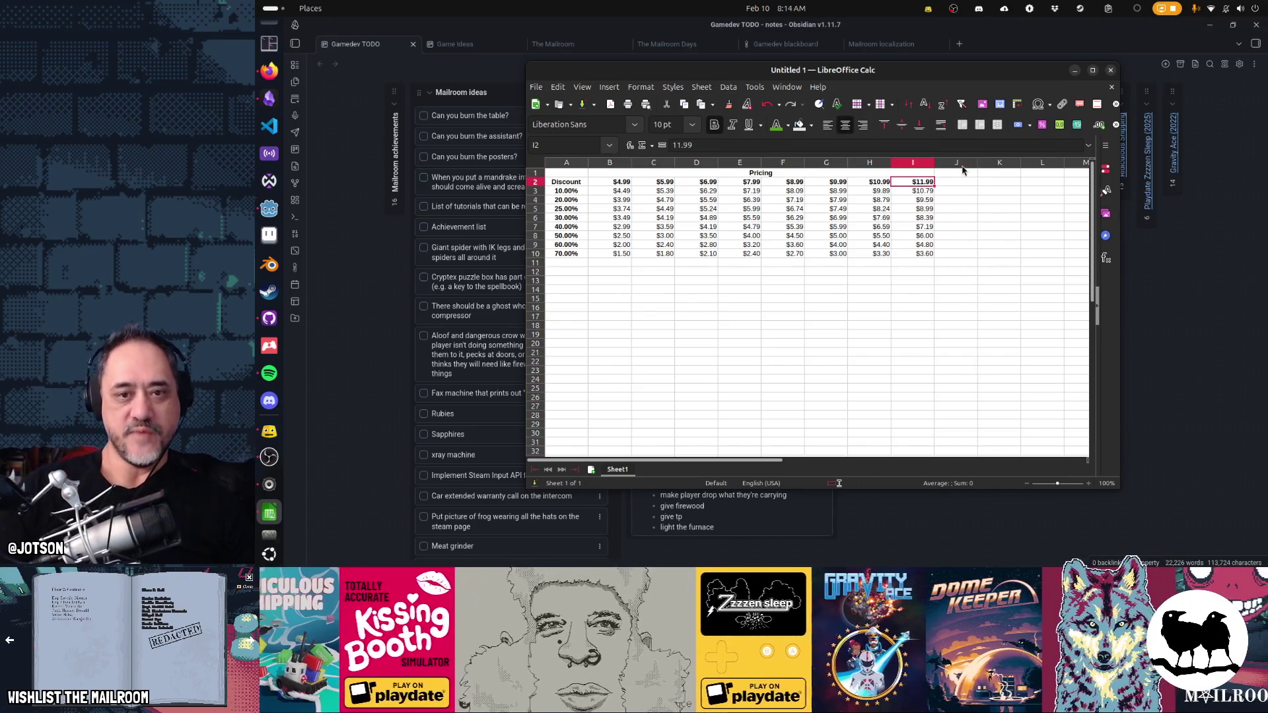
{"action": "left_click", "coordinate": [617, 163], "text": "shift"}
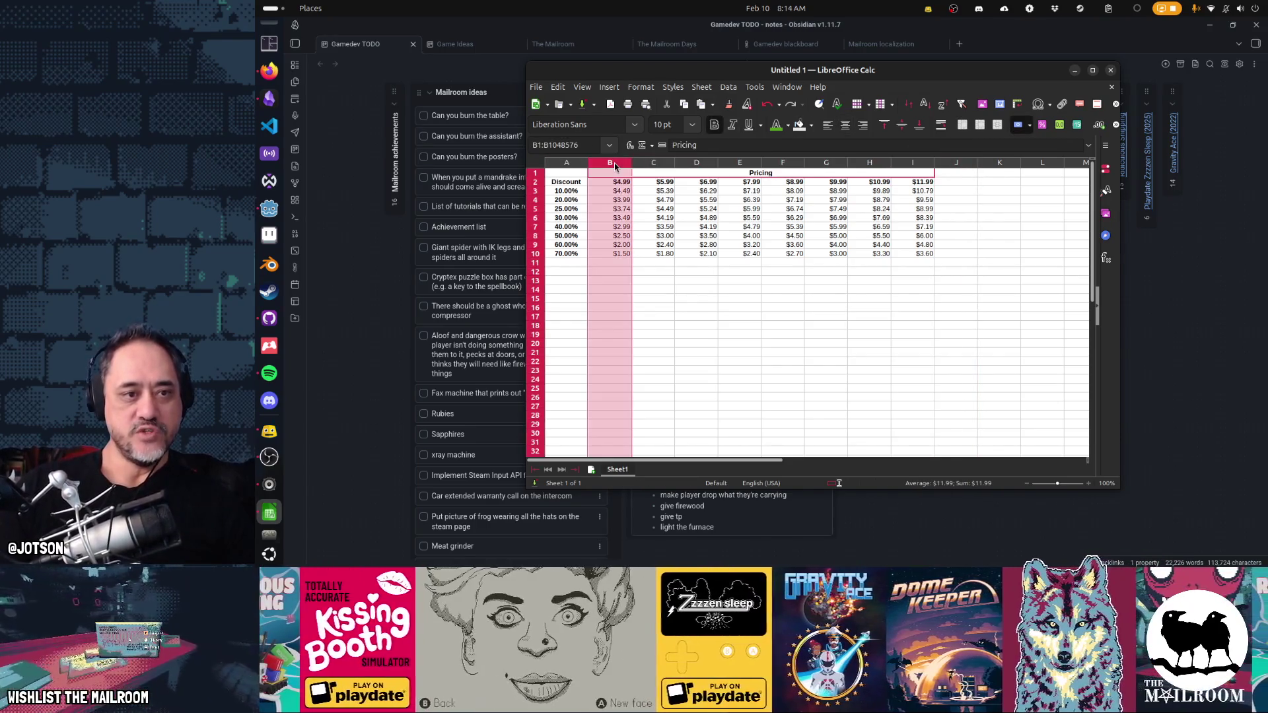
- Clear and delete the $4.99 column B, then check the $8.99 column's price and discount formulas
{"action": "key", "text": "Delete"}
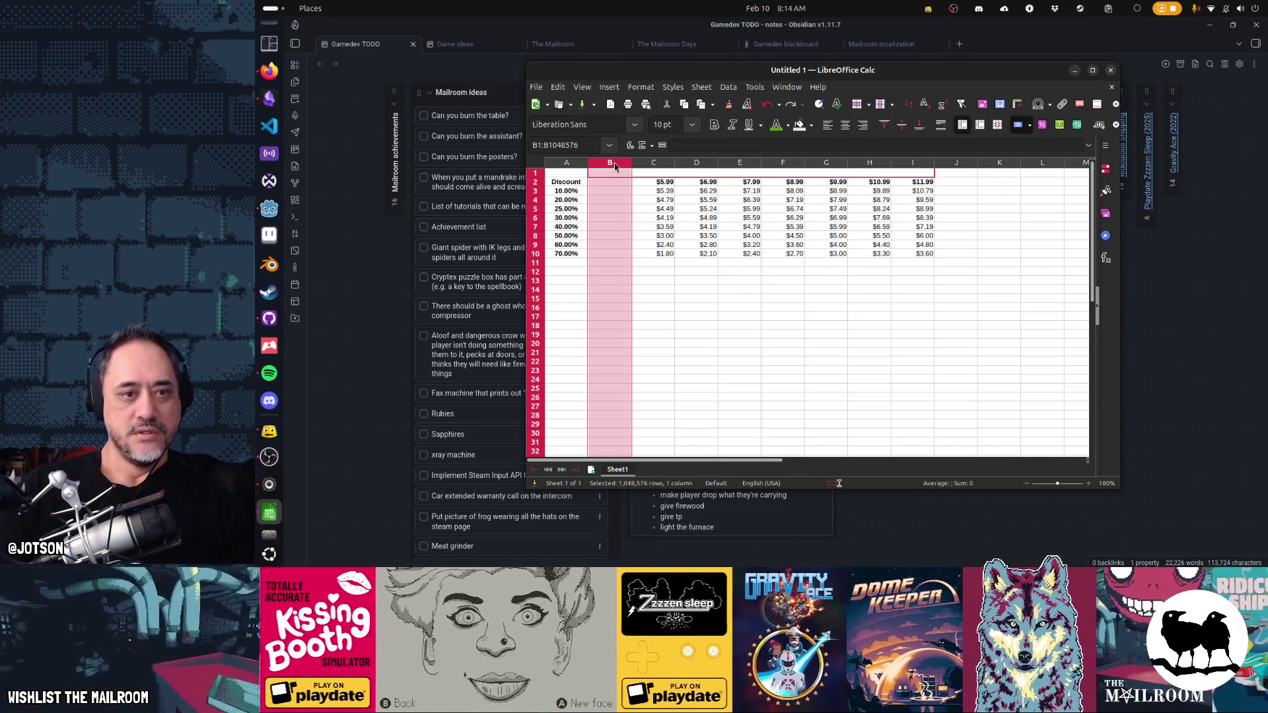
{"action": "right_click", "coordinate": [617, 167]}
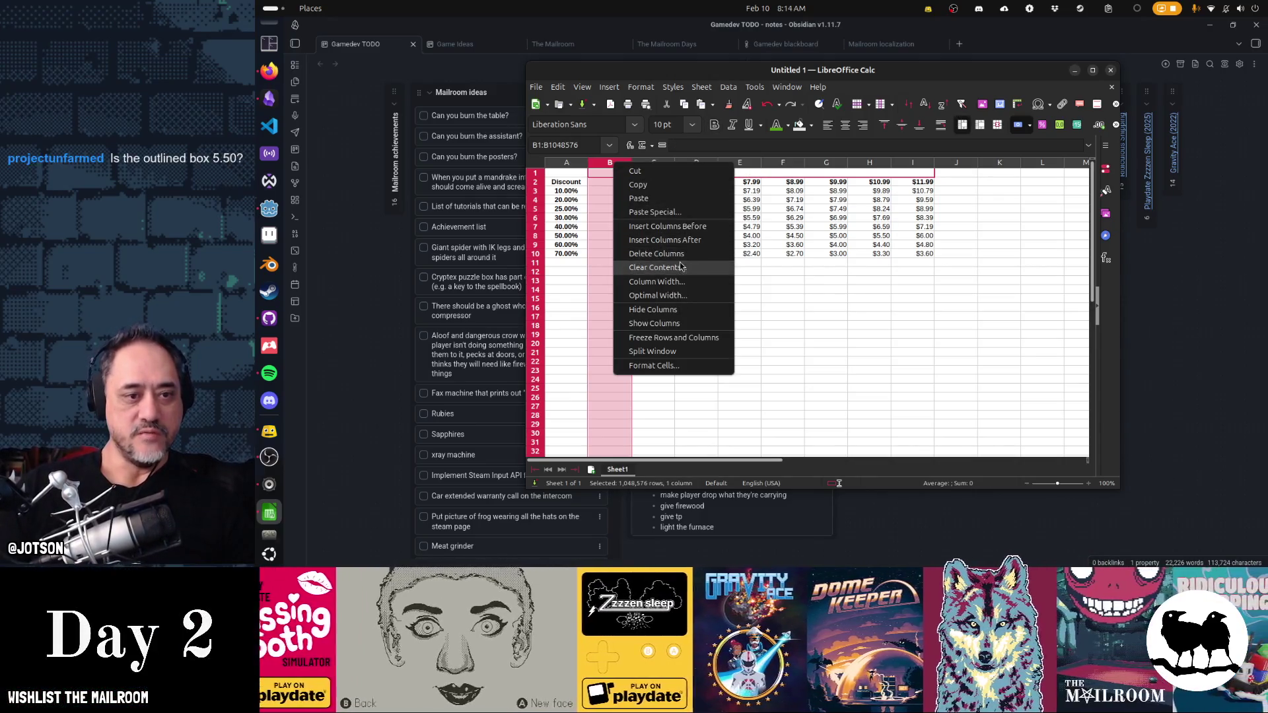
{"action": "left_click", "coordinate": [657, 254]}
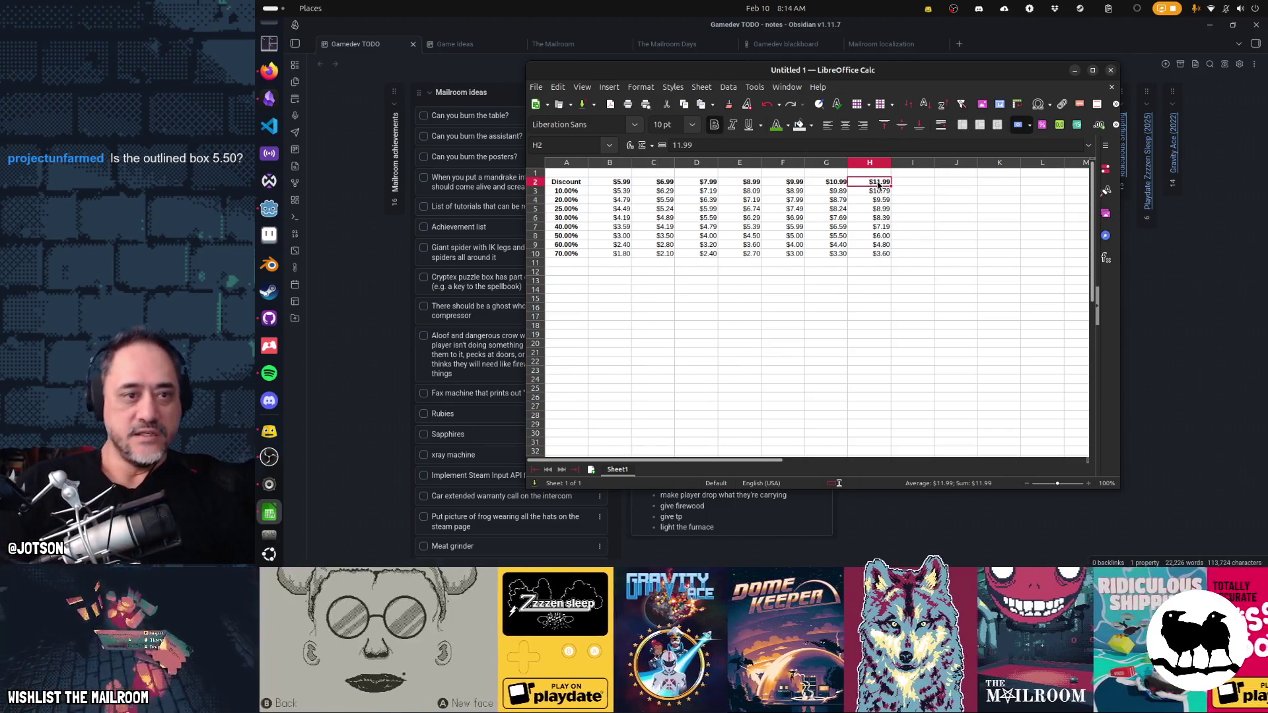
{"action": "key", "text": "Left"}
{"action": "key", "text": "Left"}
{"action": "key", "text": "Left"}
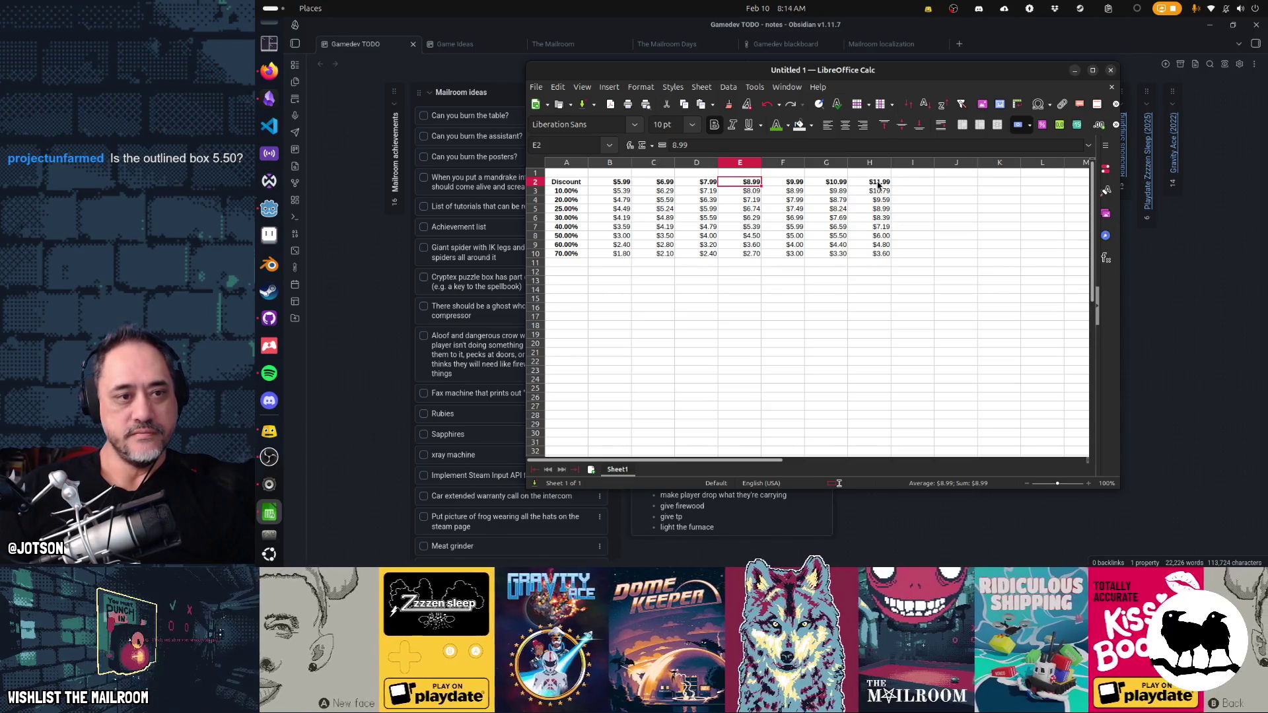
{"action": "key", "text": "Down"}
{"action": "key", "text": "Down"}
{"action": "key", "text": "Down"}
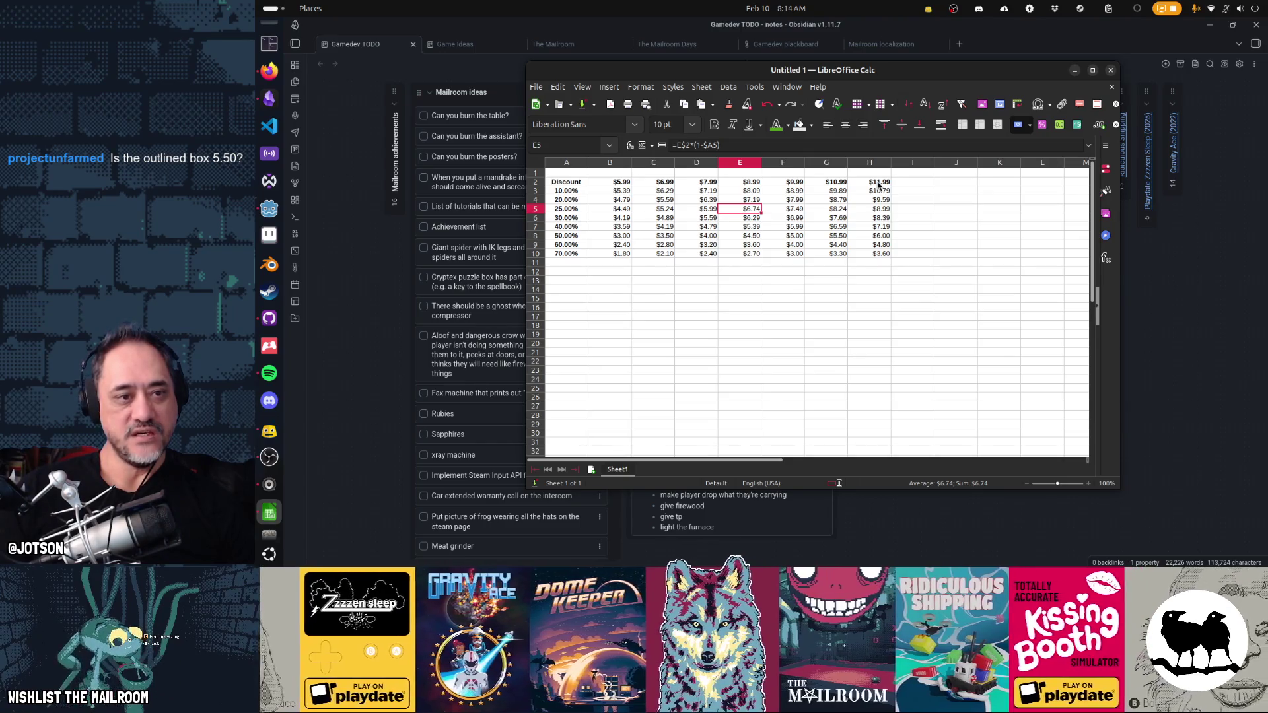
{"action": "key", "text": "Down"}
{"action": "key", "text": "Down"}
{"action": "key", "text": "Down"}
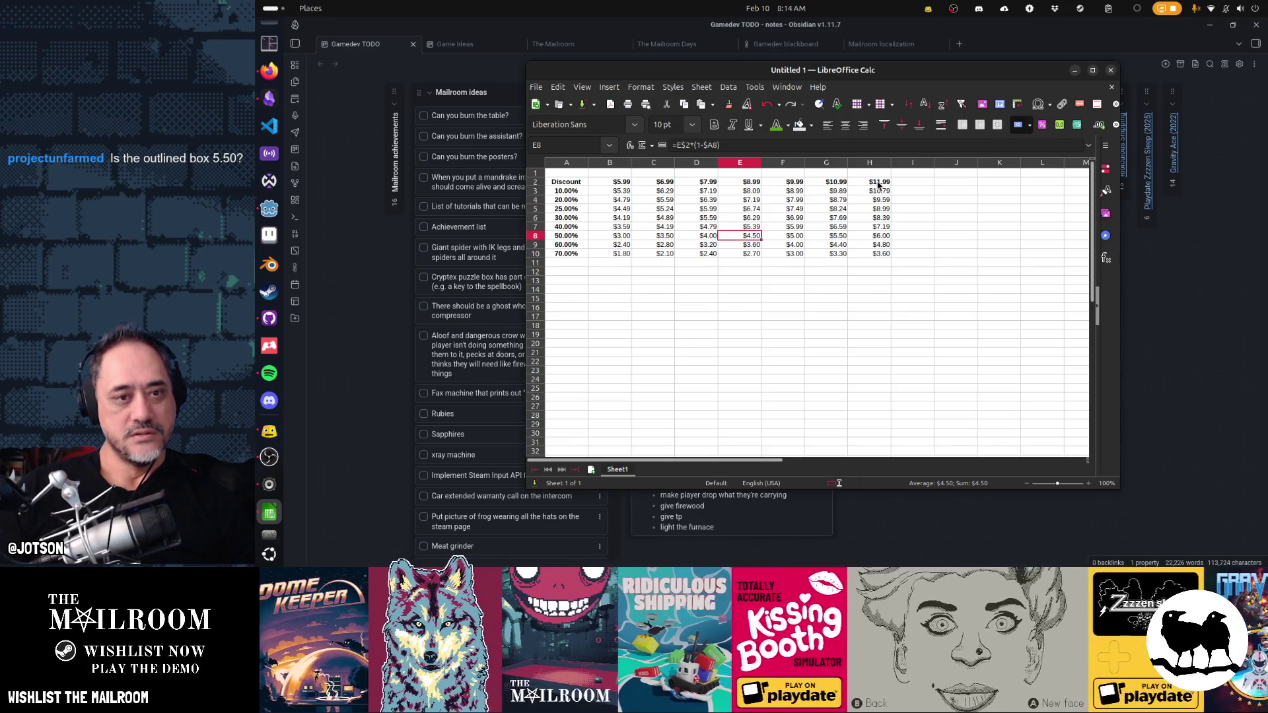
- Select the $8.99 and $7.99 price columns down to 70%, then move to the empty row above the prices
{"action": "key", "text": "Up"}
{"action": "key", "text": "Up"}
{"action": "key", "text": "Up"}
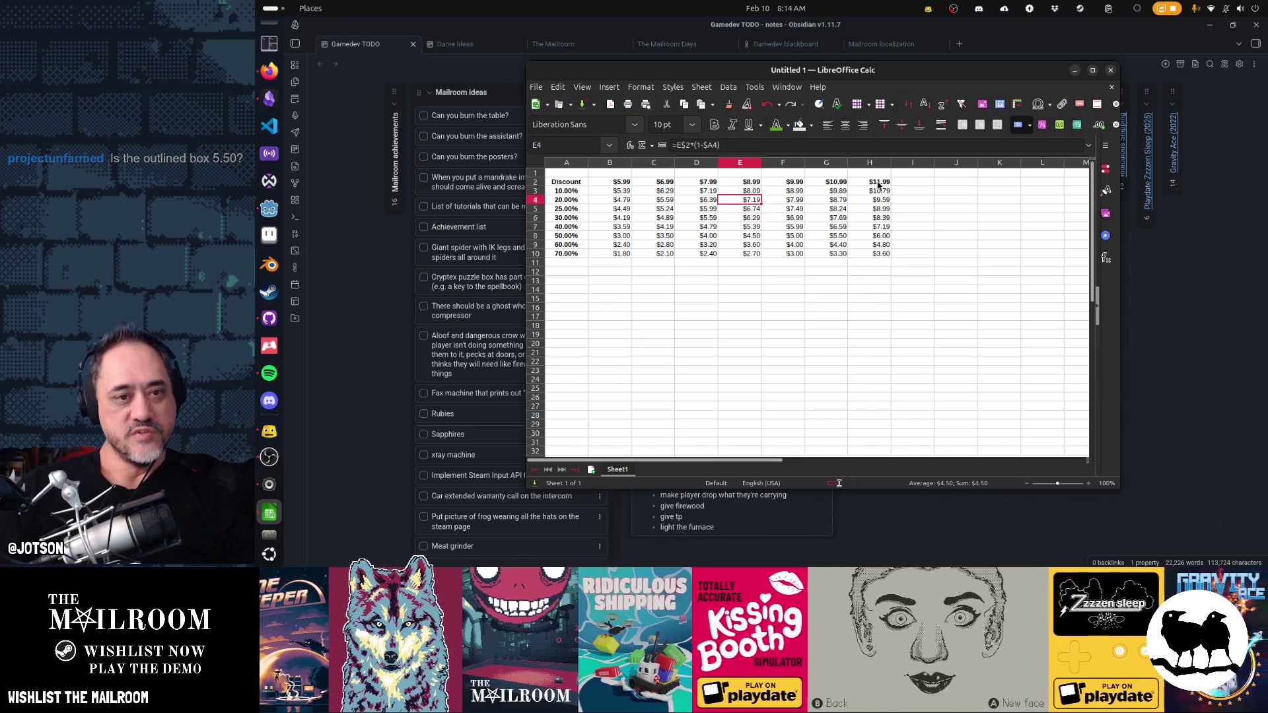
{"action": "key", "text": "shift+Down"}
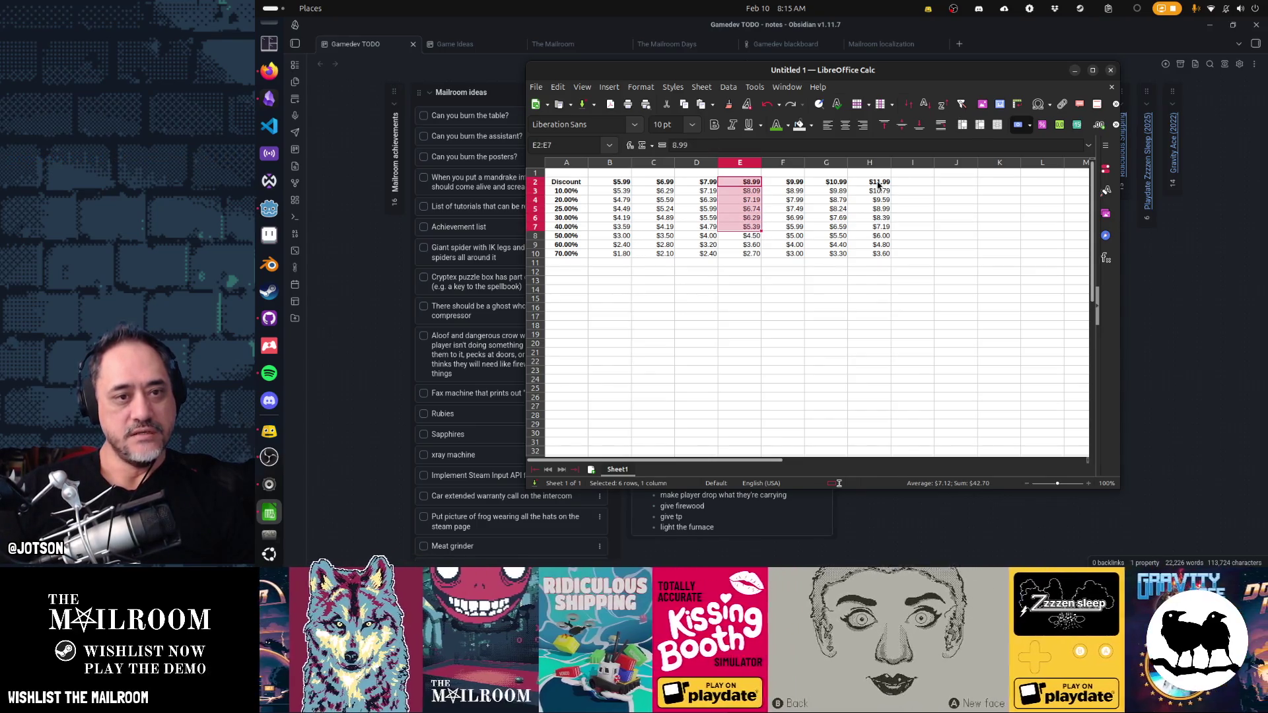
{"action": "key", "text": "shift+Down"}
{"action": "key", "text": "Down"}
{"action": "key", "text": "Down"}
{"action": "key", "text": "Left"}
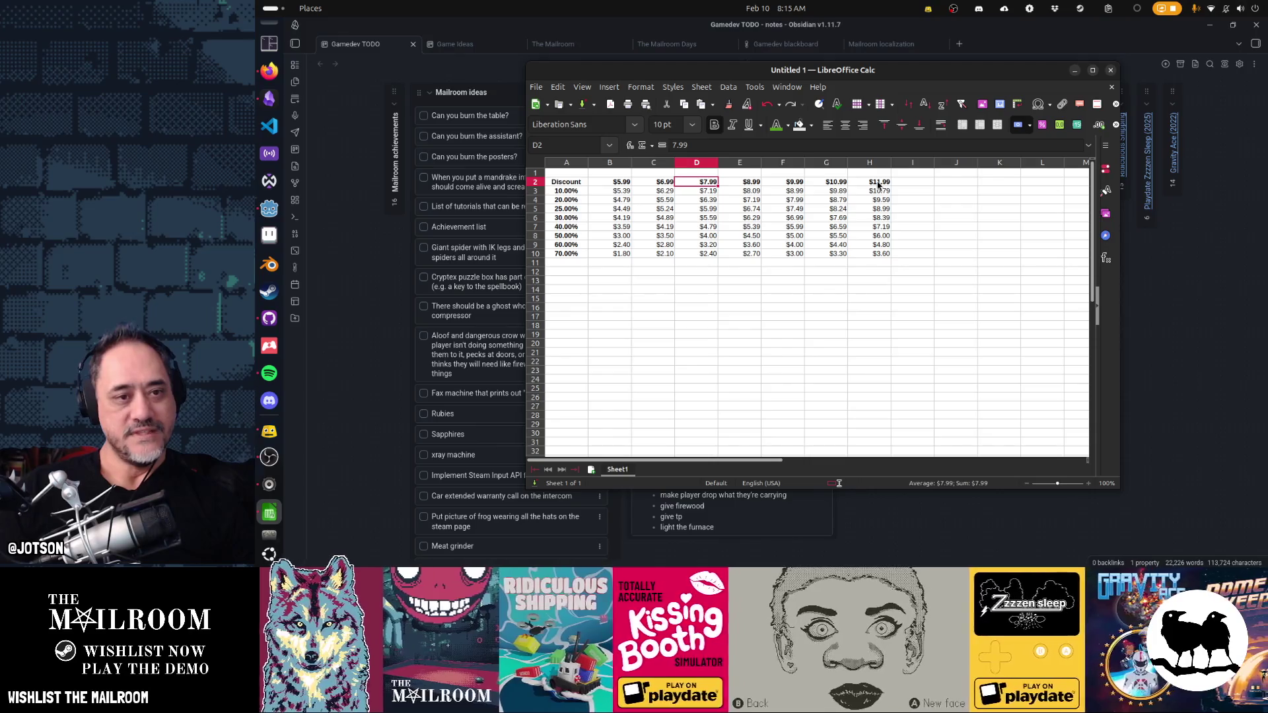
{"action": "key", "text": "shift+Down"}
{"action": "key", "text": "shift+Down"}
{"action": "key", "text": "shift+Down"}
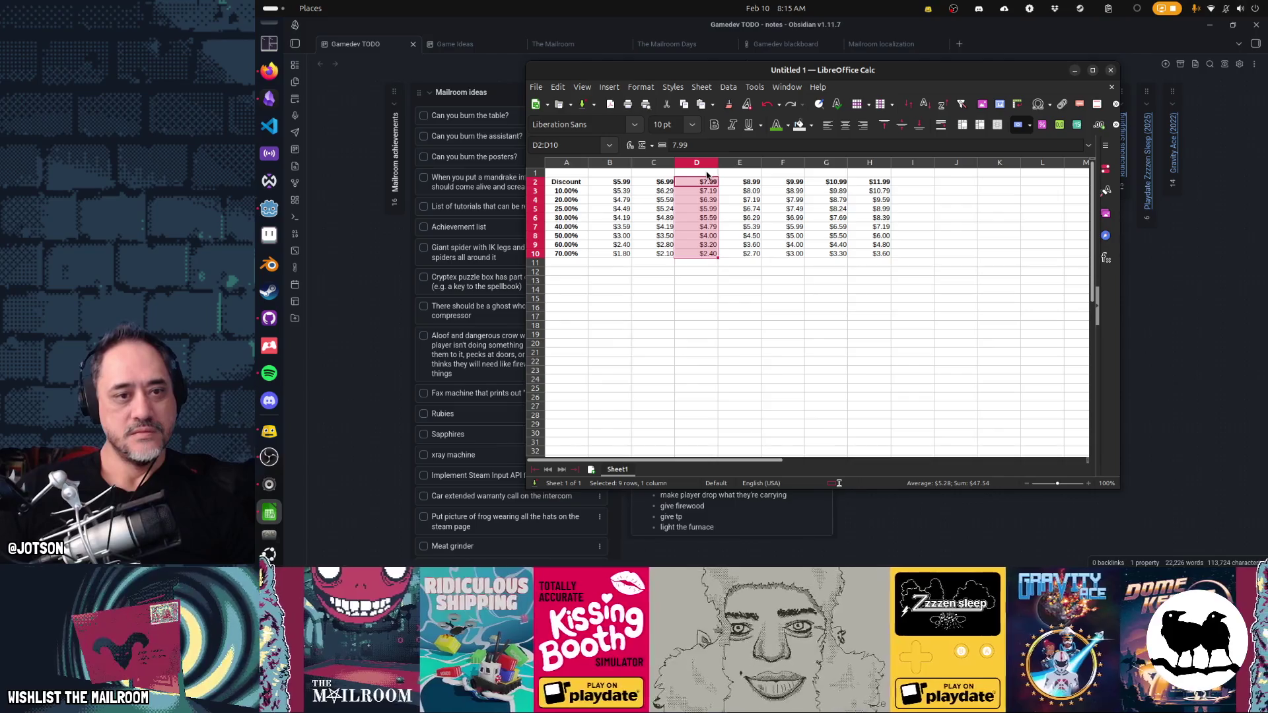
{"action": "left_click", "coordinate": [739, 173]}
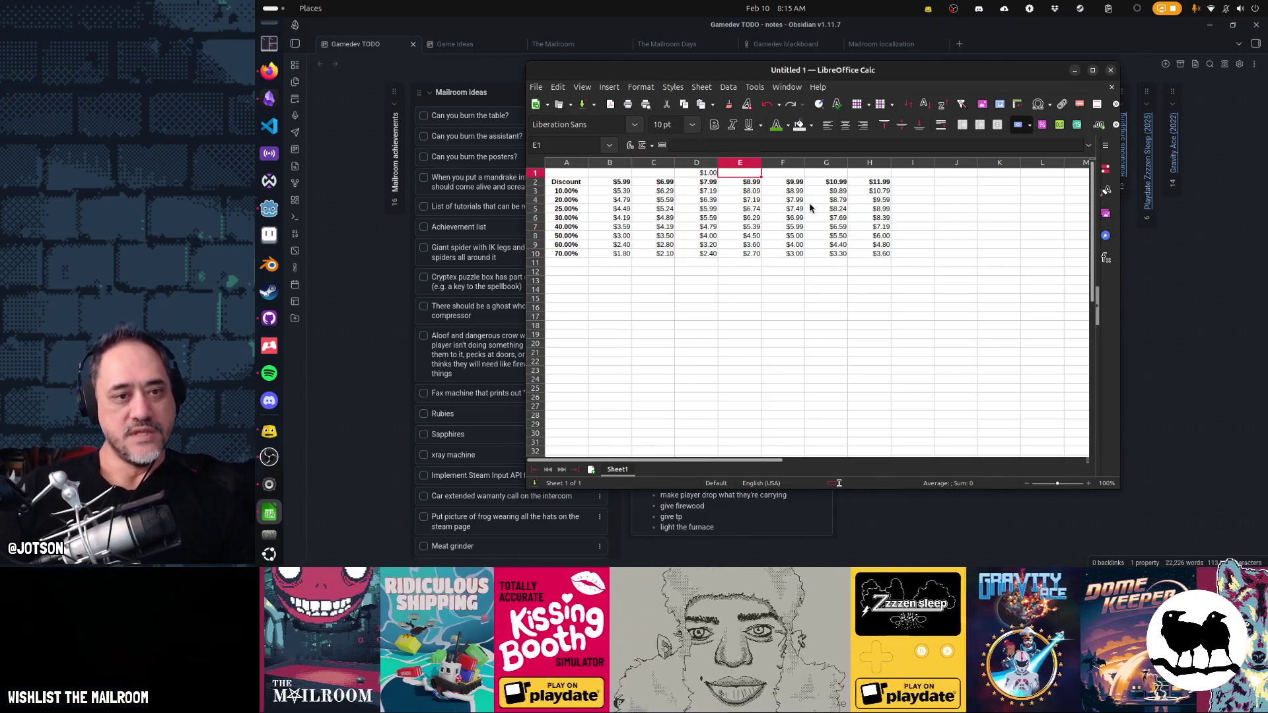
- Set row 1 to 20 pt text and number the $7.99 and $8.99 columns 1 and 2
{"action": "key", "text": "Left"}
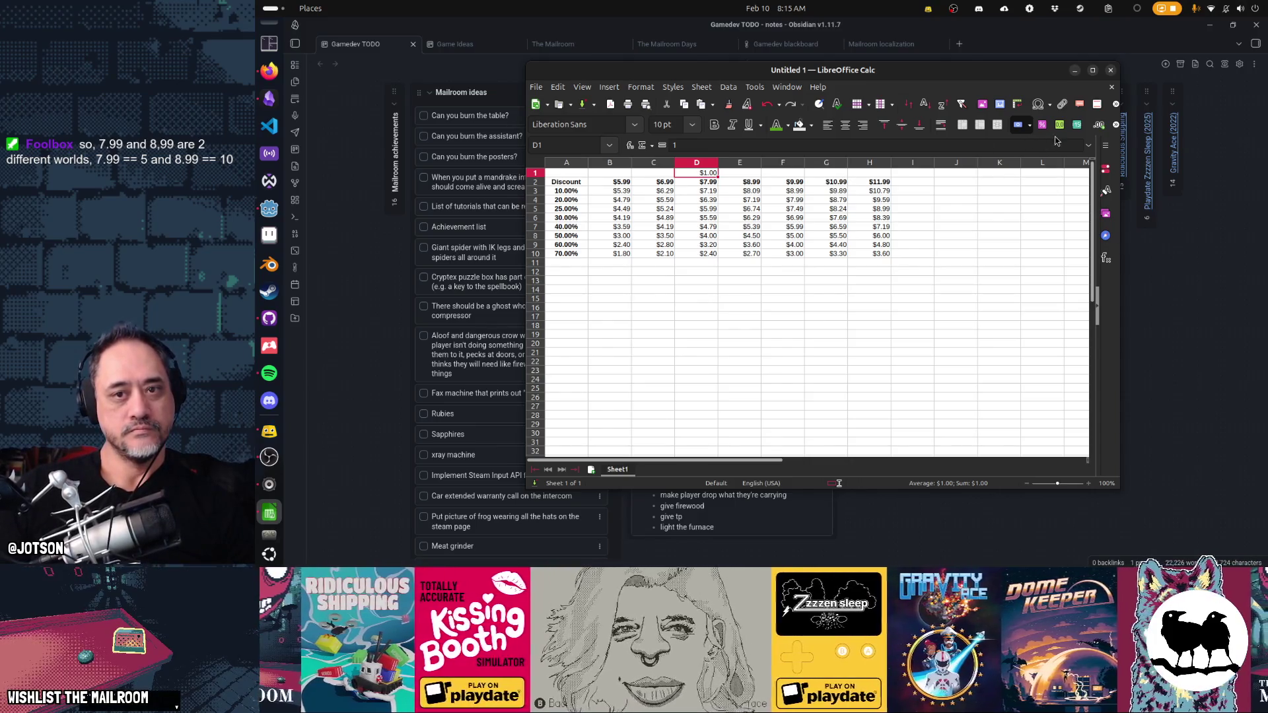
{"action": "left_click_drag", "start_coordinate": [872, 174], "coordinate": [560, 173]}
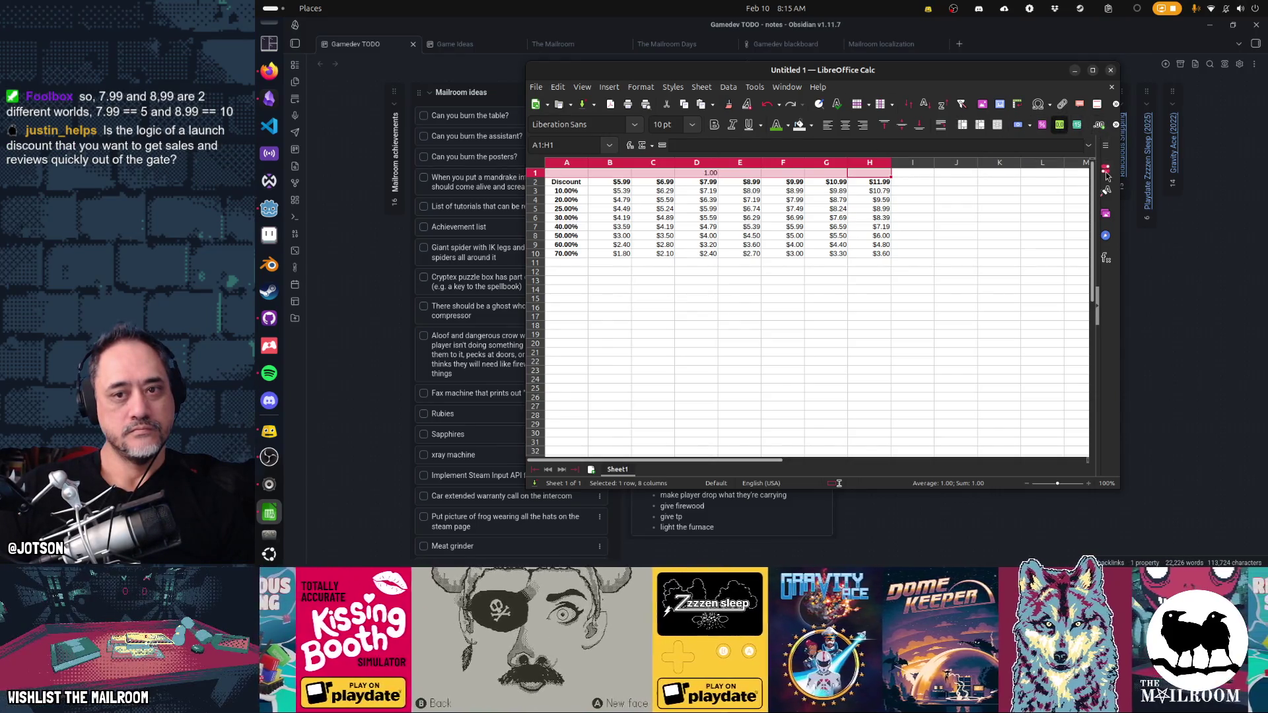
{"action": "left_click_drag", "start_coordinate": [1120, 179], "coordinate": [1136, 168]}
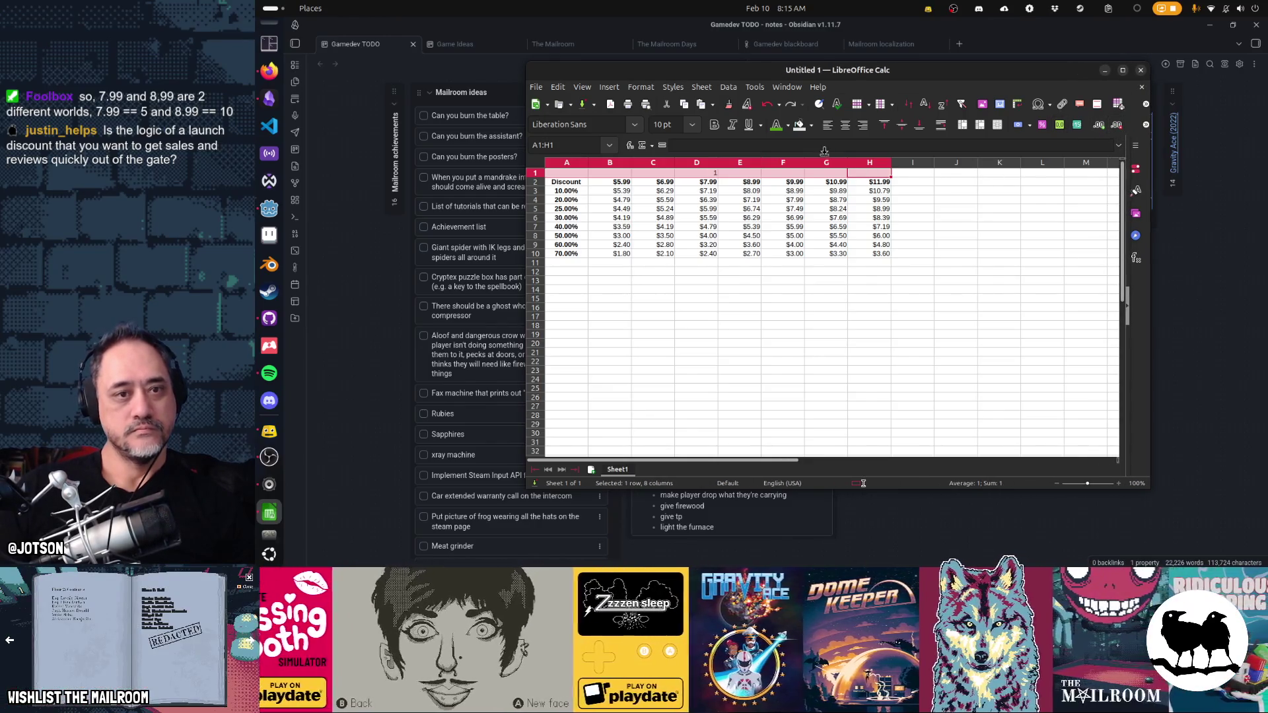
{"action": "left_click", "coordinate": [692, 125]}
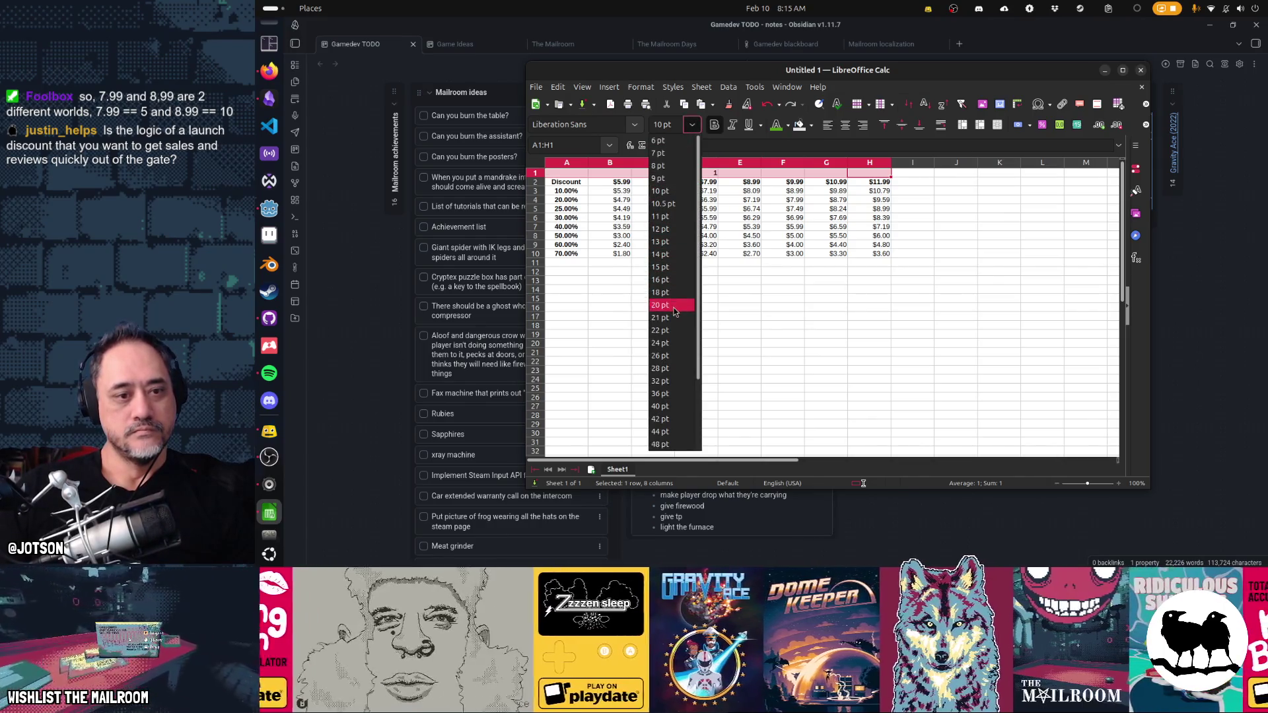
{"action": "left_click", "coordinate": [672, 297]}
{"action": "left_click", "coordinate": [783, 176]}
{"action": "type", "text": "2"}
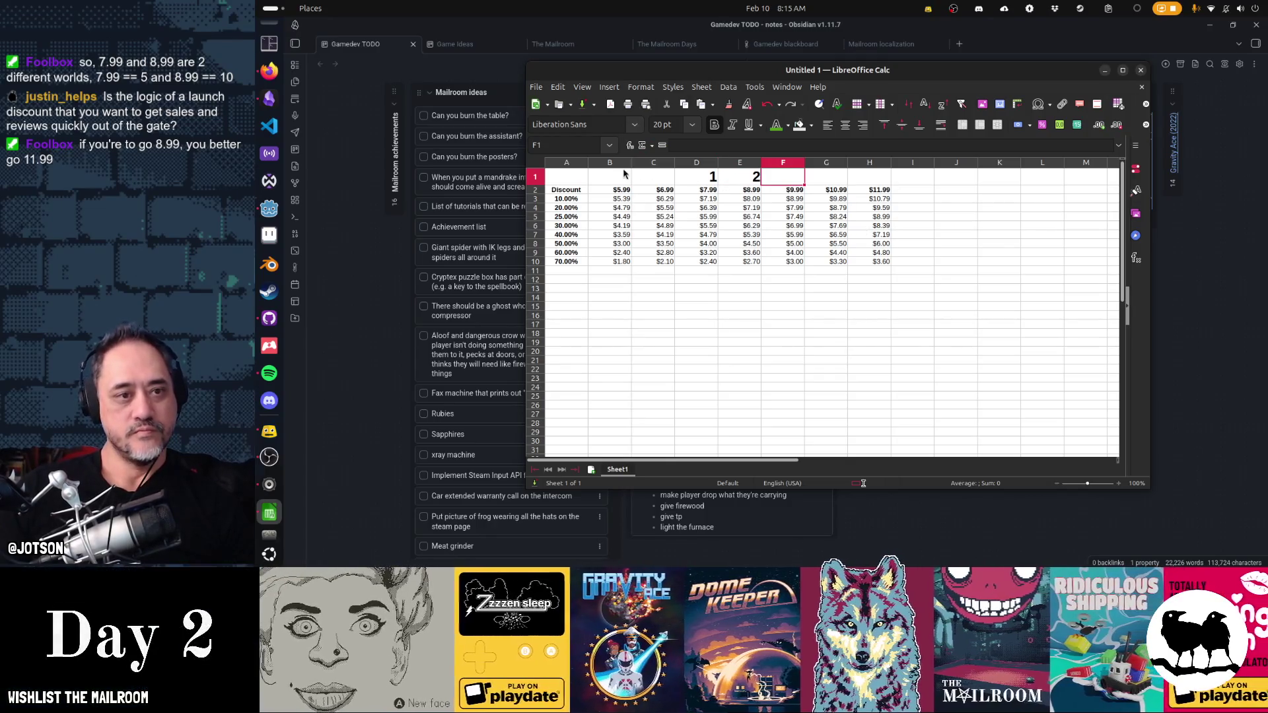
- Centre the contents of columns B through H, then move back along row 1 to D1
{"action": "left_click", "coordinate": [611, 164]}
{"action": "left_click_drag", "start_coordinate": [632, 167], "coordinate": [854, 168]}
{"action": "left_click", "coordinate": [846, 125]}
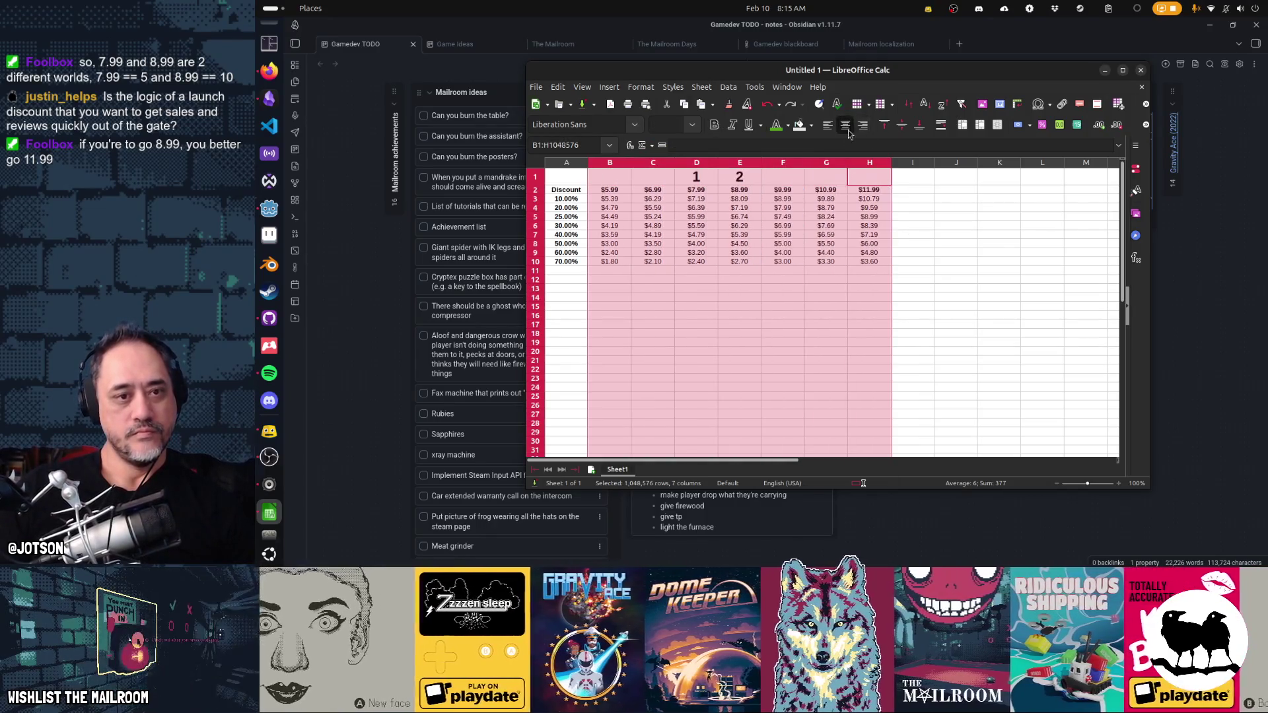
{"action": "left_click", "coordinate": [826, 208]}
{"action": "key", "text": "Left"}
{"action": "key", "text": "Left"}
{"action": "key", "text": "Left"}
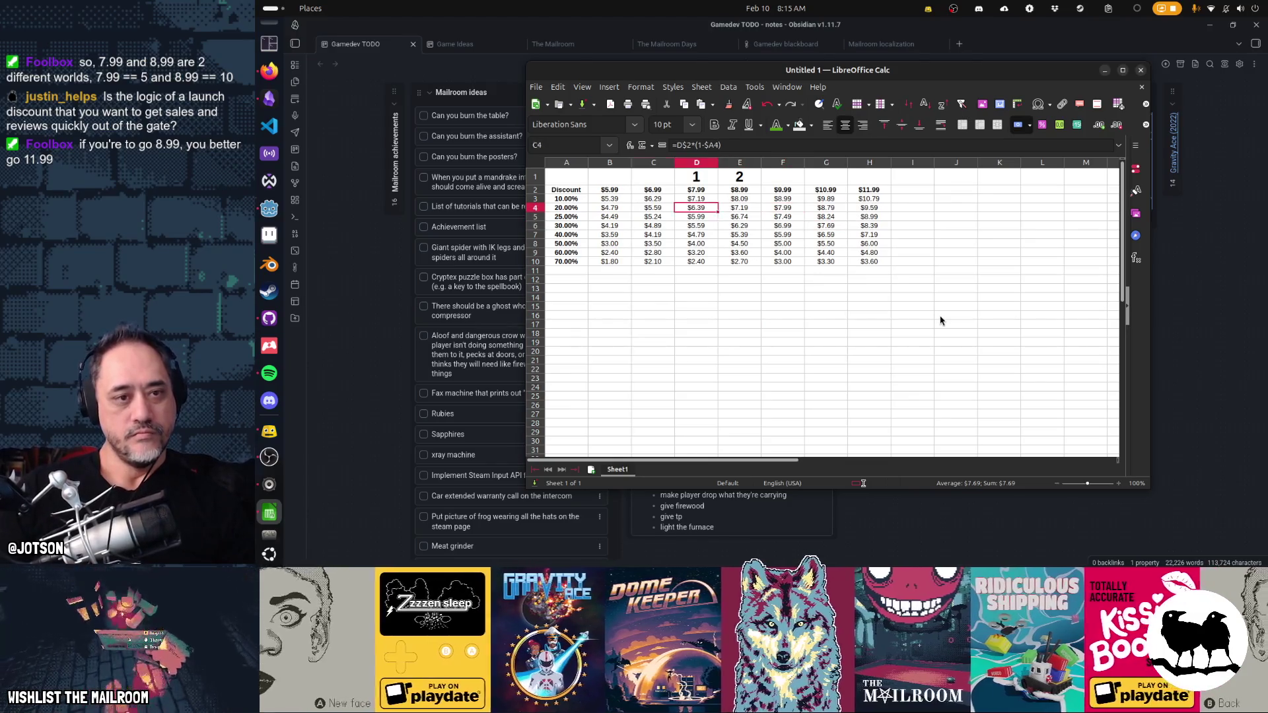
{"action": "key", "text": "Up"}
{"action": "key", "text": "Up"}
{"action": "key", "text": "Up"}
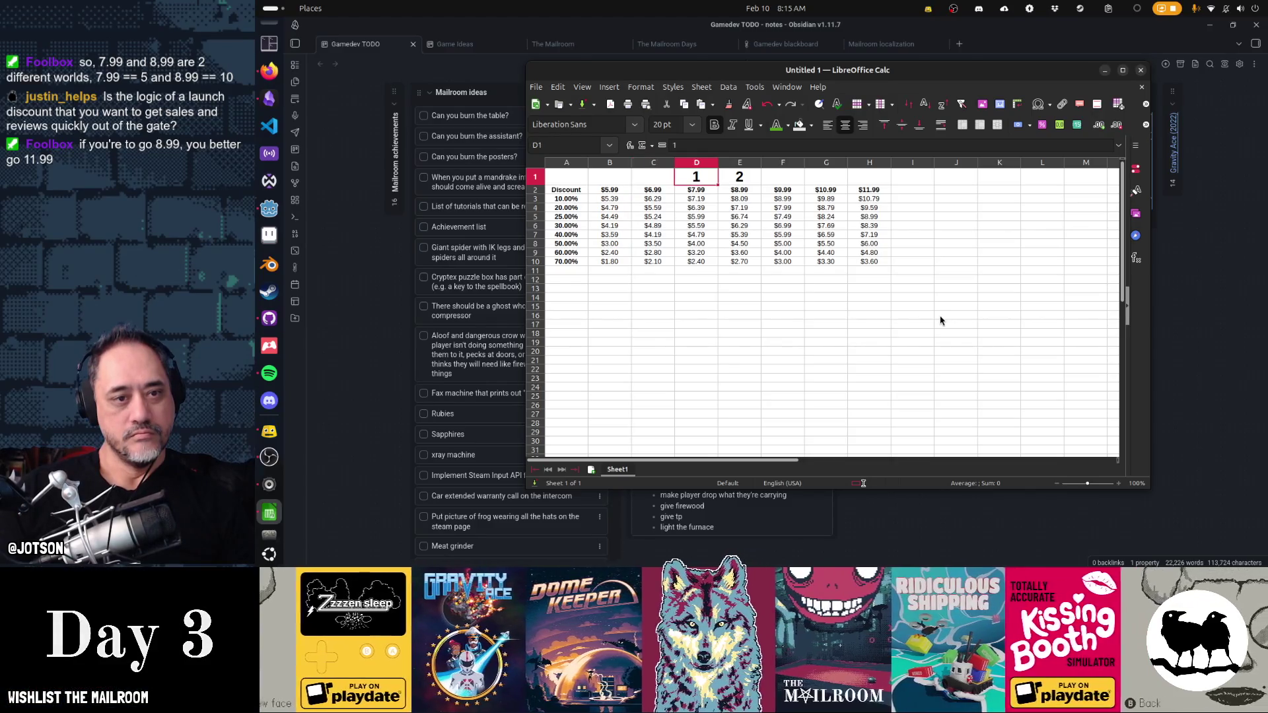
{"action": "key", "text": "Right"}
{"action": "key", "text": "Right"}
{"action": "key", "text": "Right"}
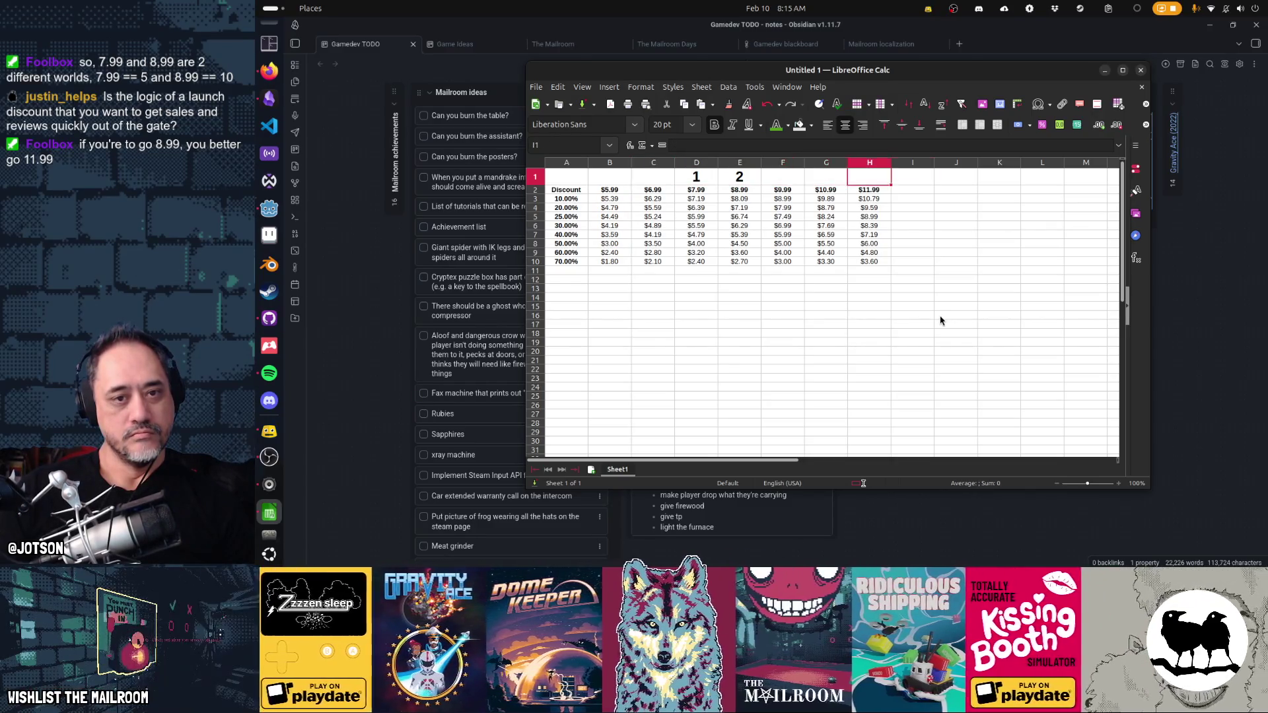
{"action": "key", "text": "Left"}
{"action": "key", "text": "Left"}
{"action": "key", "text": "Left"}
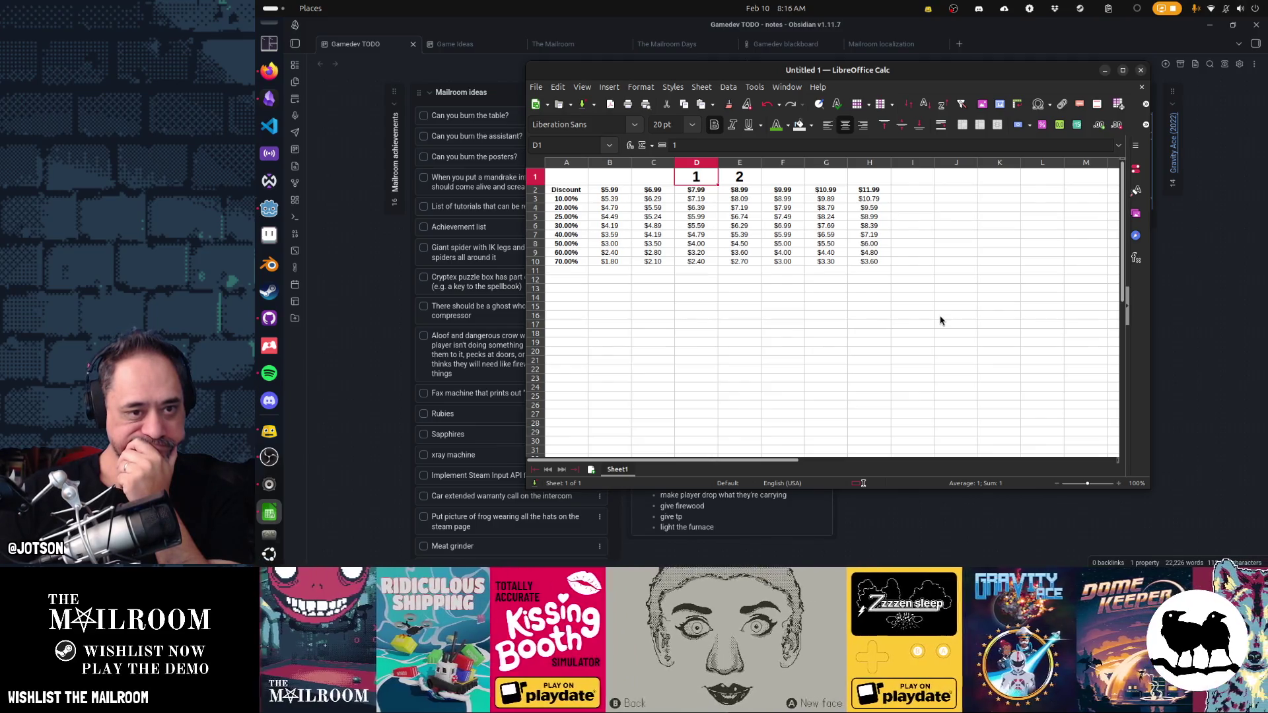
- Add Sales in A12 and Profit in A13 beneath the discount rows
{"action": "key", "text": "Left"}
{"action": "key", "text": "Home"}
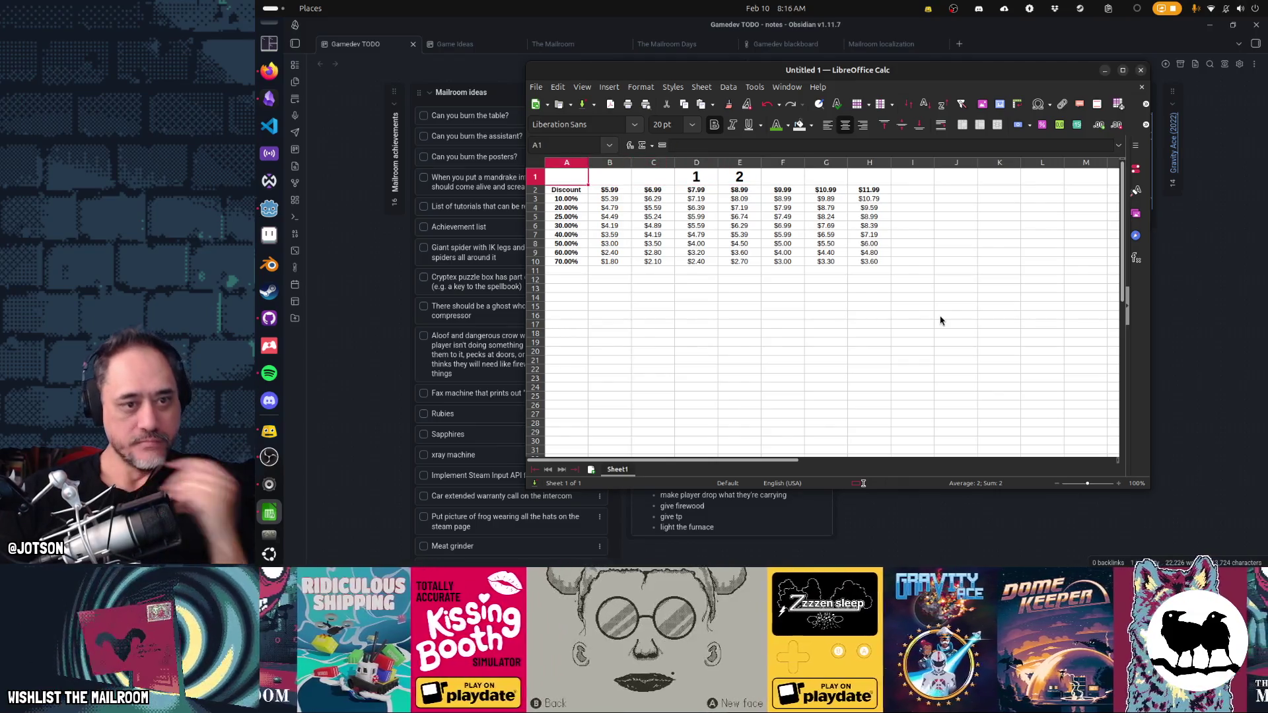
{"action": "key", "text": "Down"}
{"action": "key", "text": "Down"}
{"action": "key", "text": "Down"}
{"action": "key", "text": "Down"}
{"action": "key", "text": "Down"}
{"action": "key", "text": "Down"}
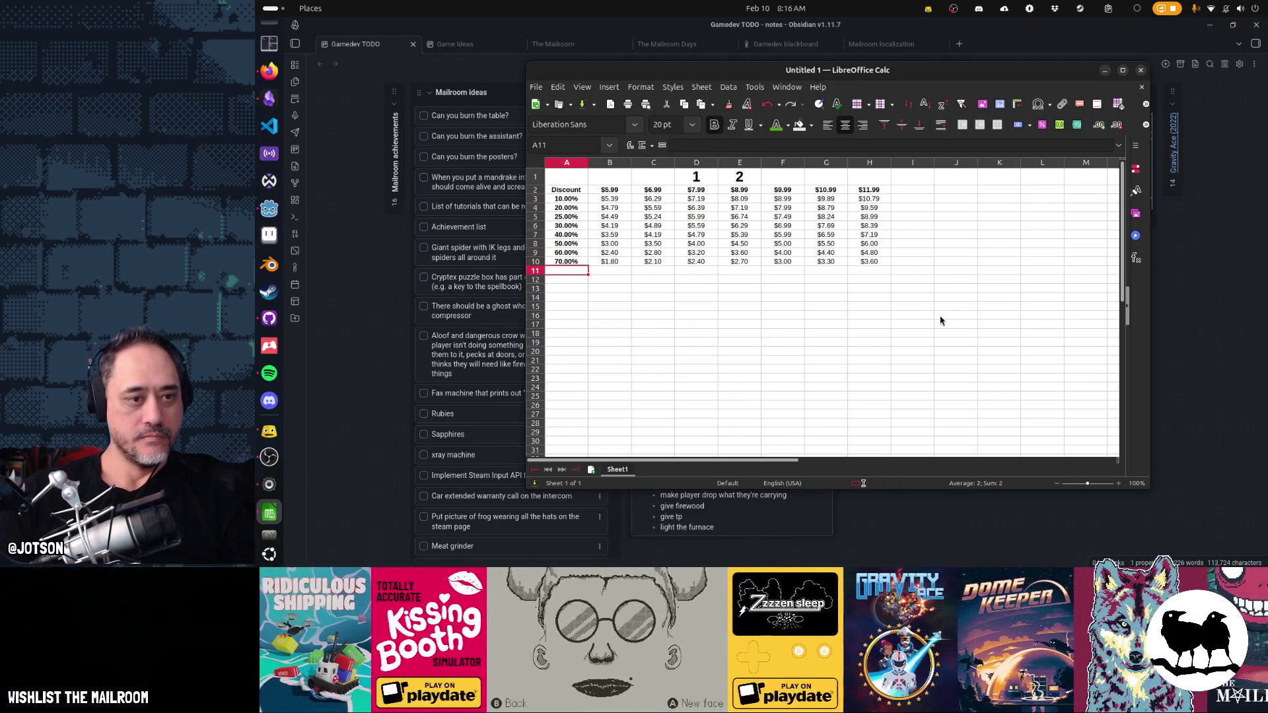
{"action": "type", "text": "sales"}
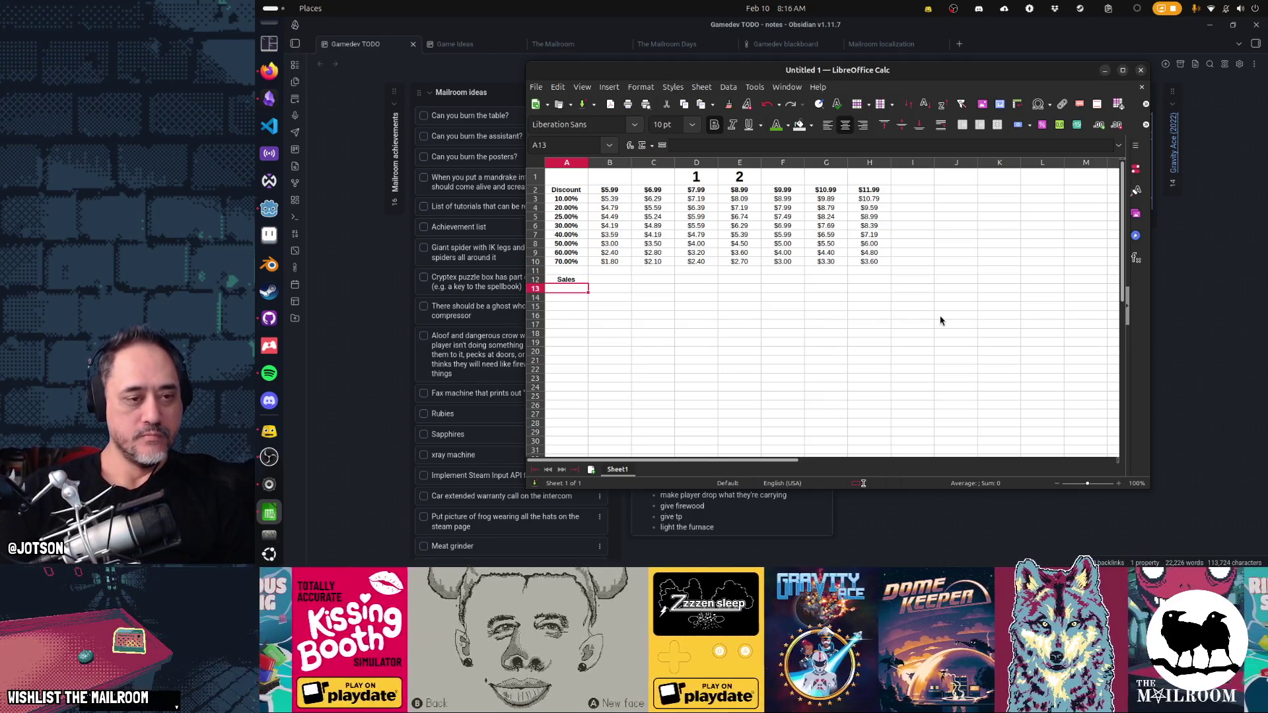
{"action": "type", "text": "rofit"}
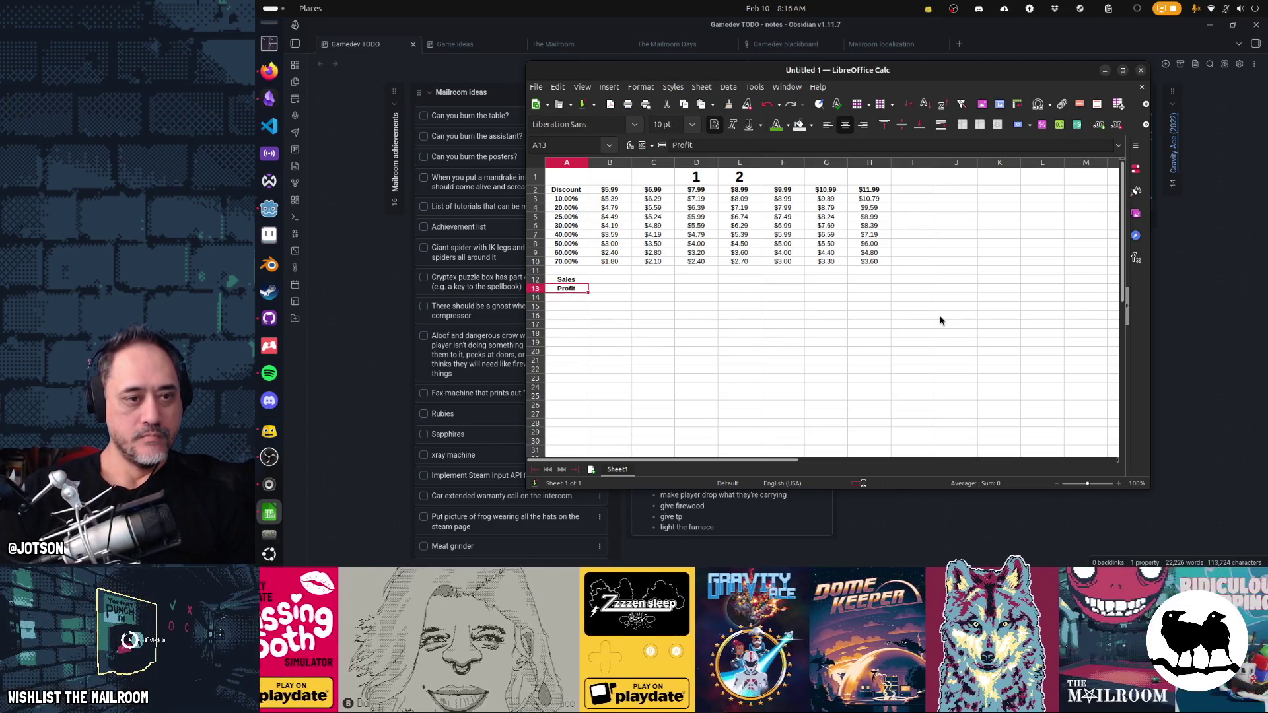
{"action": "key", "text": "Up"}
{"action": "key", "text": "Right"}
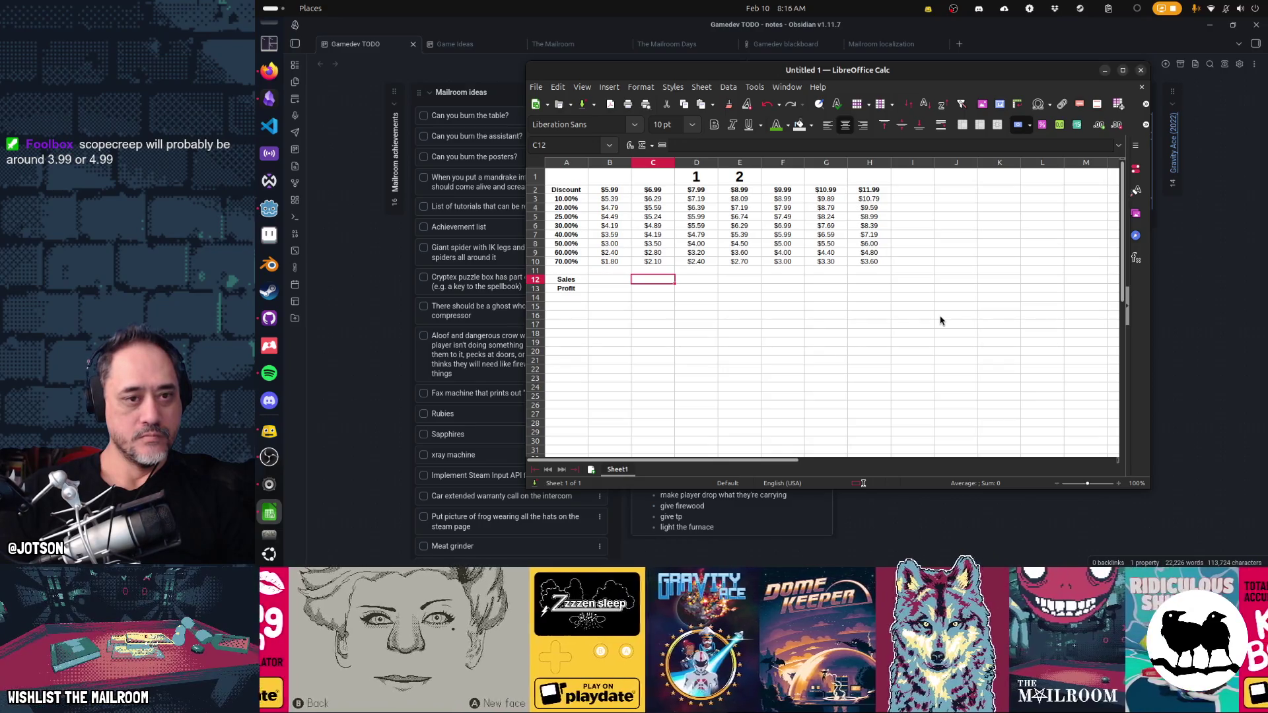
- Check a discounted price formula and move to an empty cell in column J beside the table
{"action": "key", "text": "Left"}
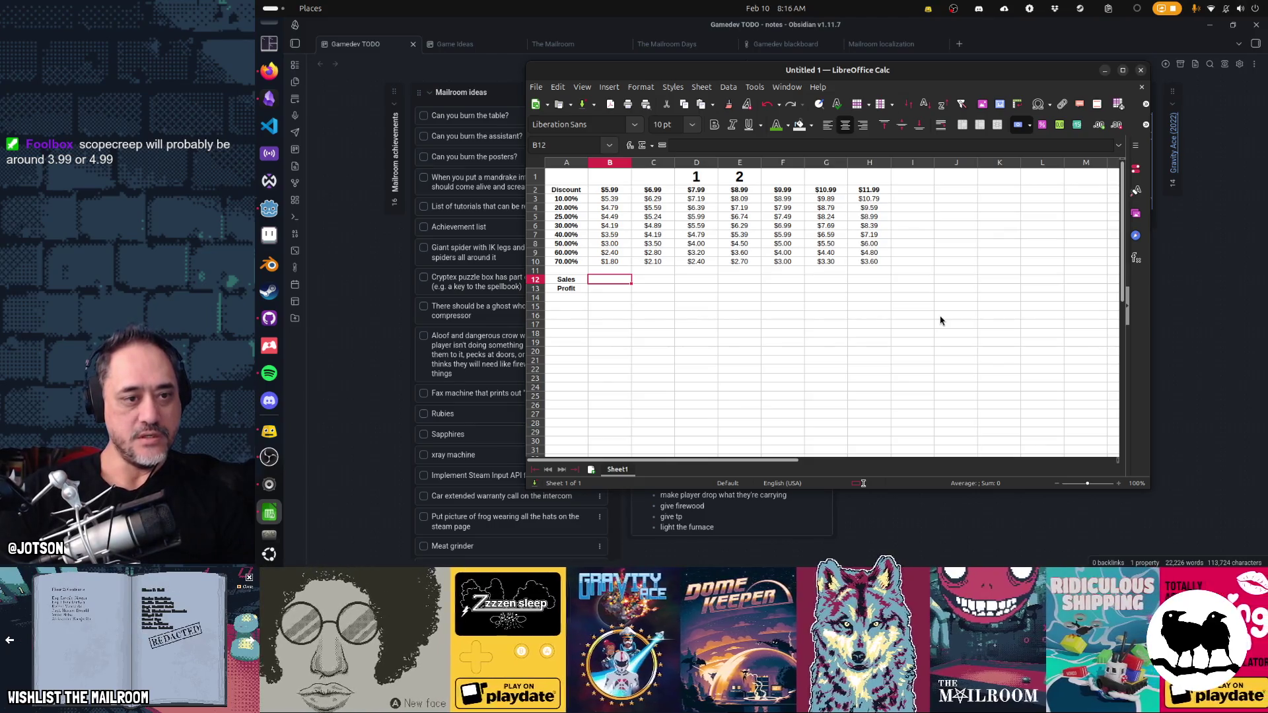
{"action": "key", "text": "Up"}
{"action": "key", "text": "Up"}
{"action": "key", "text": "Up"}
{"action": "key", "text": "Right"}
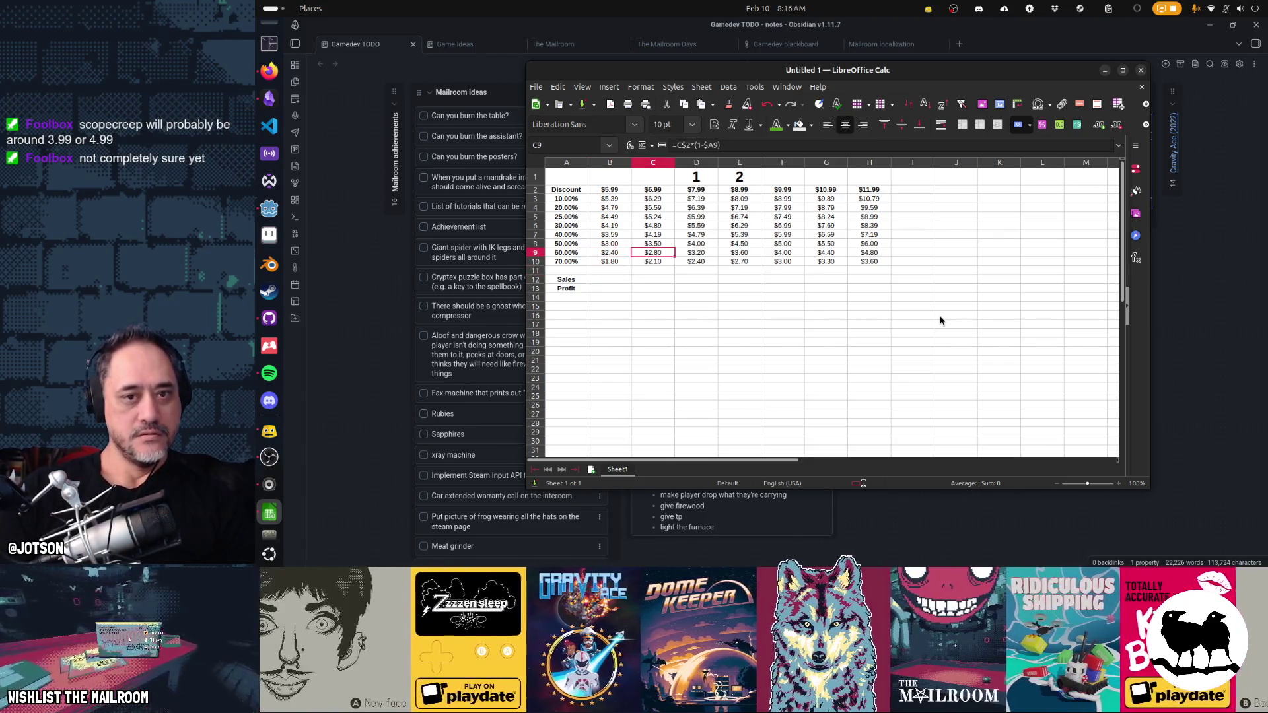
{"action": "key", "text": "Right"}
{"action": "key", "text": "Right"}
{"action": "key", "text": "Right"}
{"action": "key", "text": "Up"}
{"action": "key", "text": "Up"}
{"action": "key", "text": "Up"}
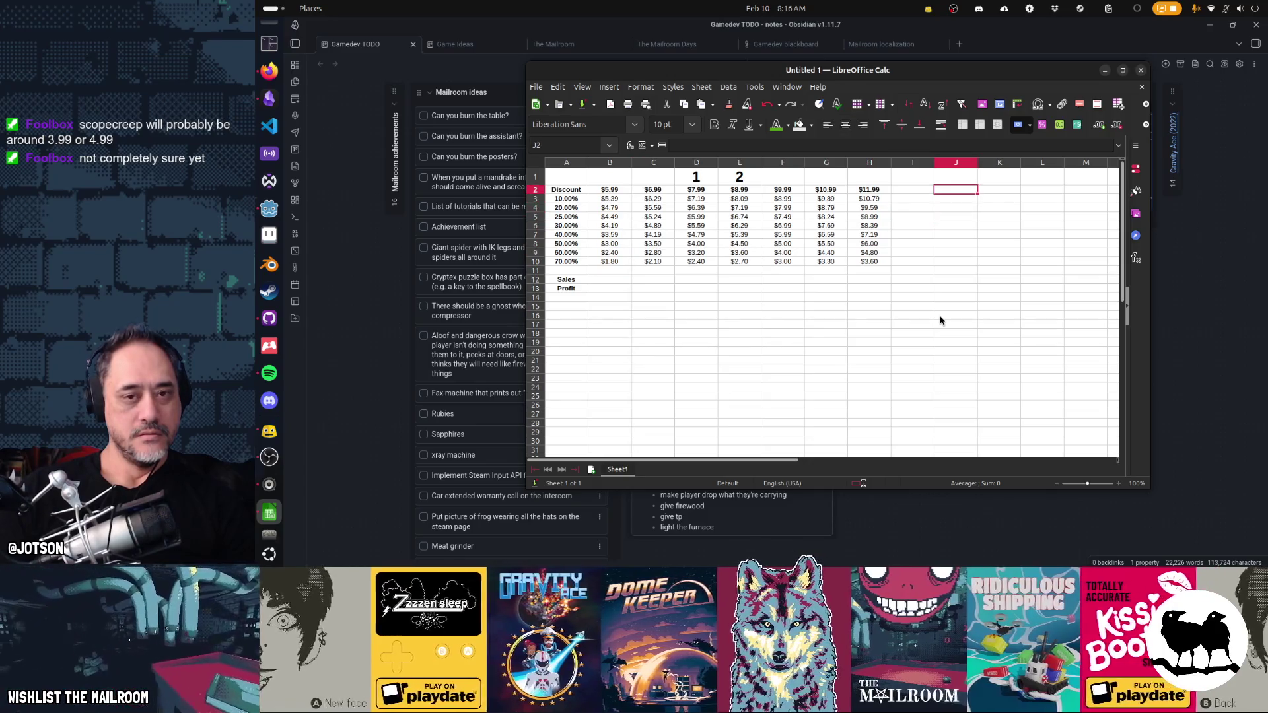
{"action": "key", "text": "Down"}
{"action": "key", "text": "Down"}
{"action": "key", "text": "Down"}
{"action": "key", "text": "Down"}
{"action": "key", "text": "Down"}
{"action": "key", "text": "Down"}
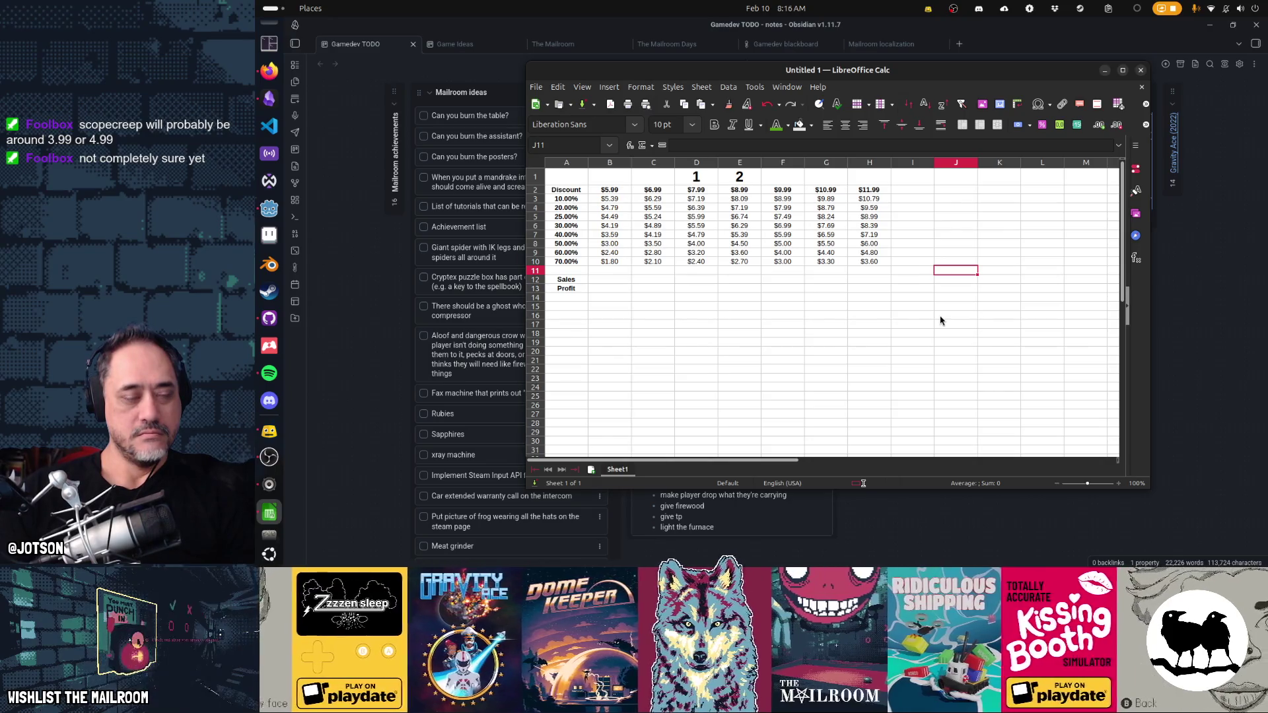
- Enter a 10,000 sales count in J2 without decimals and remove the Sales label from A12
{"action": "key", "text": "Up"}
{"action": "key", "text": "Up"}
{"action": "key", "text": "Up"}
{"action": "key", "text": "Up"}
{"action": "key", "text": "Up"}
{"action": "key", "text": "Up"}
{"action": "type", "text": "1"}
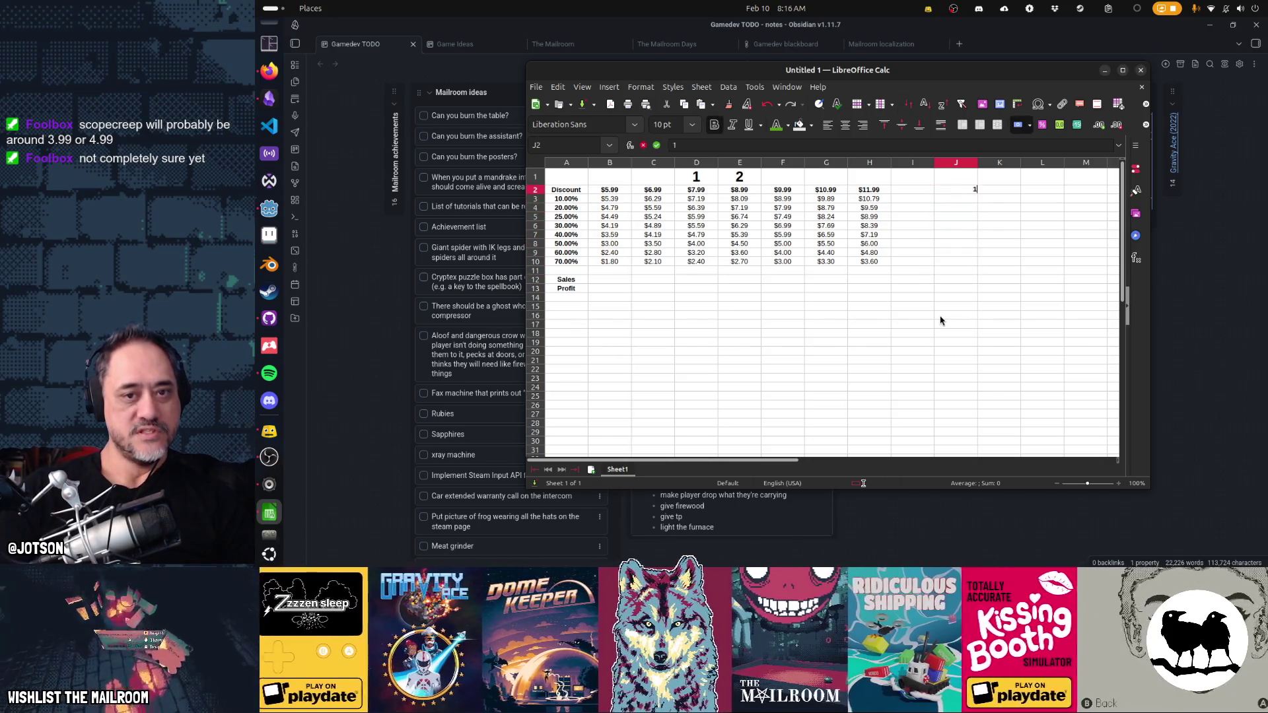
{"action": "key", "text": "Return"}
{"action": "key", "text": "Up"}
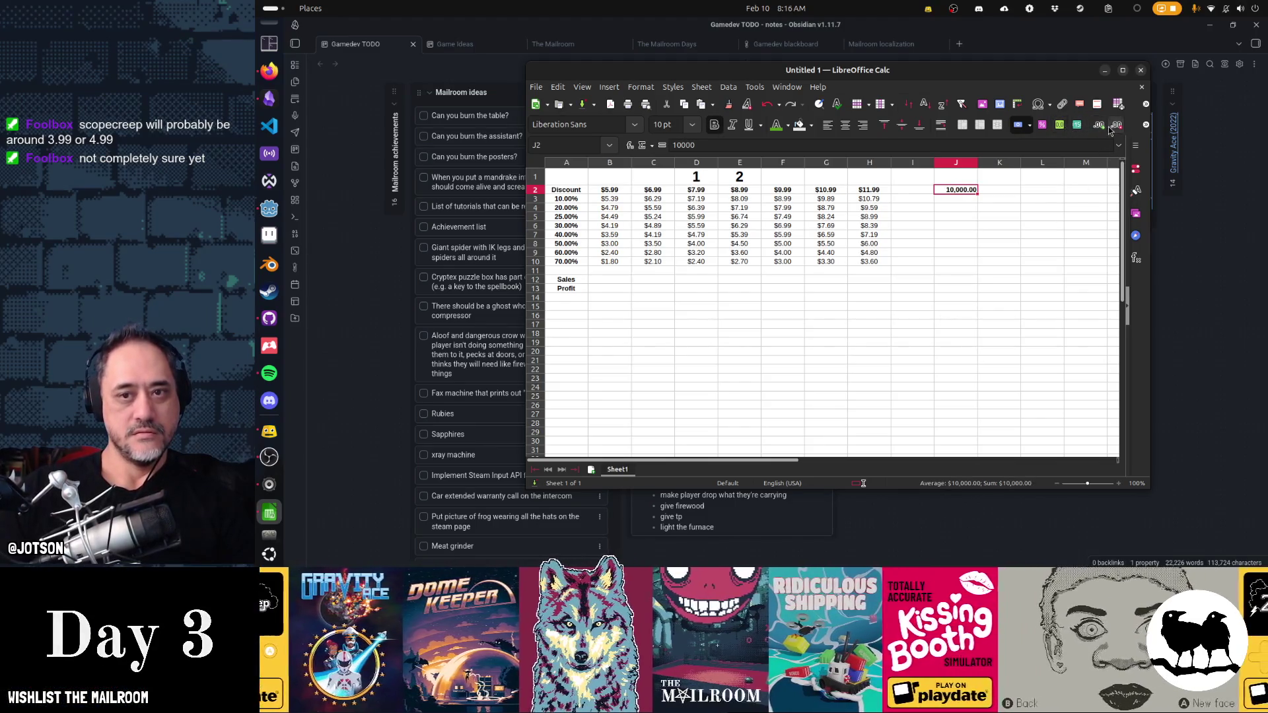
{"action": "double_click", "coordinate": [1115, 125]}
{"action": "left_click", "coordinate": [567, 280]}
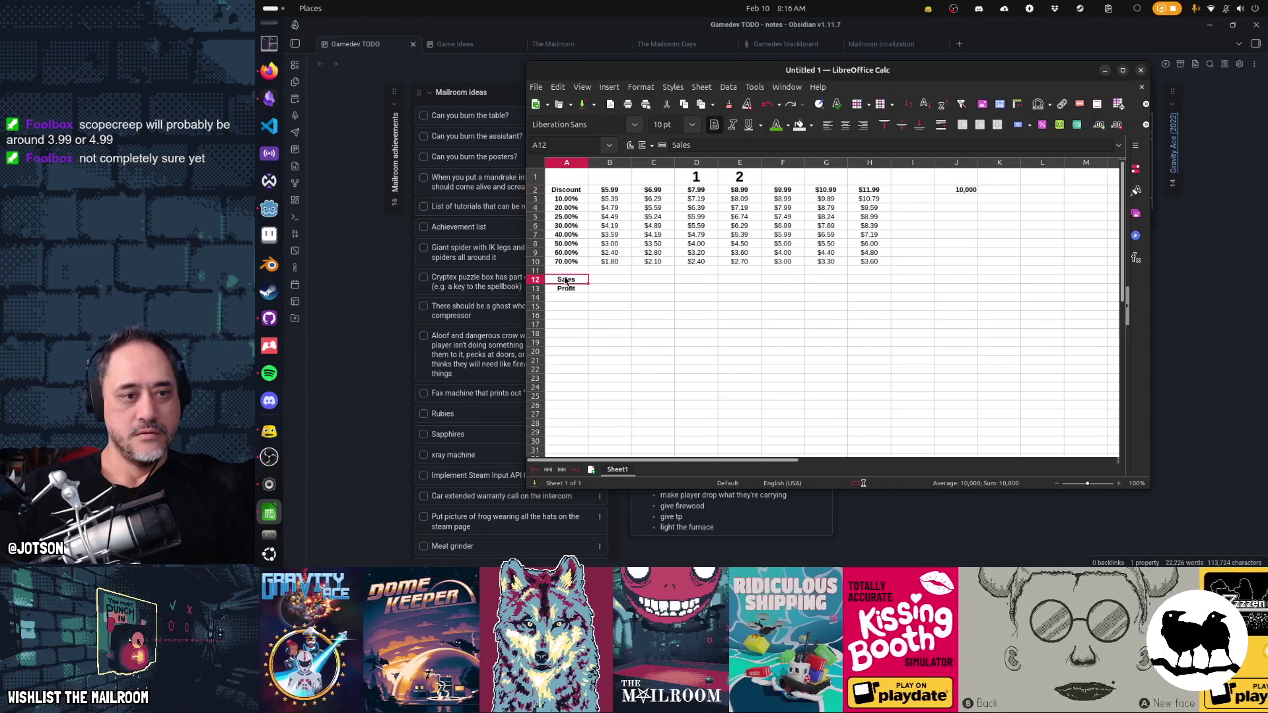
{"action": "key", "text": "Delete"}
- Make Profit cell B13 =B2*$J$2*0.7, giving $41,930.00
{"action": "key", "text": "Down"}
{"action": "key", "text": "Right"}
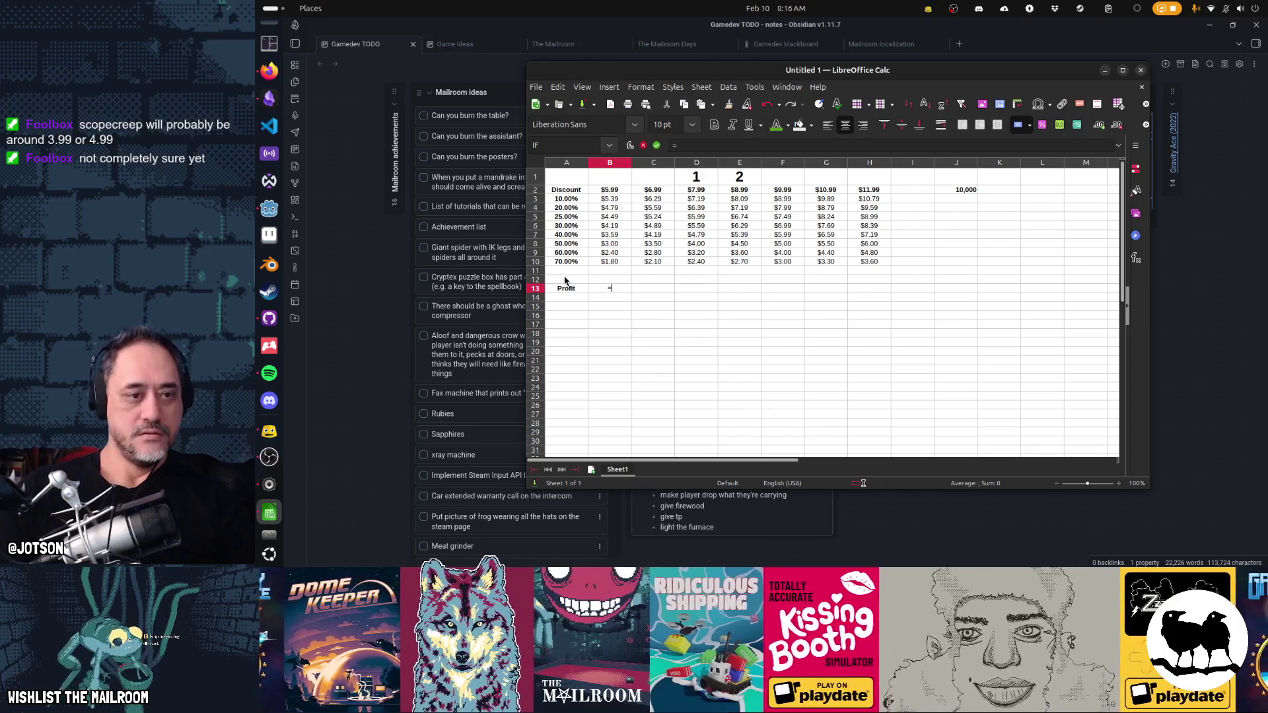
{"action": "left_click", "coordinate": [611, 190]}
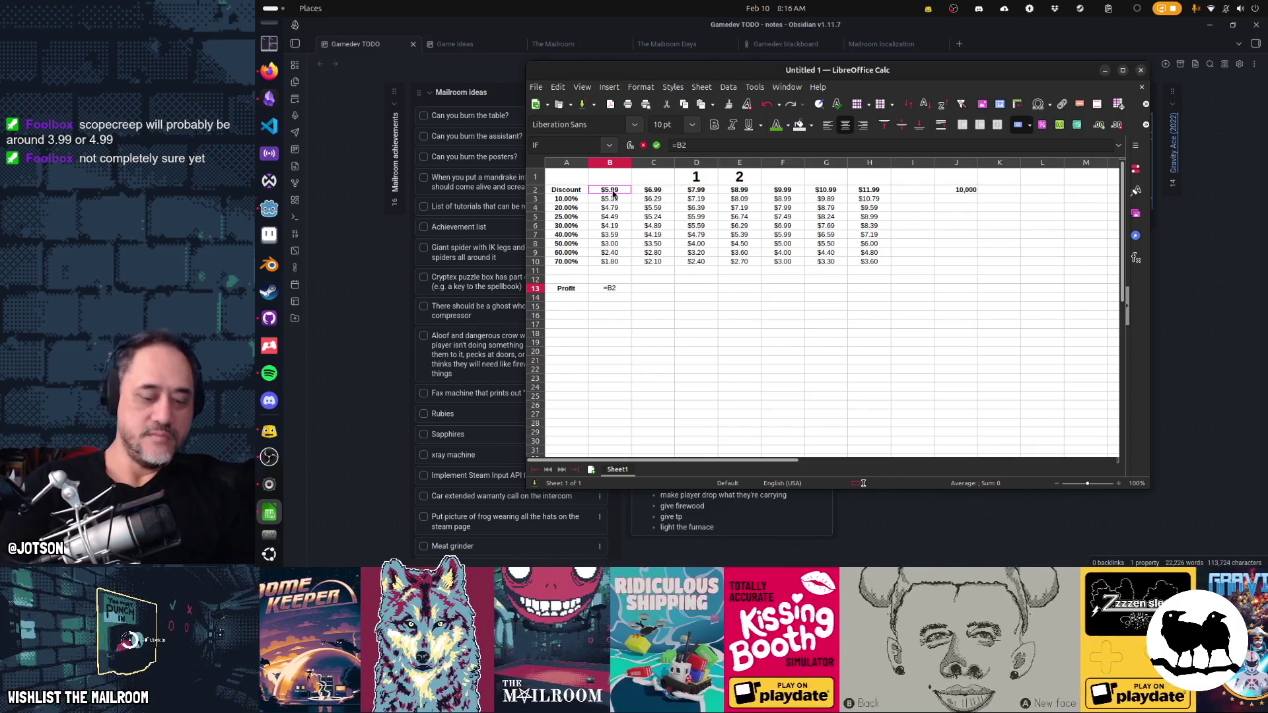
{"action": "type", "text": "*"}
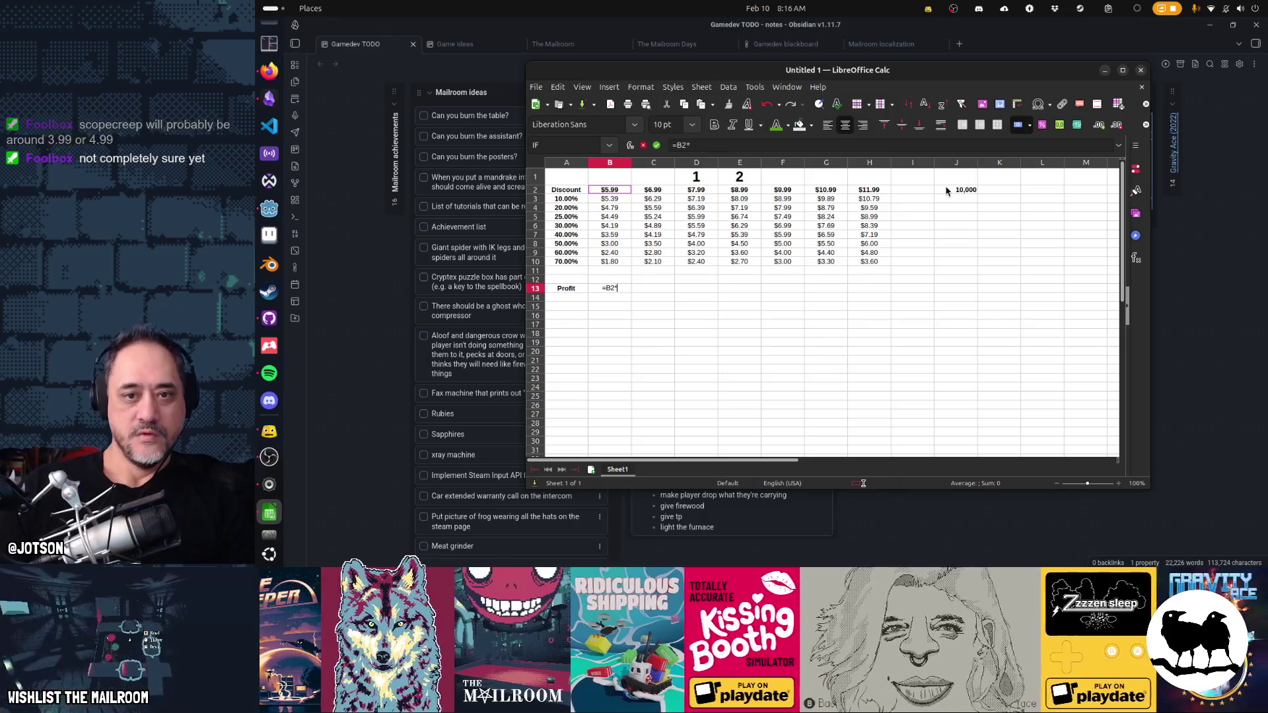
{"action": "left_click", "coordinate": [947, 190]}
{"action": "type", "text": "*.7"}
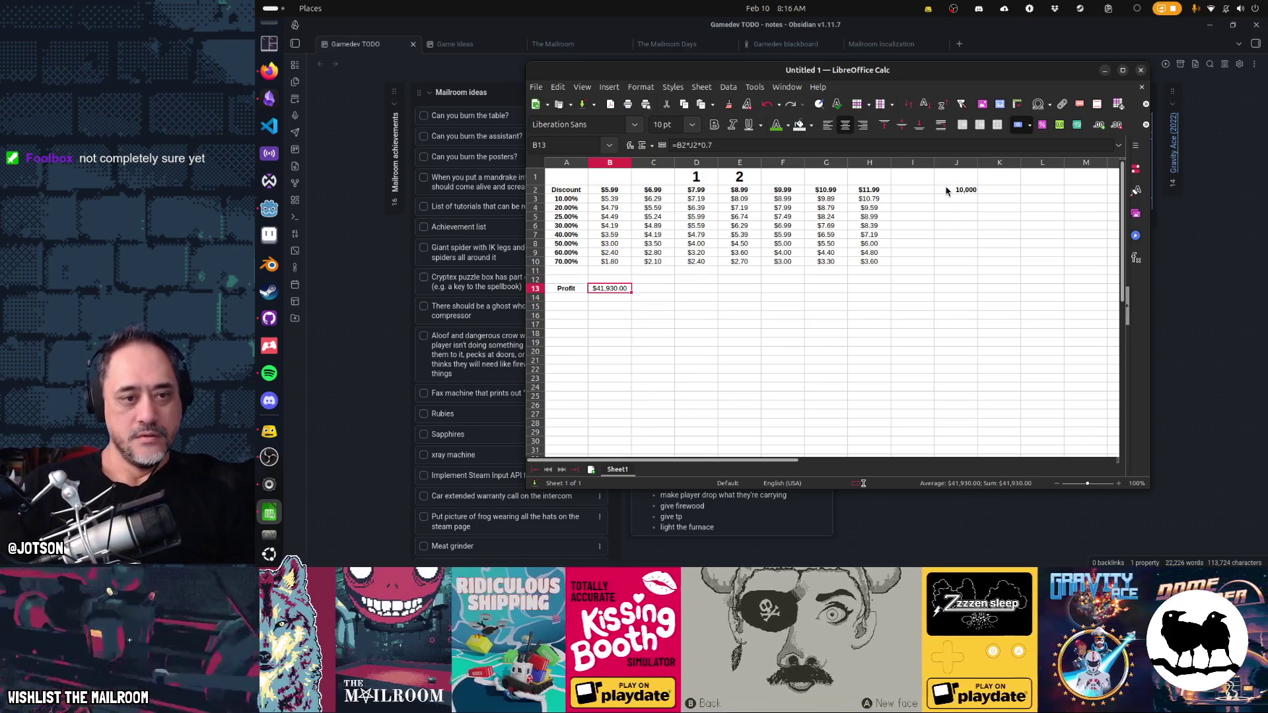
{"action": "left_click", "coordinate": [609, 287]}
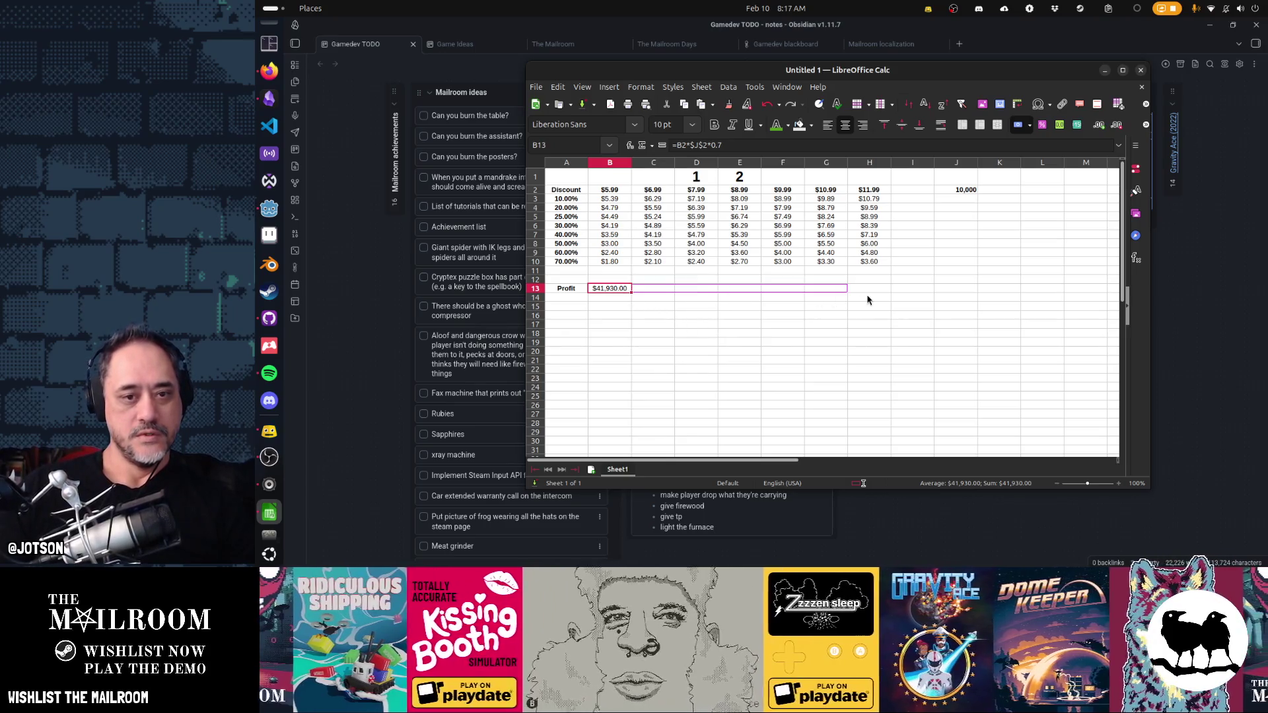
- Fill the Profit formula across to H13 and lower the sales count to 2,000, checking D13
{"action": "left_click_drag", "start_coordinate": [873, 297], "coordinate": [877, 290]}
{"action": "left_click", "coordinate": [955, 189]}
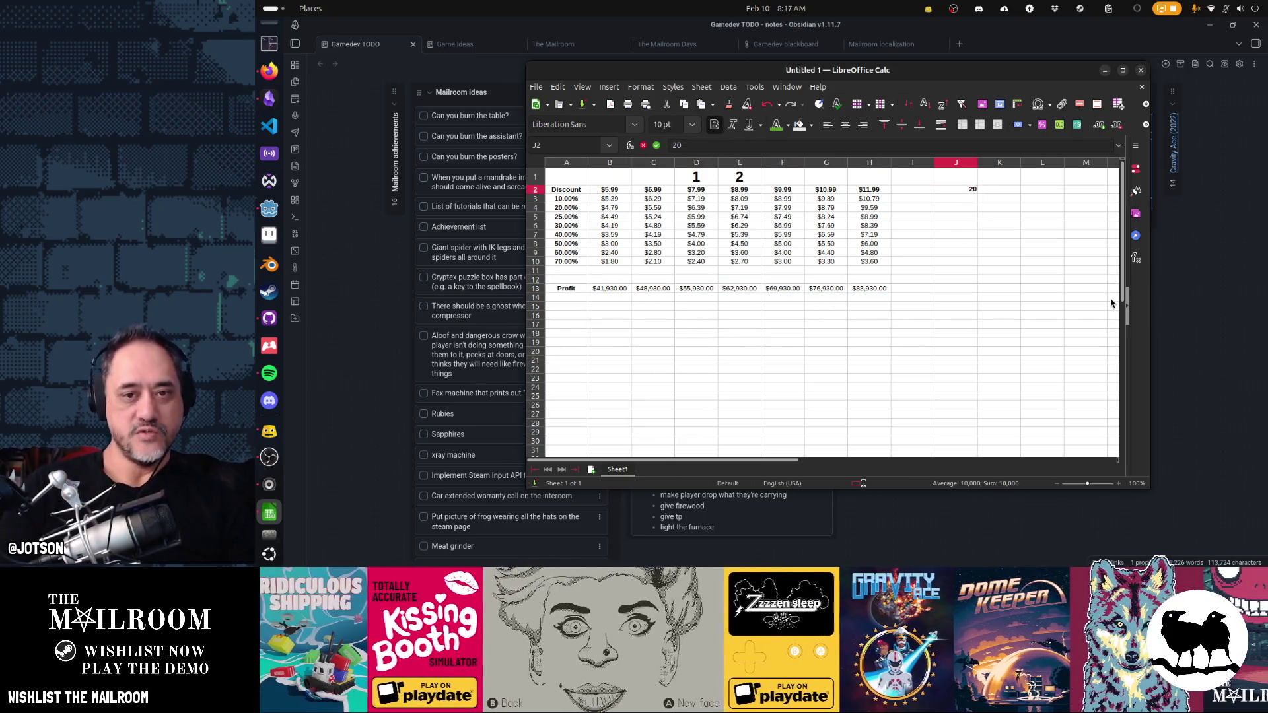
{"action": "type", "text": "00"}
{"action": "key", "text": "Return"}
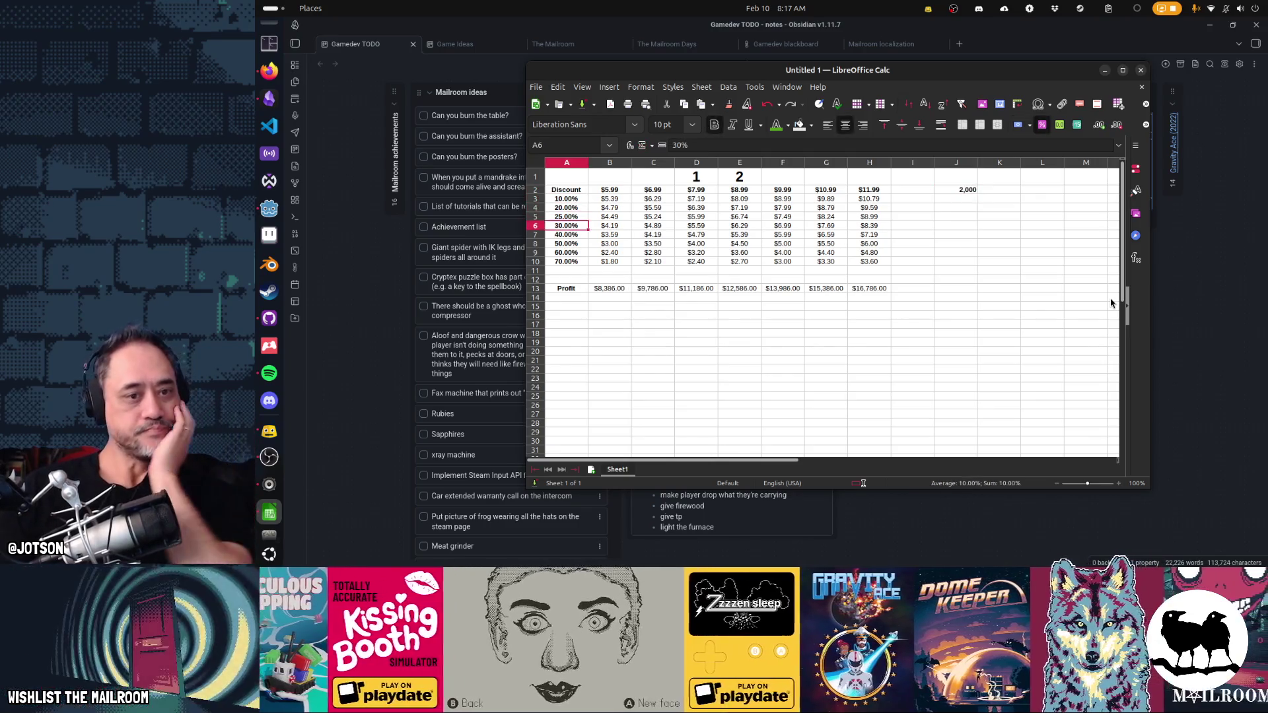
{"action": "key", "text": "Down"}
{"action": "key", "text": "Down"}
{"action": "key", "text": "Down"}
{"action": "key", "text": "Right"}
{"action": "key", "text": "Right"}
{"action": "key", "text": "Right"}
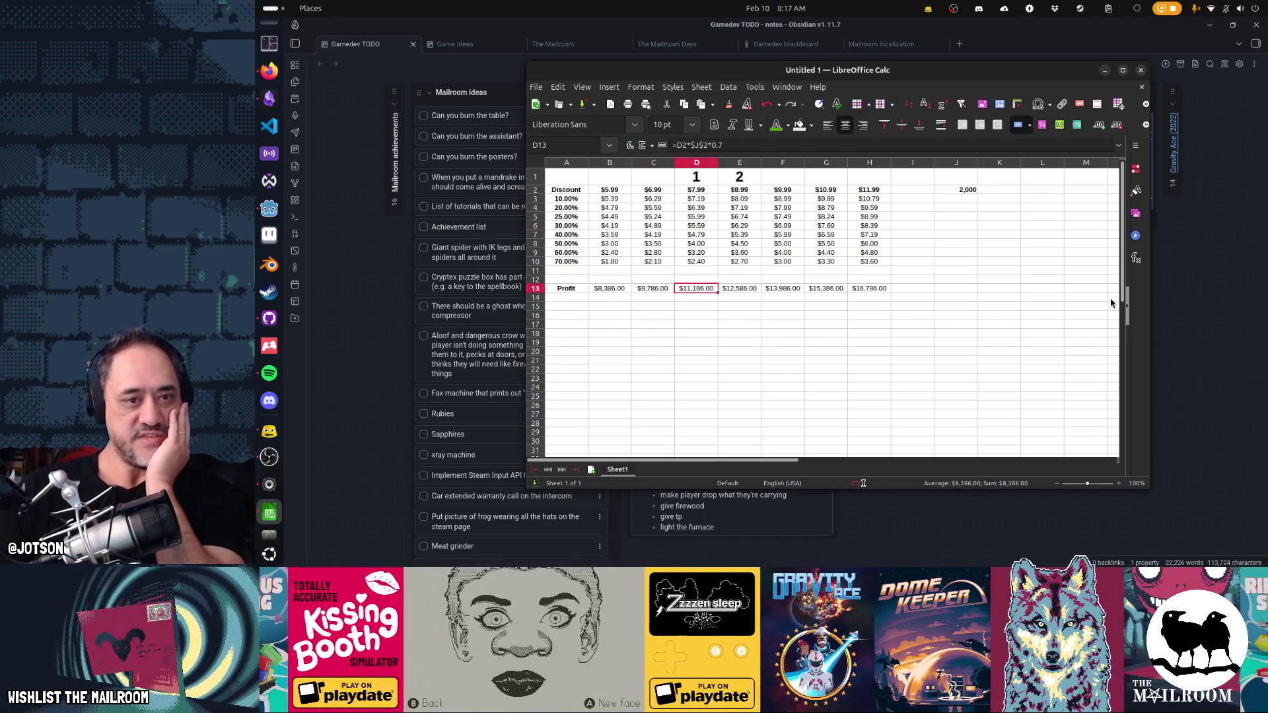
- Compare the recalculated profits across C13:F13 and select column D from the top
{"action": "key", "text": "shift+Right"}
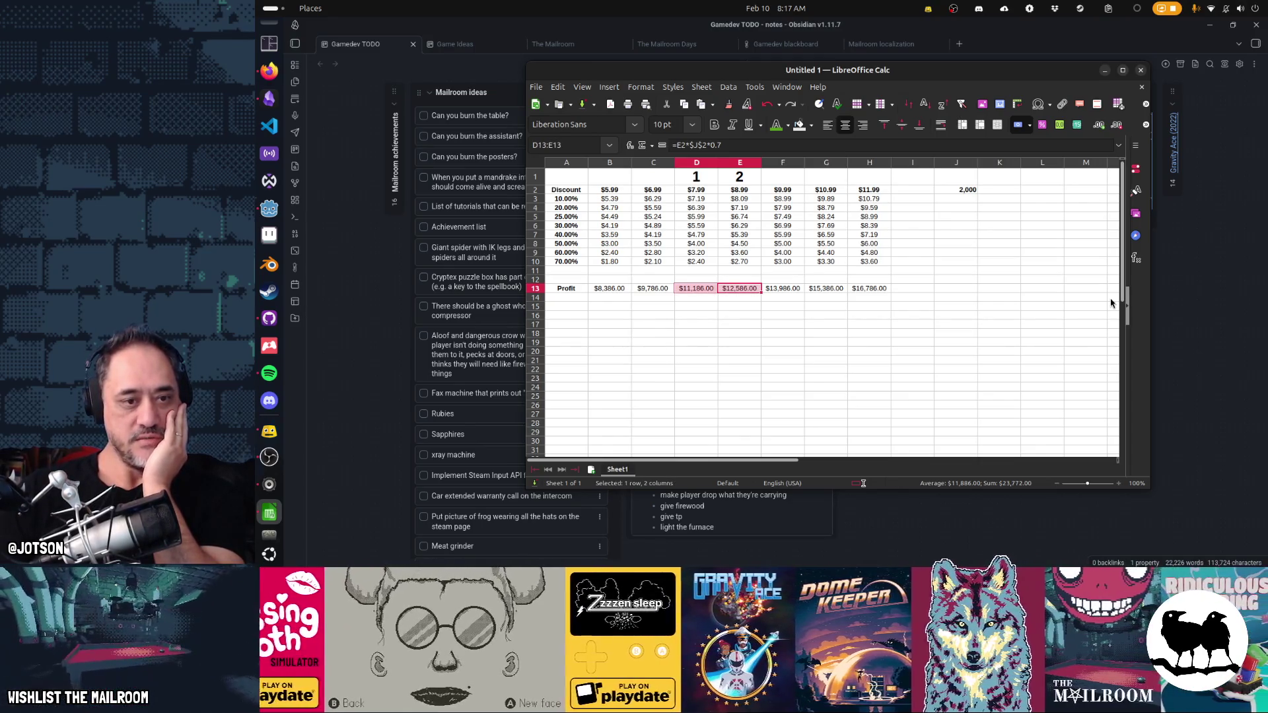
{"action": "key", "text": "Left"}
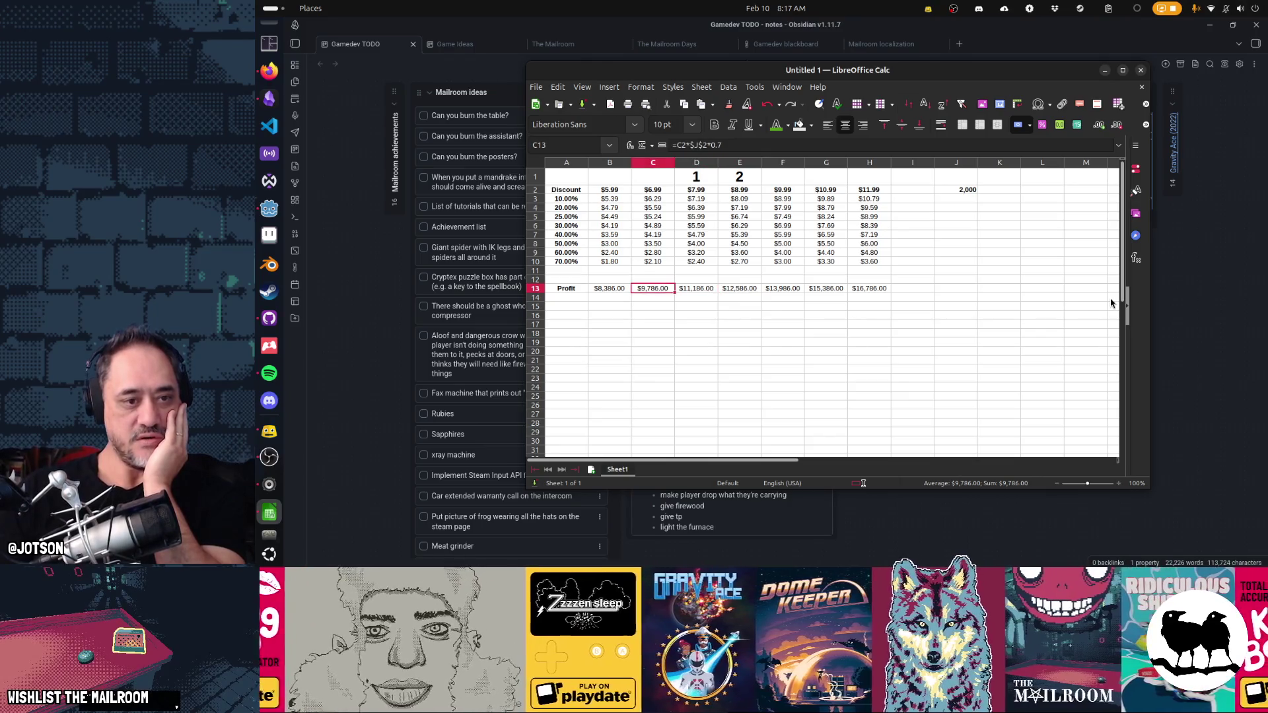
{"action": "key", "text": "shift+Right"}
{"action": "key", "text": "shift+Right"}
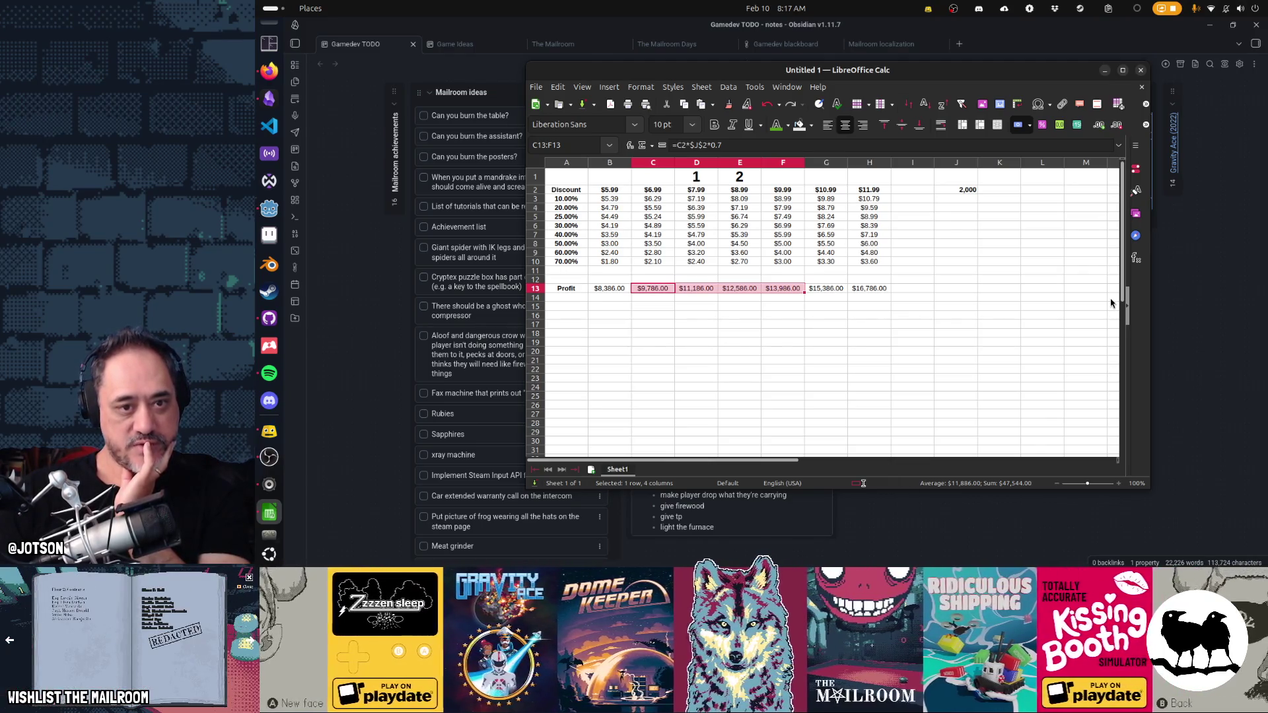
{"action": "key", "text": "shift+Right"}
{"action": "key", "text": "shift+Right"}
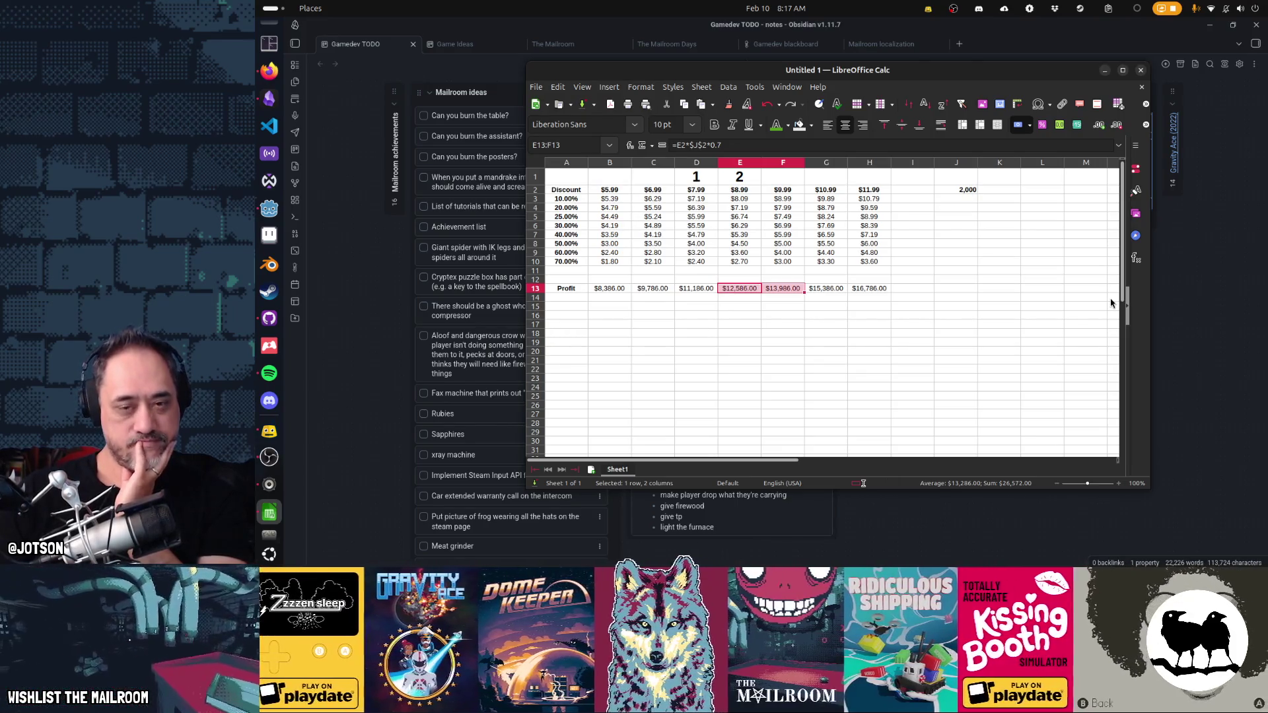
{"action": "key", "text": "ctrl+Up"}
{"action": "key", "text": "shift+Down"}
{"action": "key", "text": "shift+Down"}
{"action": "key", "text": "shift+Down"}
{"action": "key", "text": "shift+Down"}
{"action": "key", "text": "shift+Down"}
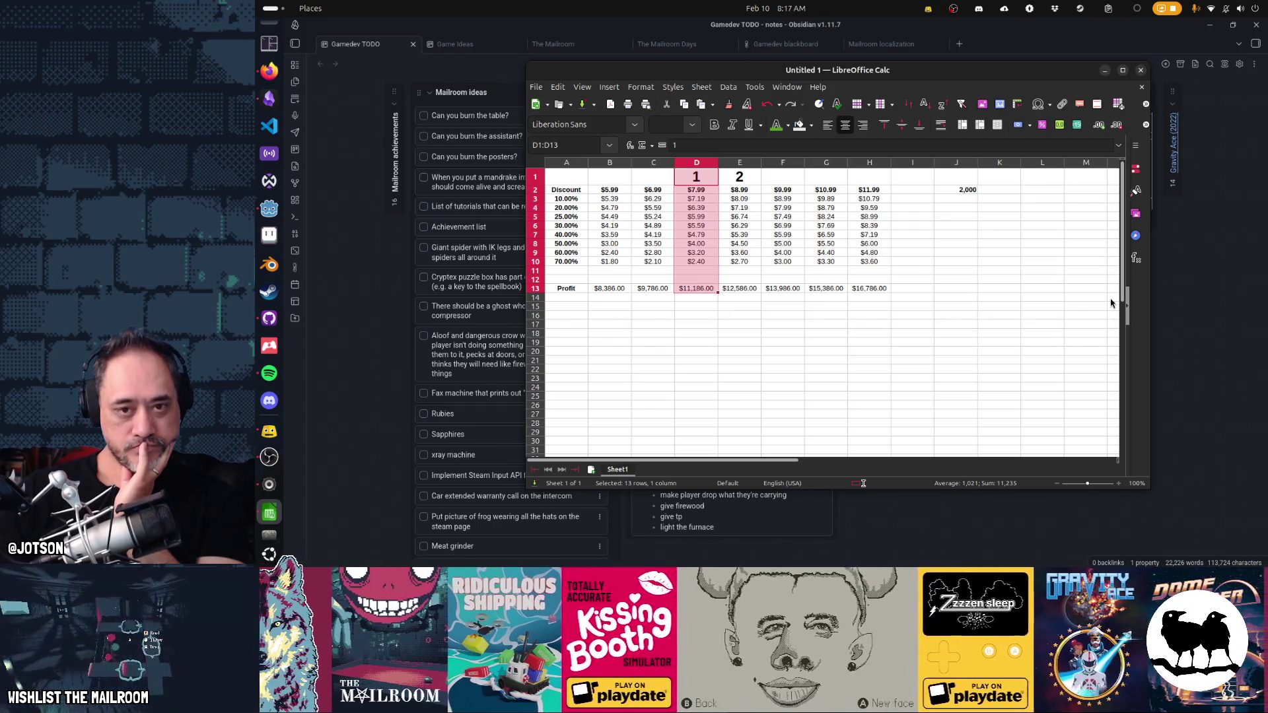
- Restore the sales count to 10,000 and enter a profit ratio =C13/B13 in C14
{"action": "left_click", "coordinate": [999, 190]}
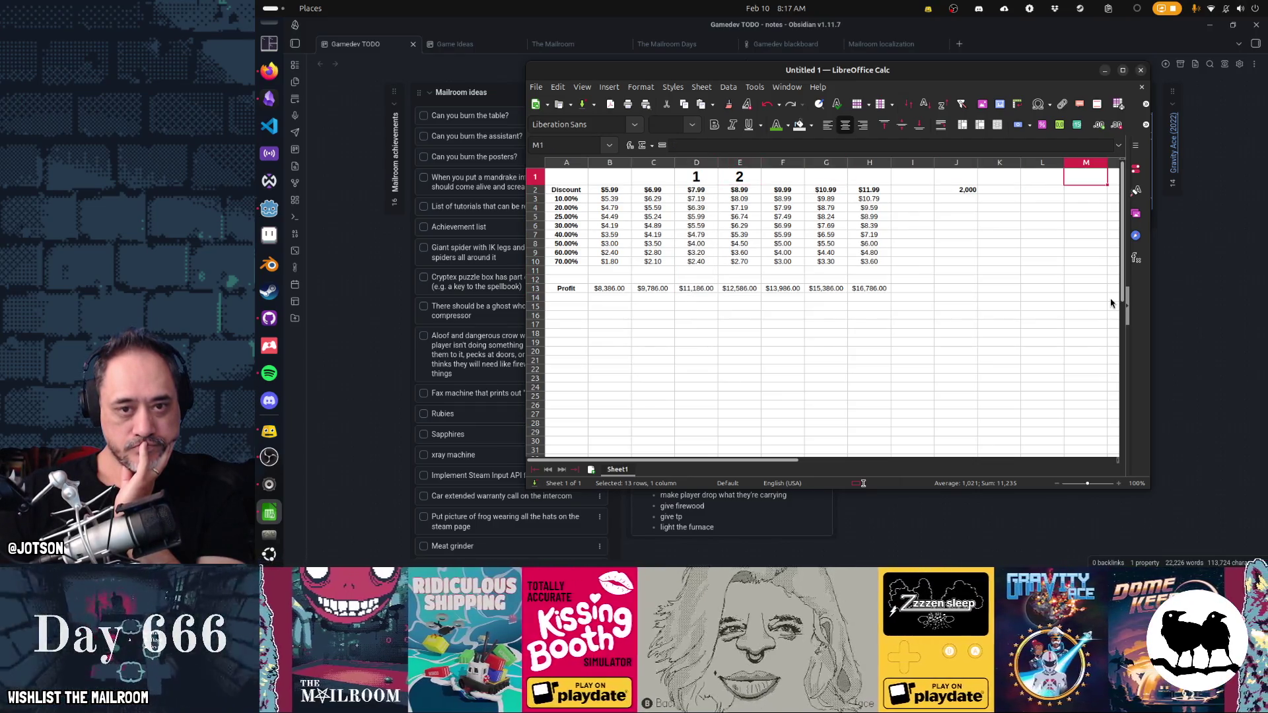
{"action": "key", "text": "Left"}
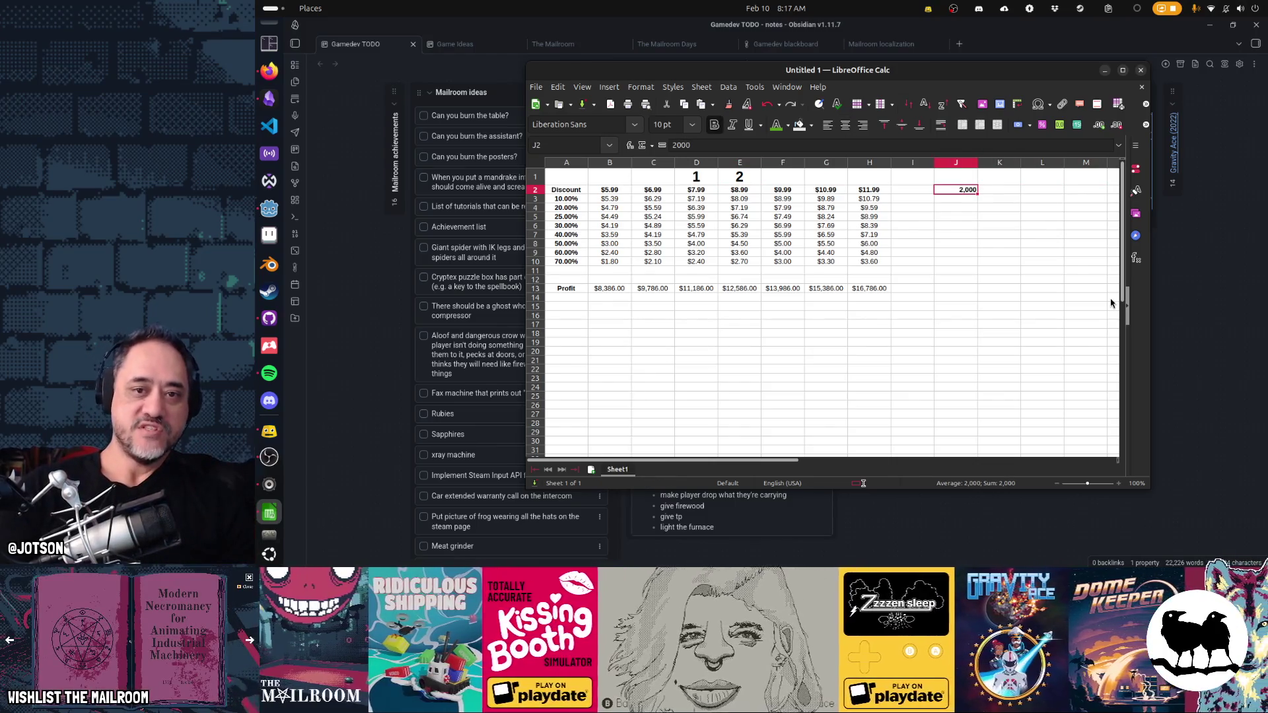
{"action": "key", "text": "Up"}
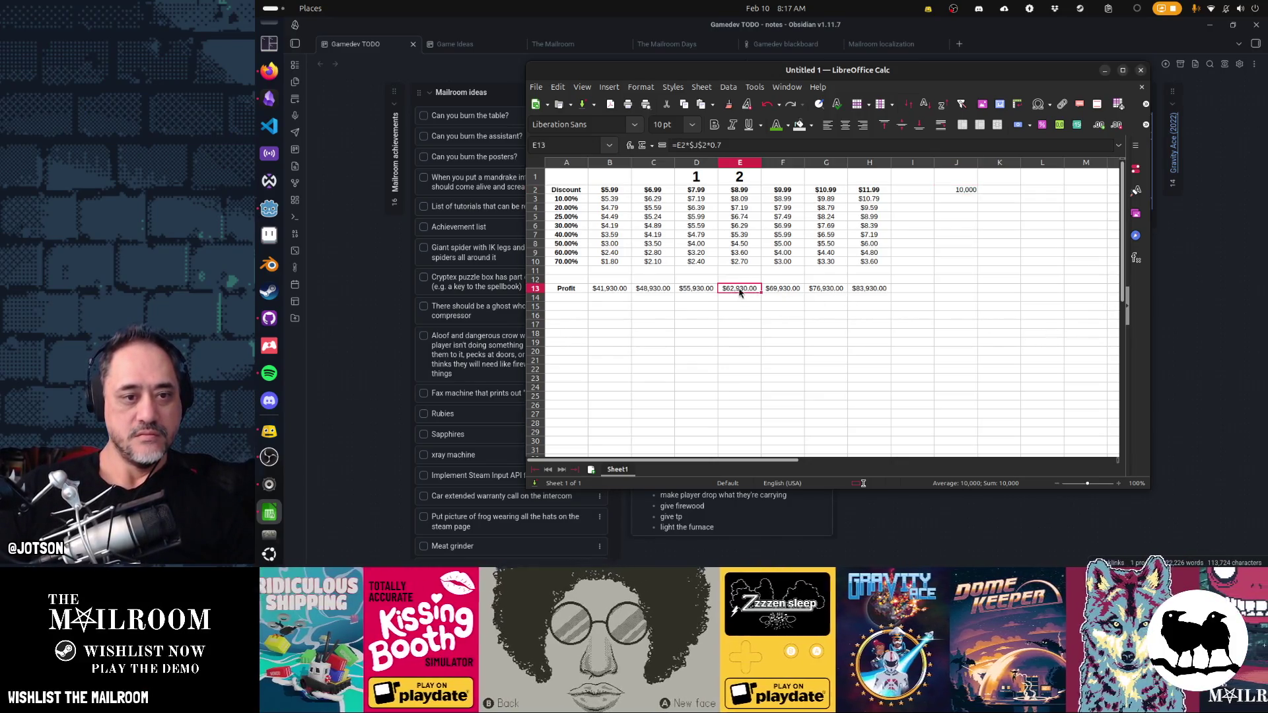
{"action": "left_click_drag", "start_coordinate": [742, 289], "coordinate": [700, 289]}
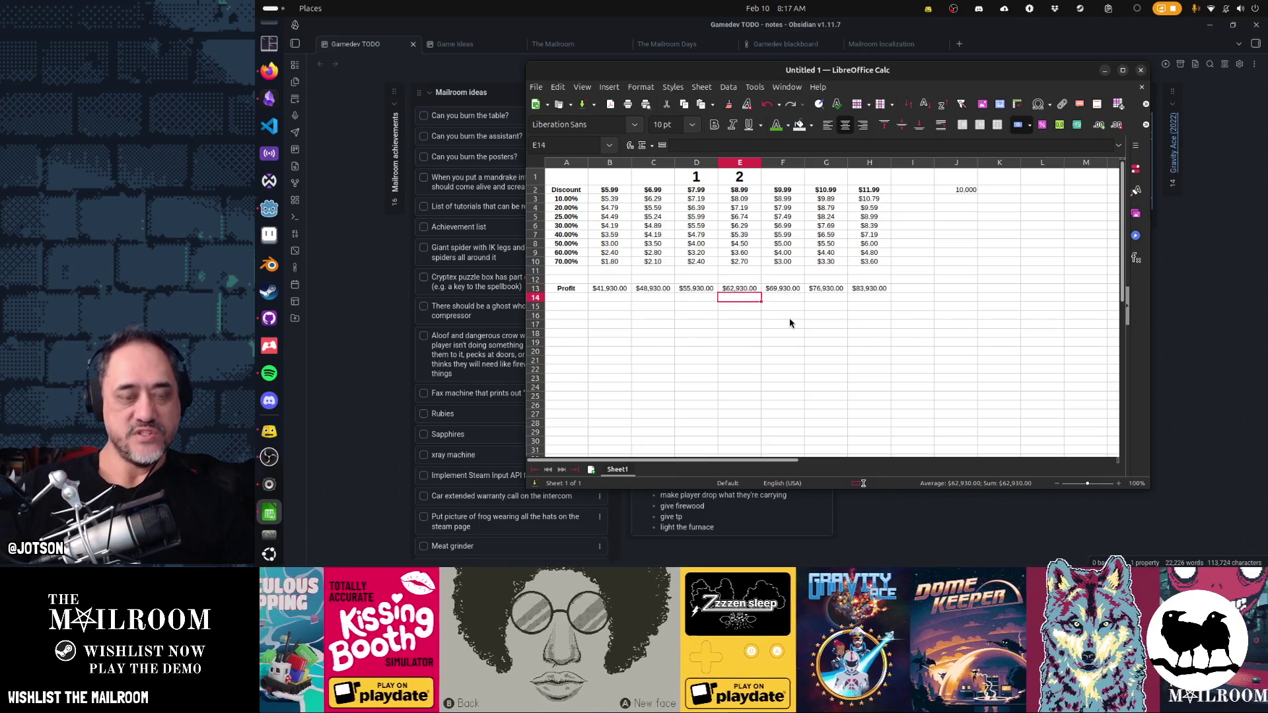
{"action": "key", "text": "Left"}
{"action": "key", "text": "Left"}
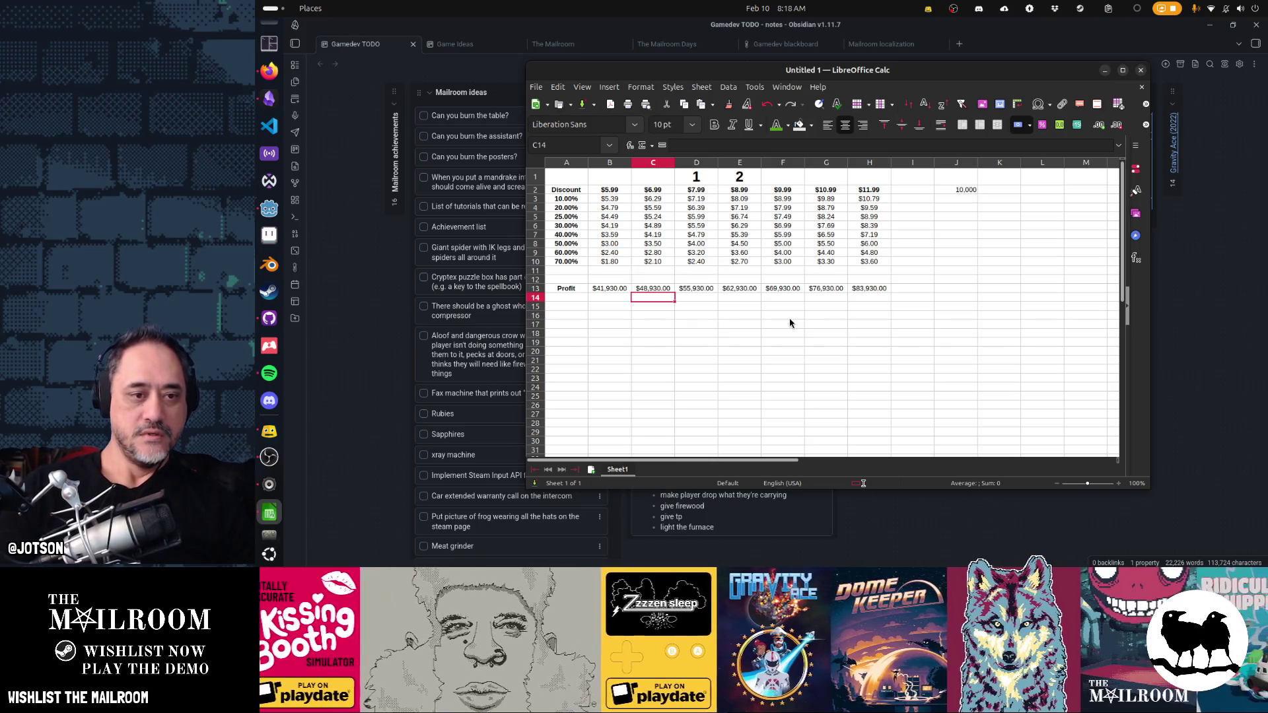
{"action": "type", "text": "=B13/"}
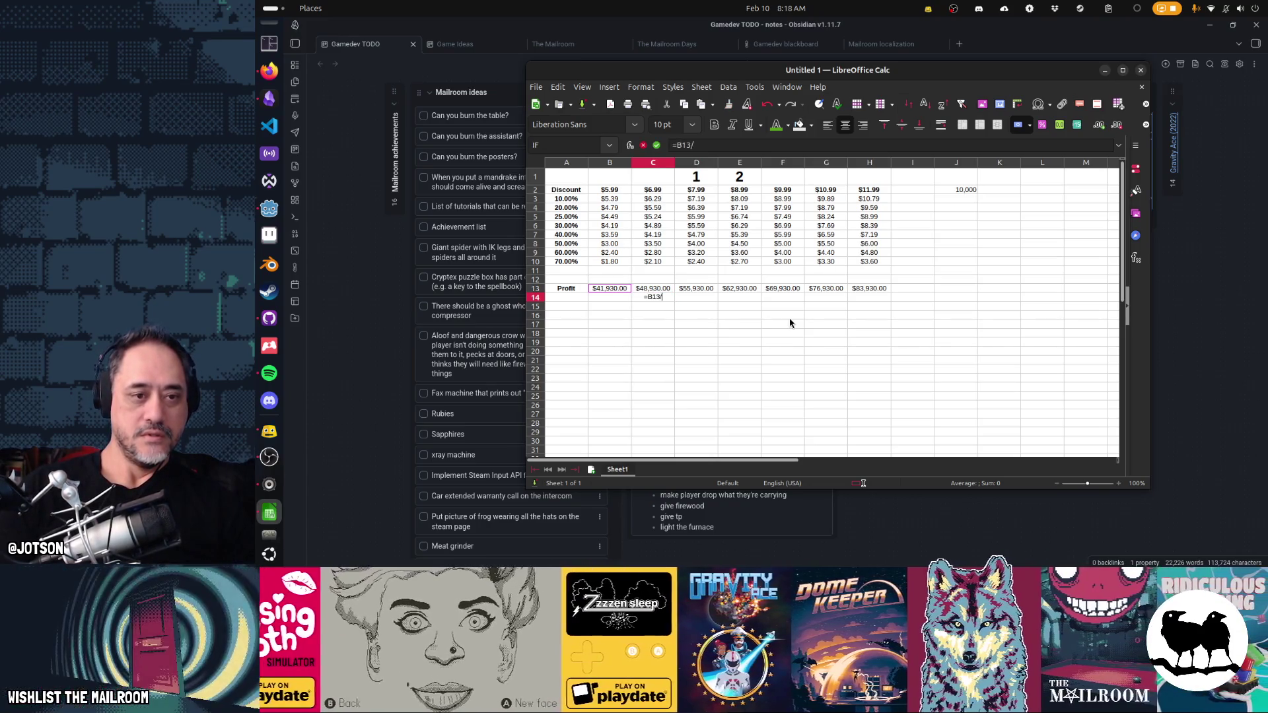
{"action": "type", "text": "B13"}
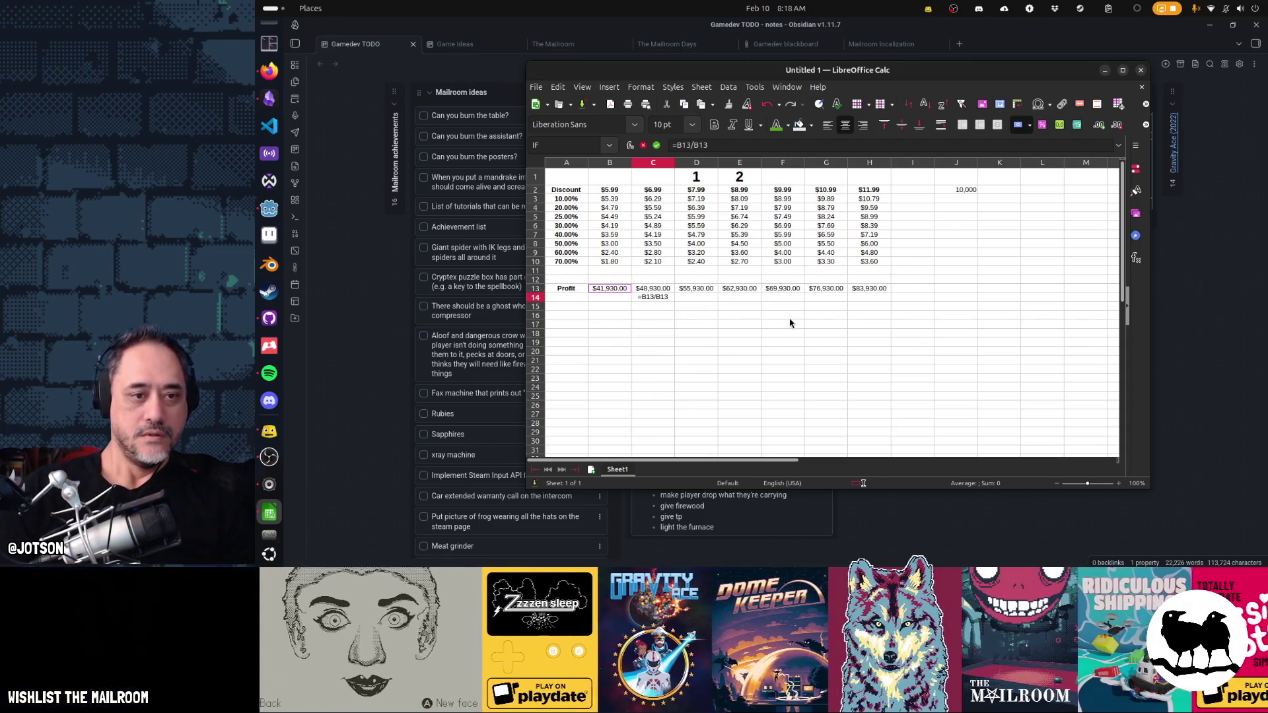
{"action": "type", "text": "A13"}
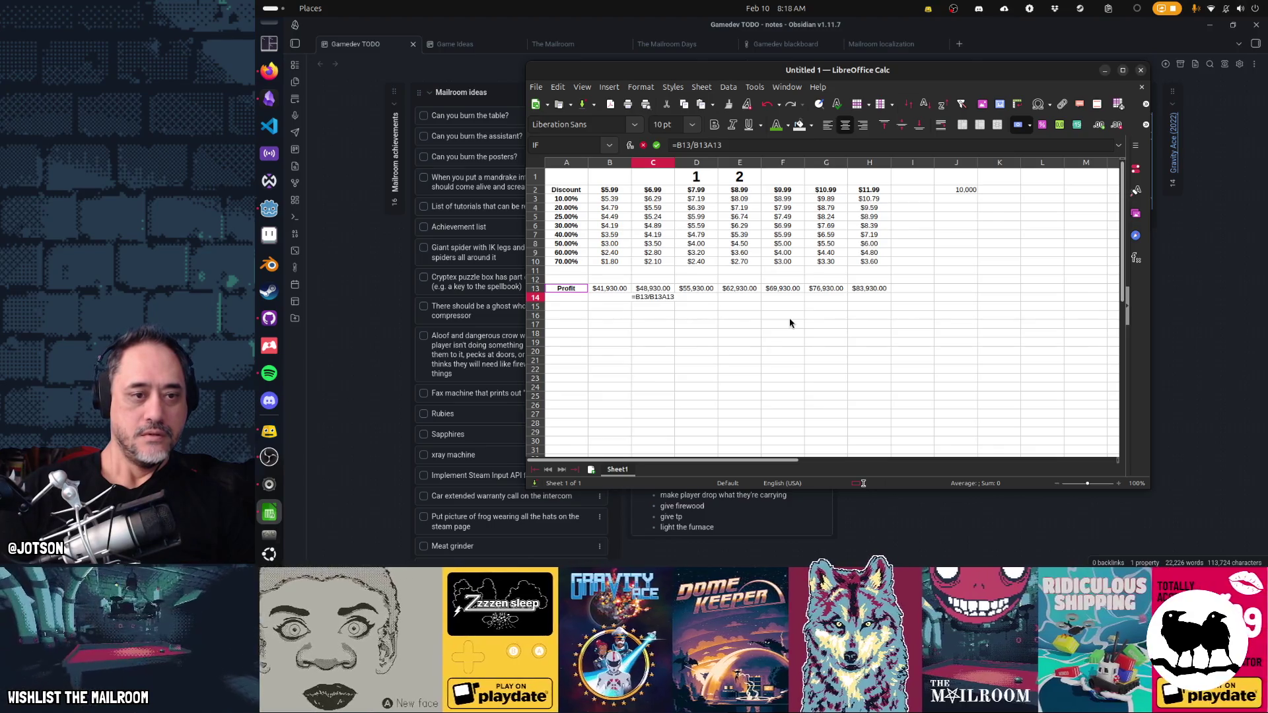
{"action": "key", "text": "Escape"}
{"action": "type", "text": "=C13/B13"}
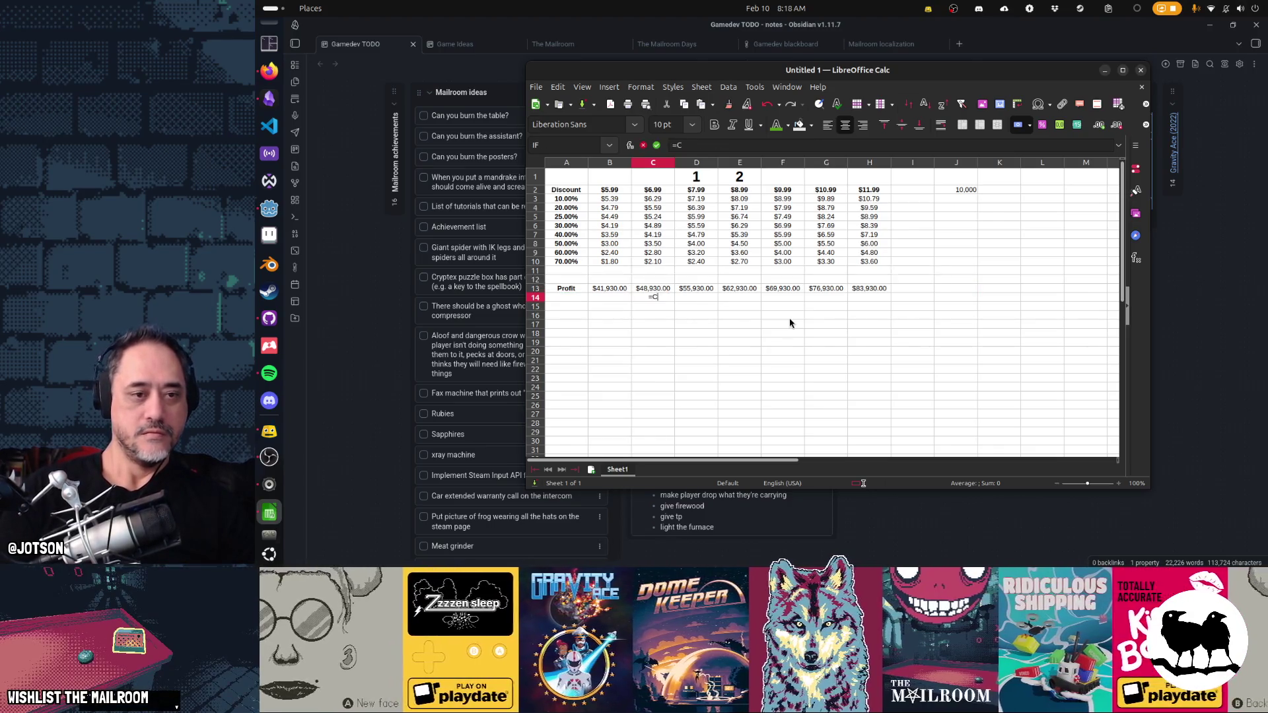
{"action": "key", "text": "Return"}
- Copy the ratio formula along row 14 through H14
{"action": "key", "text": "Up"}
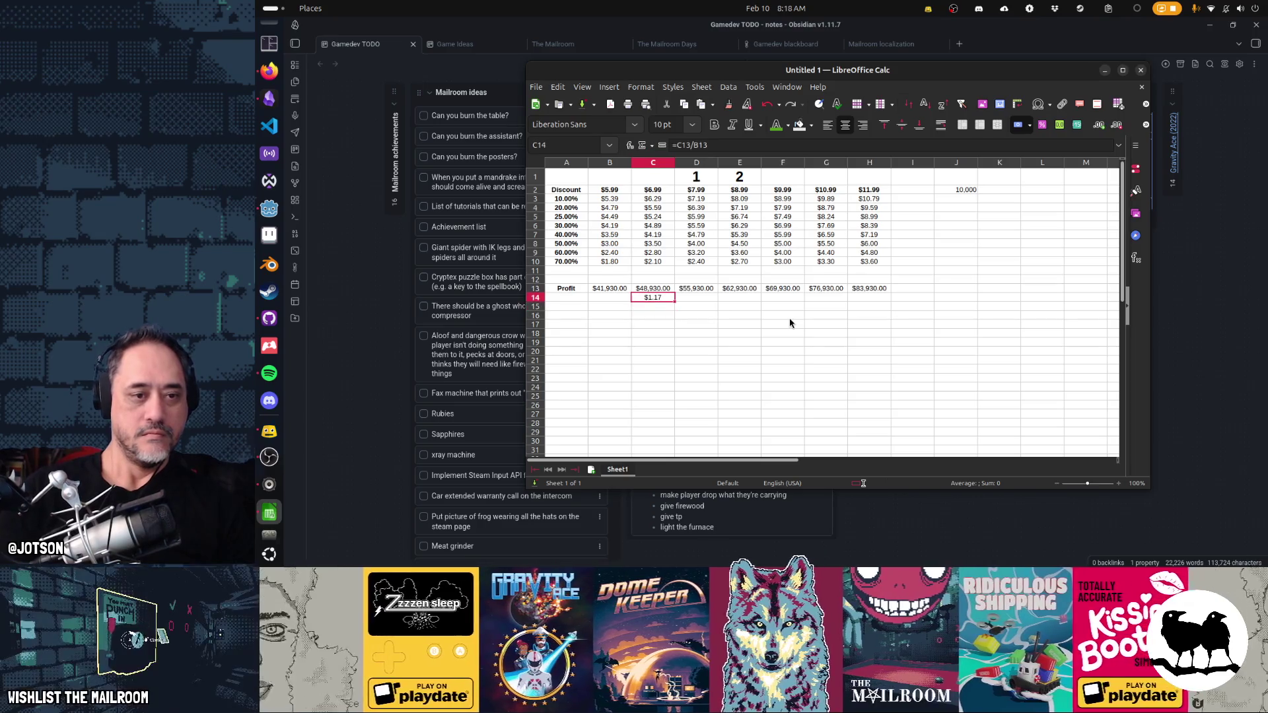
{"action": "key", "text": "ctrl+c"}
{"action": "key", "text": "Right"}
{"action": "key", "text": "ctrl+v"}
{"action": "key", "text": "Right"}
{"action": "key", "text": "ctrl+v"}
{"action": "key", "text": "Right"}
{"action": "key", "text": "ctrl+v"}
{"action": "key", "text": "Right"}
{"action": "key", "text": "ctrl+v"}
{"action": "key", "text": "Right"}
{"action": "key", "text": "ctrl+v"}
- Change C14 to =C13/B13-1 for the percentage increase and paste it along row 14 again
{"action": "key", "text": "Left"}
{"action": "key", "text": "Left"}
{"action": "key", "text": "Left"}
{"action": "key", "text": "F2"}
{"action": "type", "text": "-1"}
{"action": "key", "text": "Return"}
{"action": "key", "text": "Up"}
{"action": "key", "text": "ctrl+c"}
{"action": "key", "text": "Right"}
{"action": "key", "text": "ctrl+v"}
{"action": "key", "text": "Right"}
{"action": "key", "text": "ctrl+v"}
{"action": "key", "text": "Right"}
{"action": "key", "text": "ctrl+v"}
{"action": "key", "text": "Right"}
{"action": "key", "text": "ctrl+v"}
{"action": "key", "text": "Right"}
{"action": "key", "text": "ctrl+v"}
- Format C14:H14 as percentages with one decimal, 16.7% down to 9.1%
{"action": "key", "text": "shift+Left"}
{"action": "key", "text": "shift+Left"}
{"action": "key", "text": "shift+Left"}
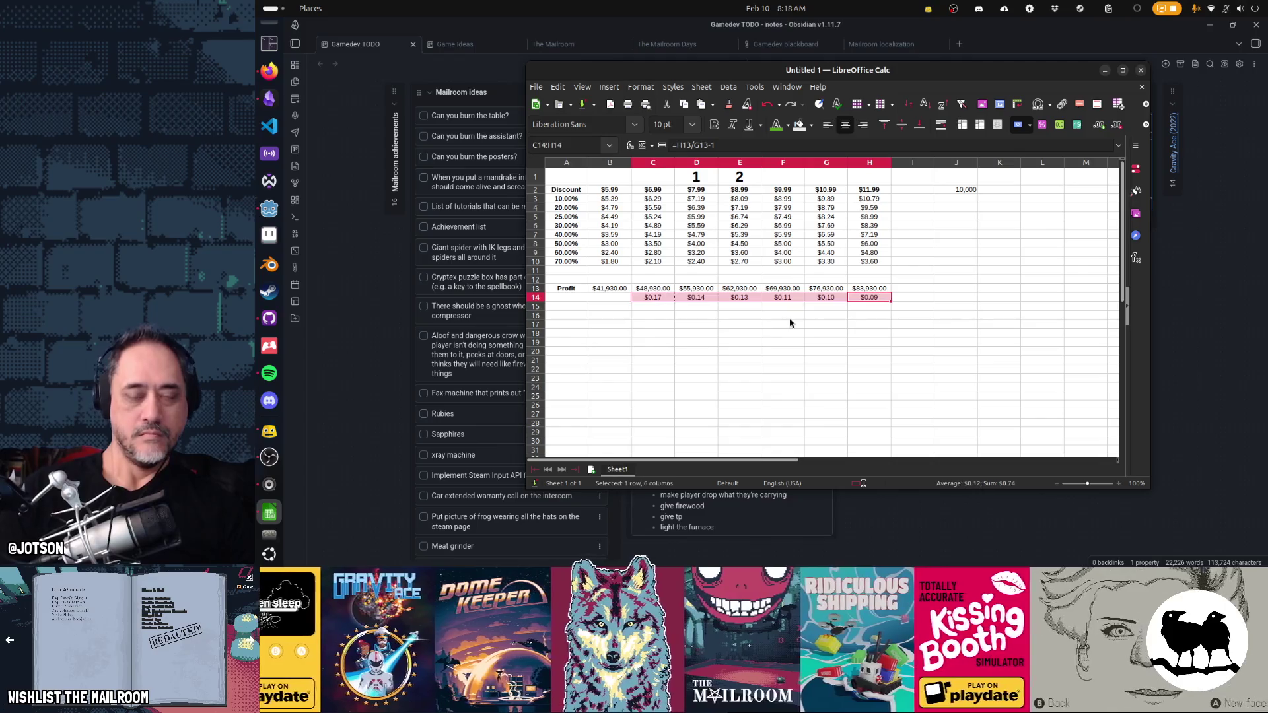
{"action": "left_click", "coordinate": [1101, 125]}
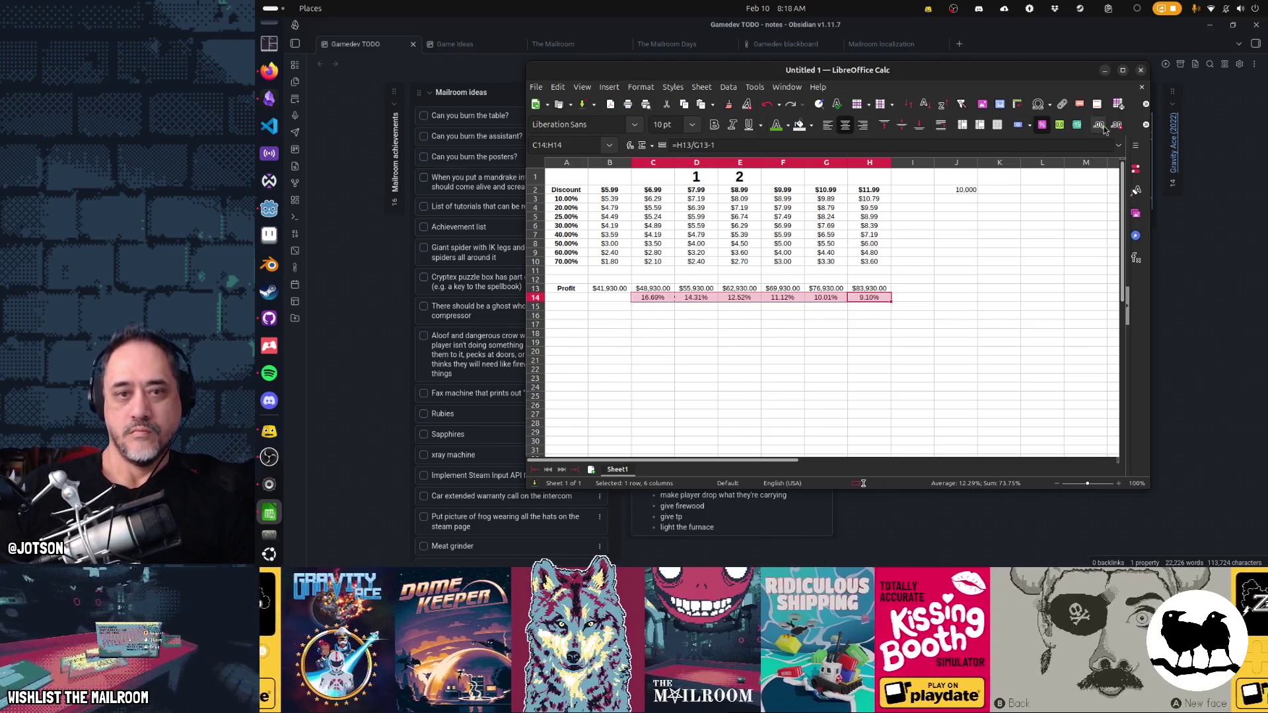
{"action": "left_click", "coordinate": [1119, 124]}
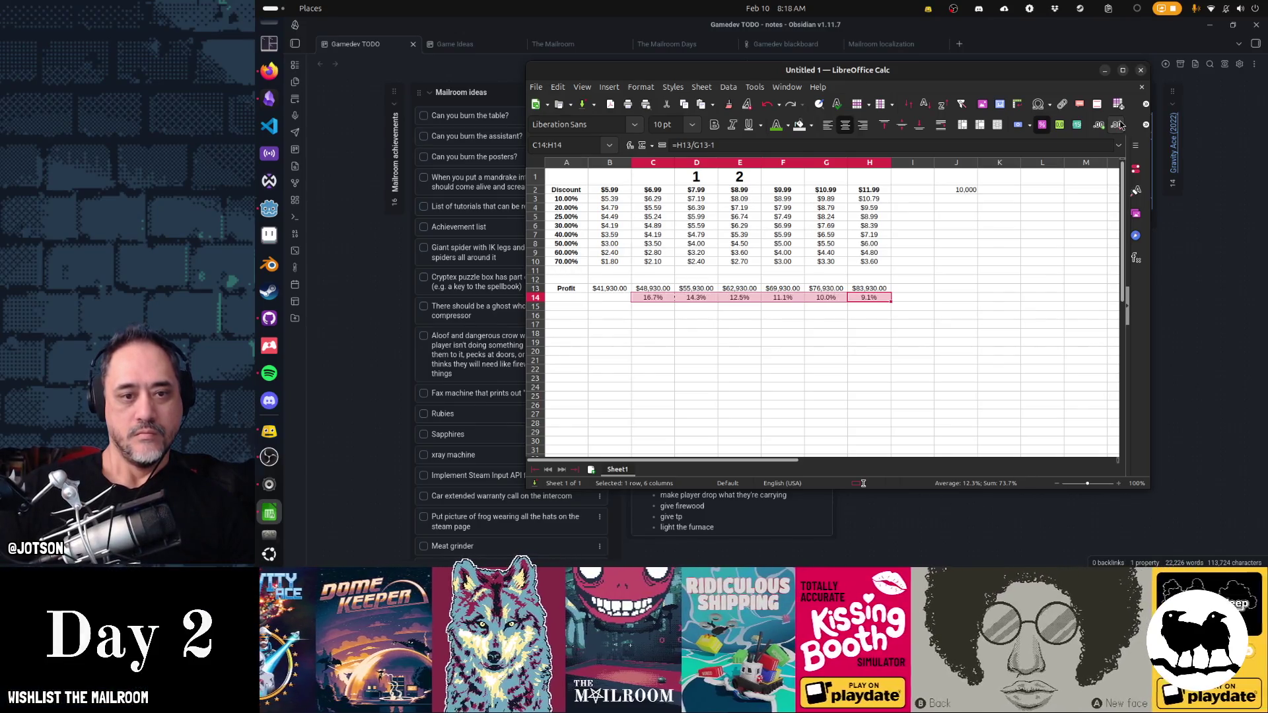
{"action": "left_click", "coordinate": [776, 318]}
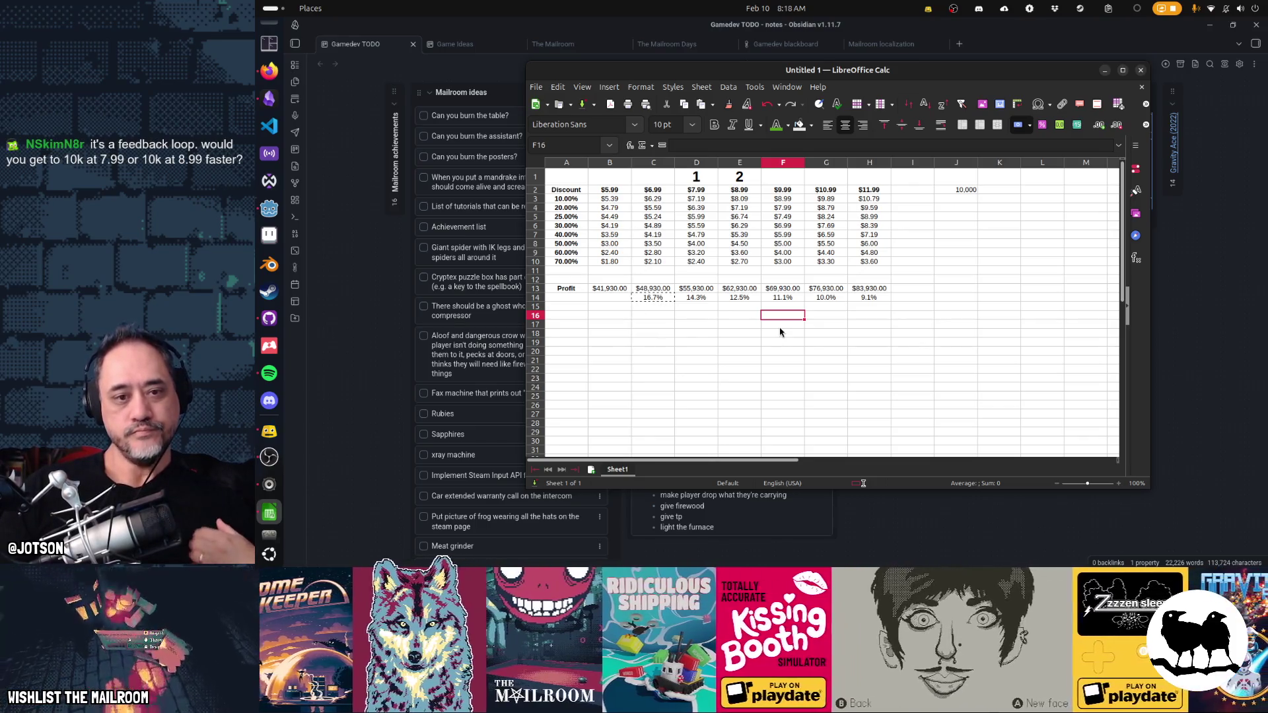
{"action": "key", "text": "Up"}
{"action": "key", "text": "Up"}
{"action": "key", "text": "Left"}
{"action": "key", "text": "Left"}
{"action": "key", "text": "Left"}
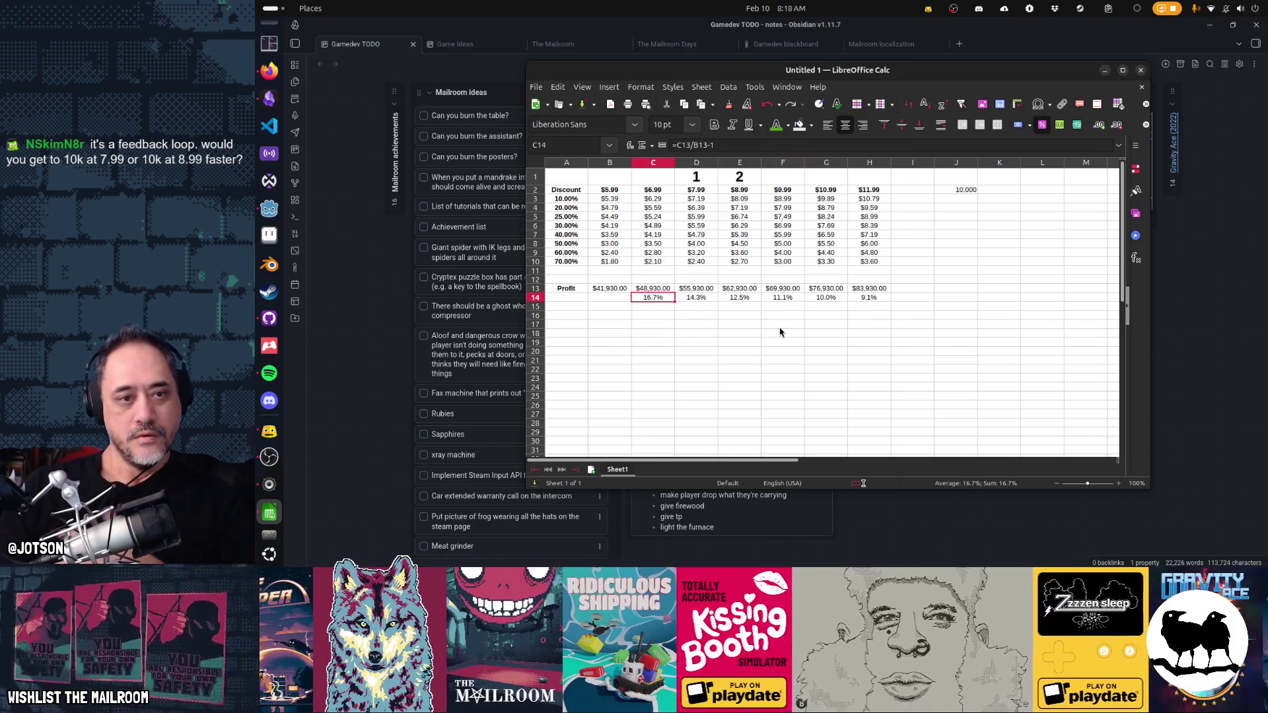
{"action": "key", "text": "Right"}
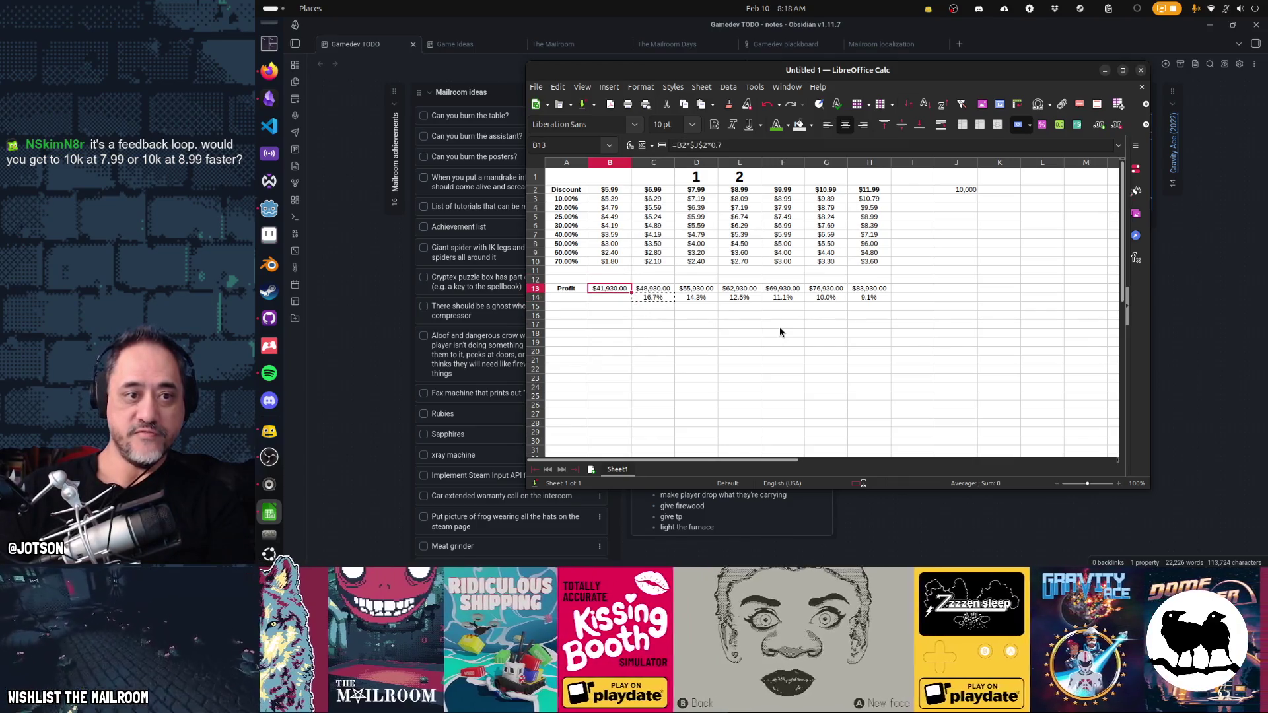
{"action": "key", "text": "Up"}
{"action": "key", "text": "Right"}
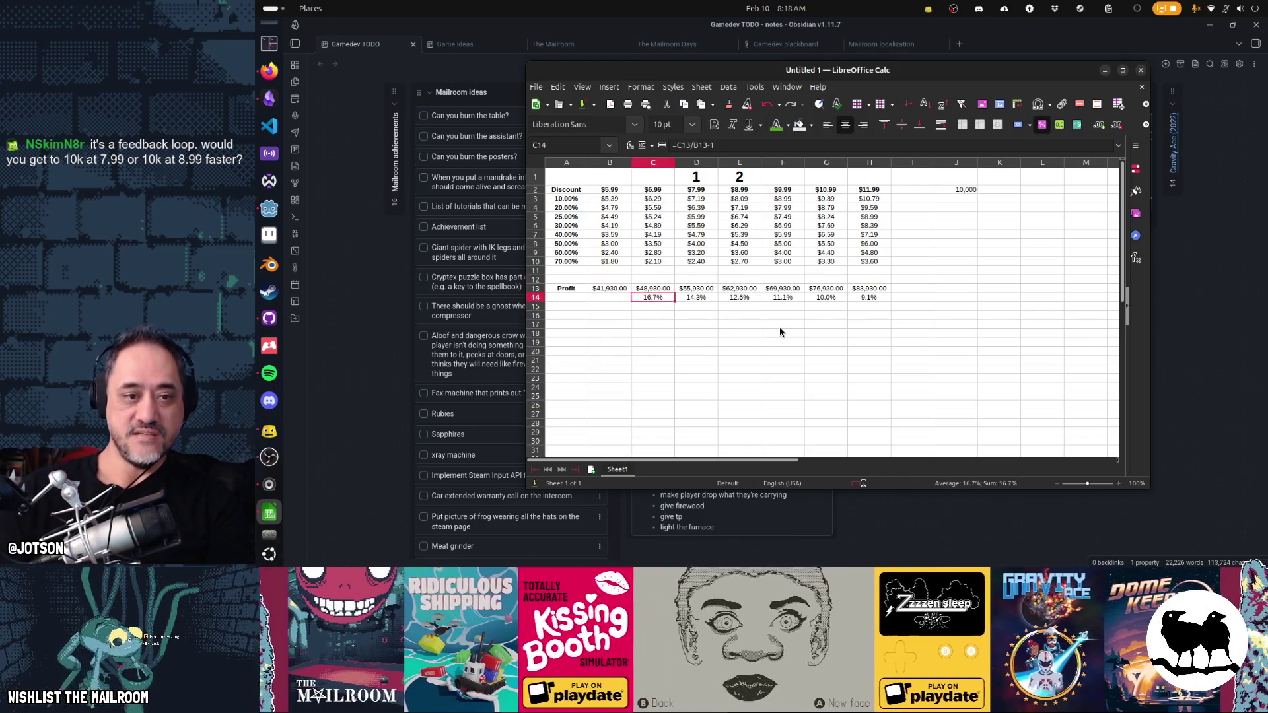
{"action": "left_click", "coordinate": [956, 226]}
{"action": "key", "text": "Up"}
{"action": "key", "text": "Up"}
{"action": "key", "text": "Up"}
{"action": "type", "text": "1000"}
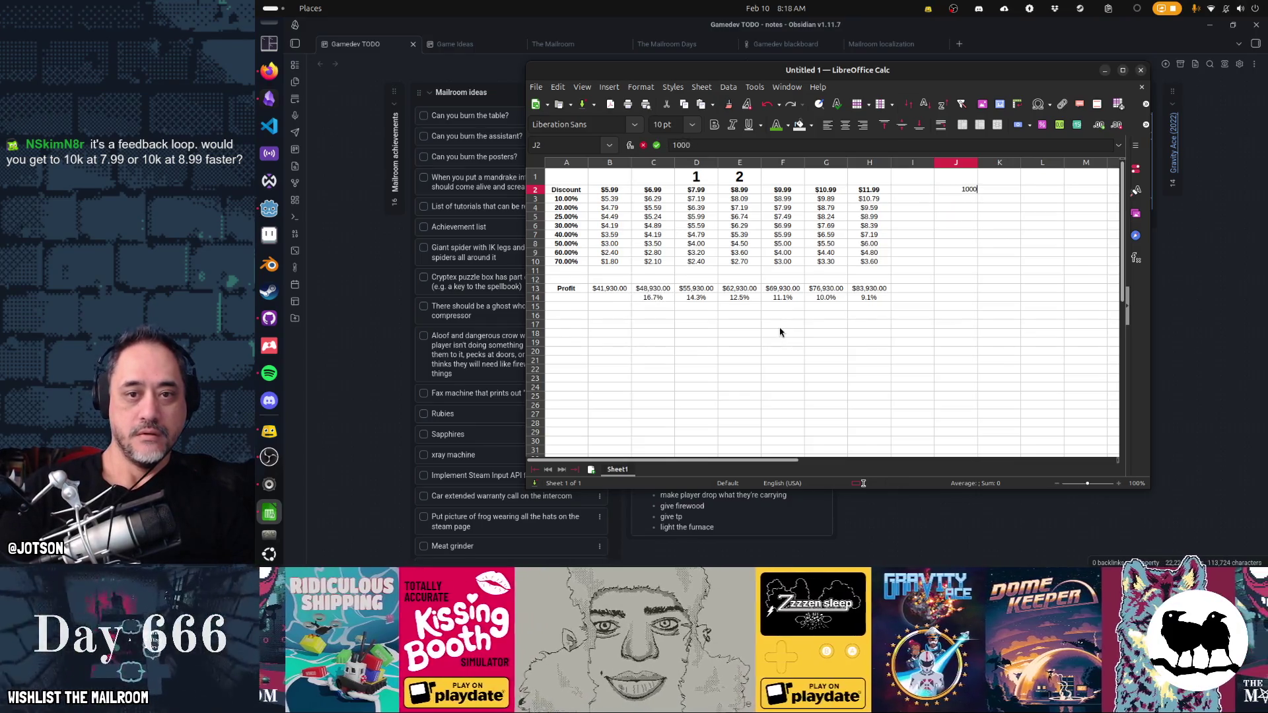
{"action": "key", "text": "Return"}
{"action": "key", "text": "Down"}
{"action": "key", "text": "Down"}
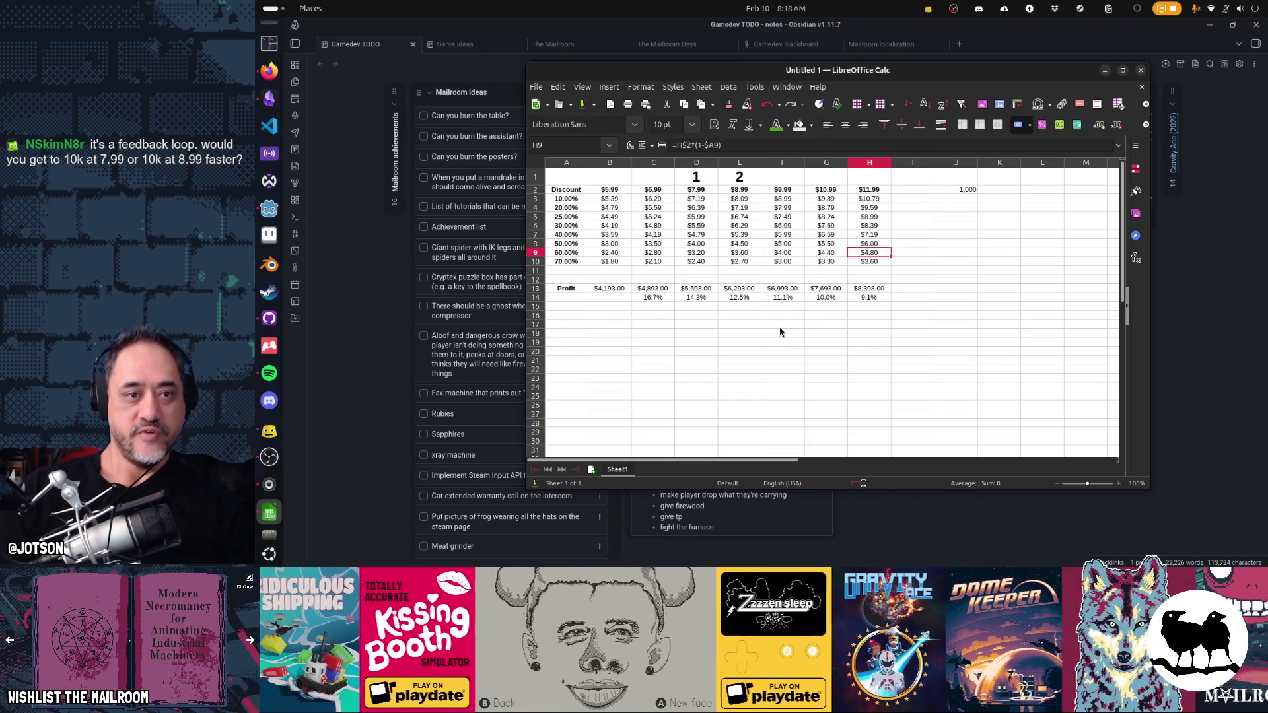
{"action": "left_click", "coordinate": [696, 297]}
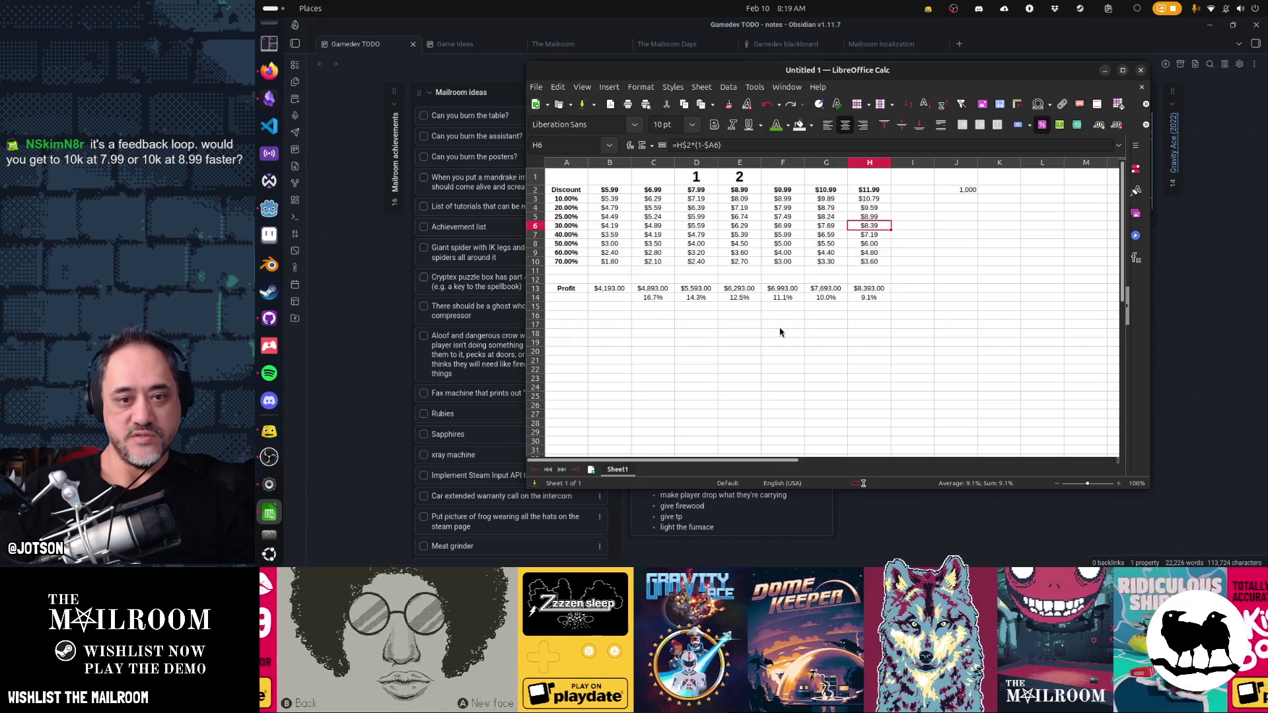
{"action": "key", "text": "Up"}
{"action": "key", "text": "Up"}
{"action": "key", "text": "Up"}
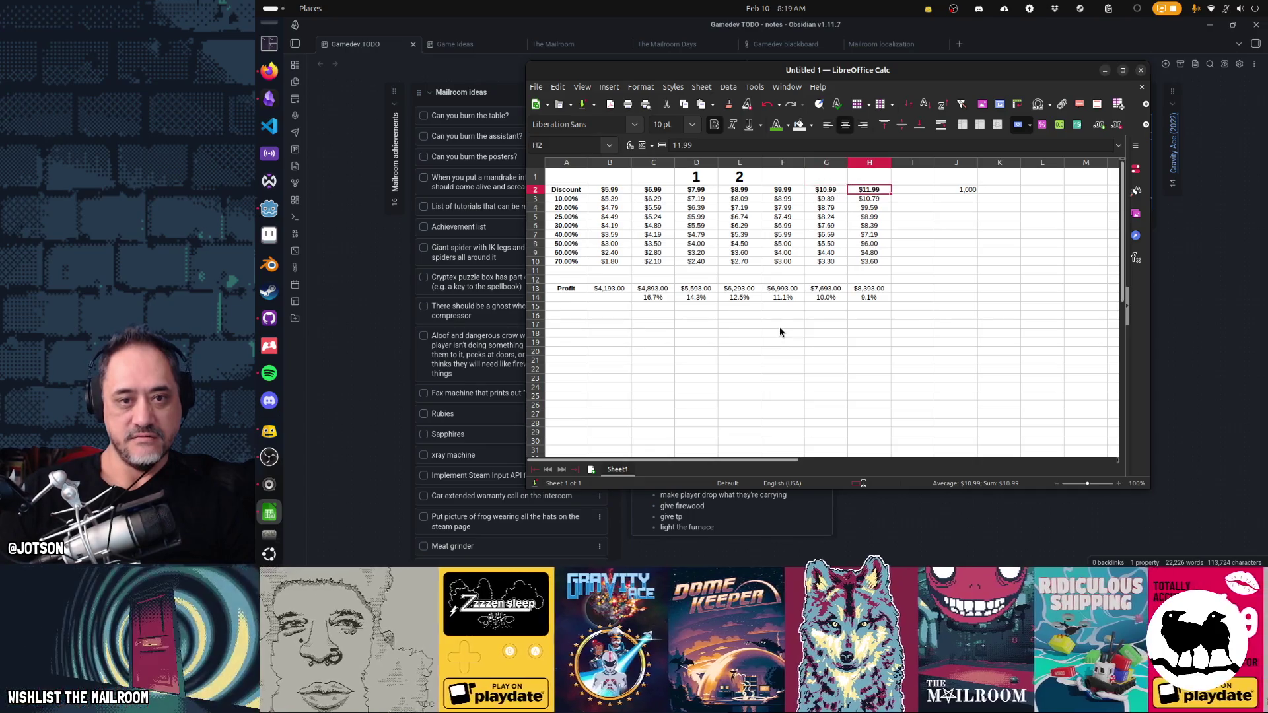
{"action": "key", "text": "Left"}
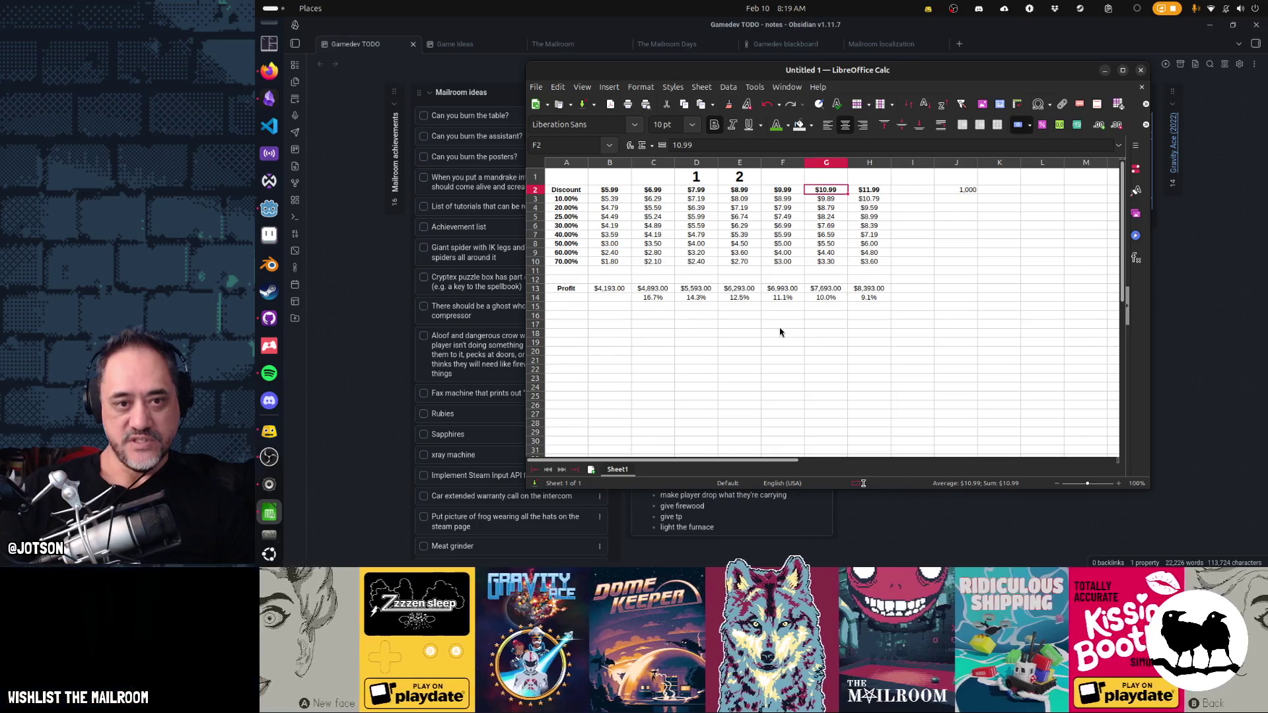
{"action": "key", "text": "Left"}
{"action": "key", "text": "Left"}
{"action": "key", "text": "Left"}
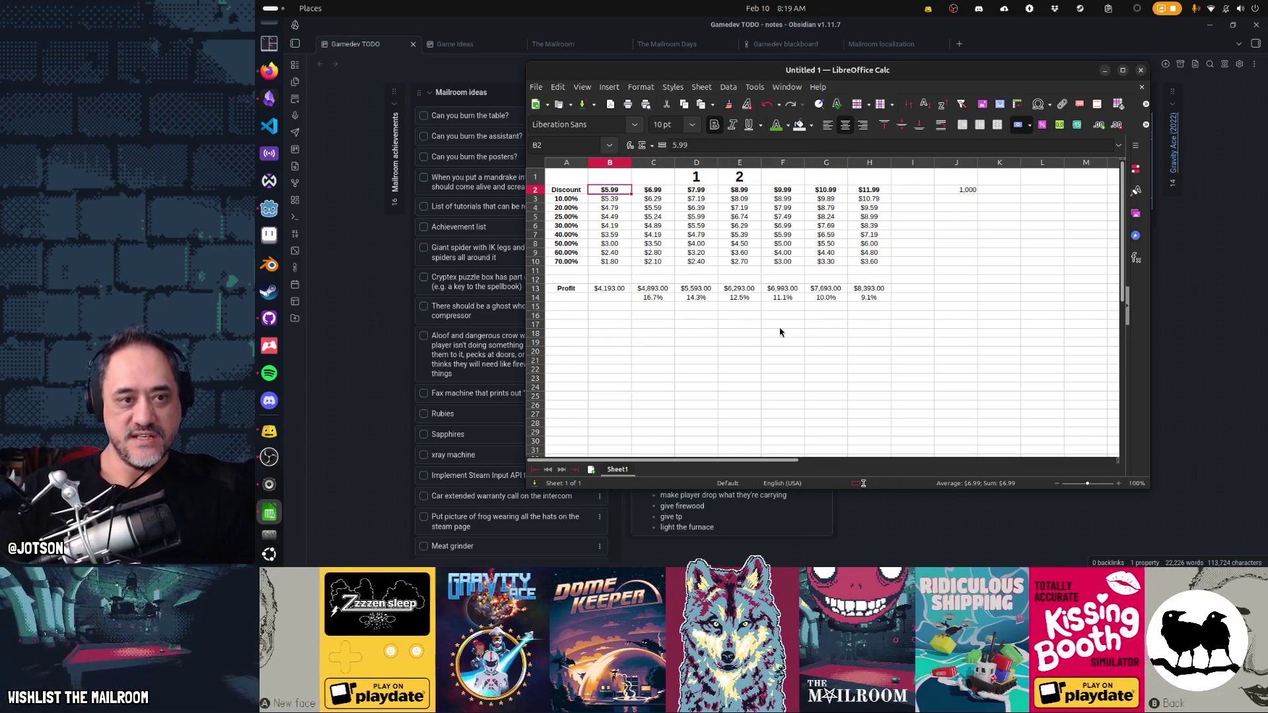
{"action": "key", "text": "Right"}
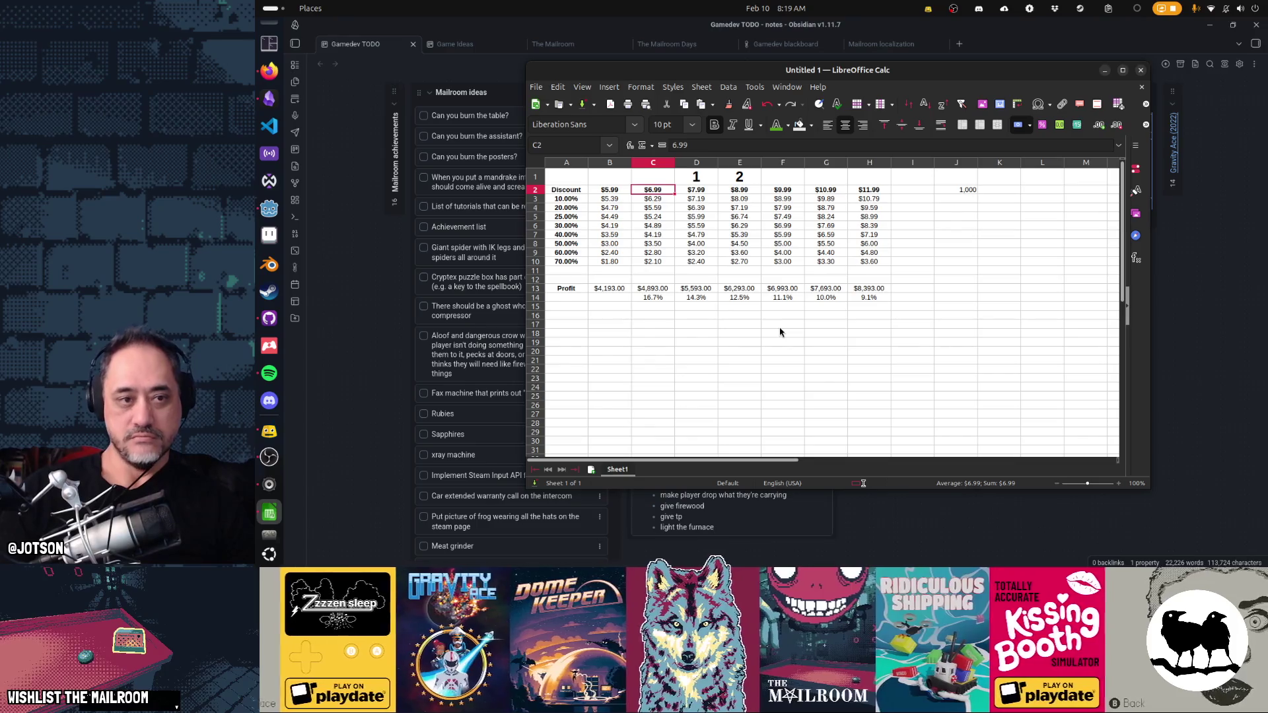
{"action": "key", "text": "Left"}
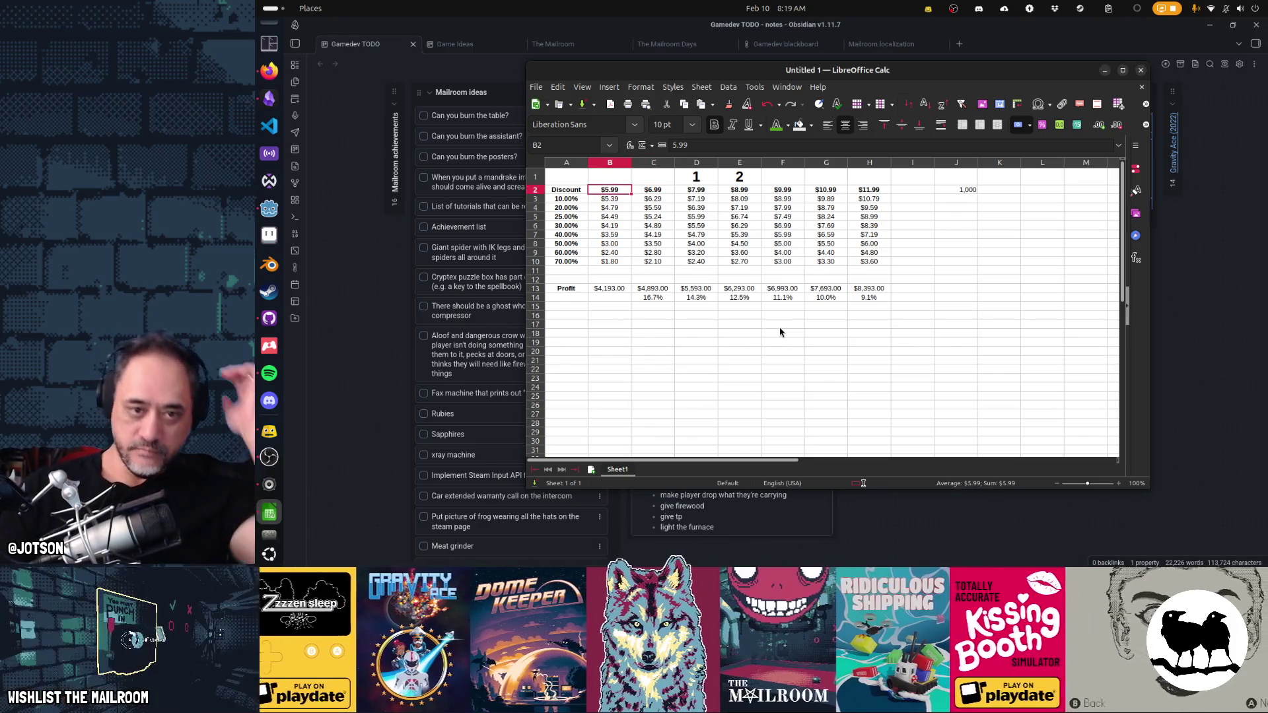
{"action": "key", "text": "Right"}
{"action": "key", "text": "Right"}
{"action": "key", "text": "Right"}
{"action": "key", "text": "Right"}
{"action": "key", "text": "Right"}
{"action": "key", "text": "Right"}
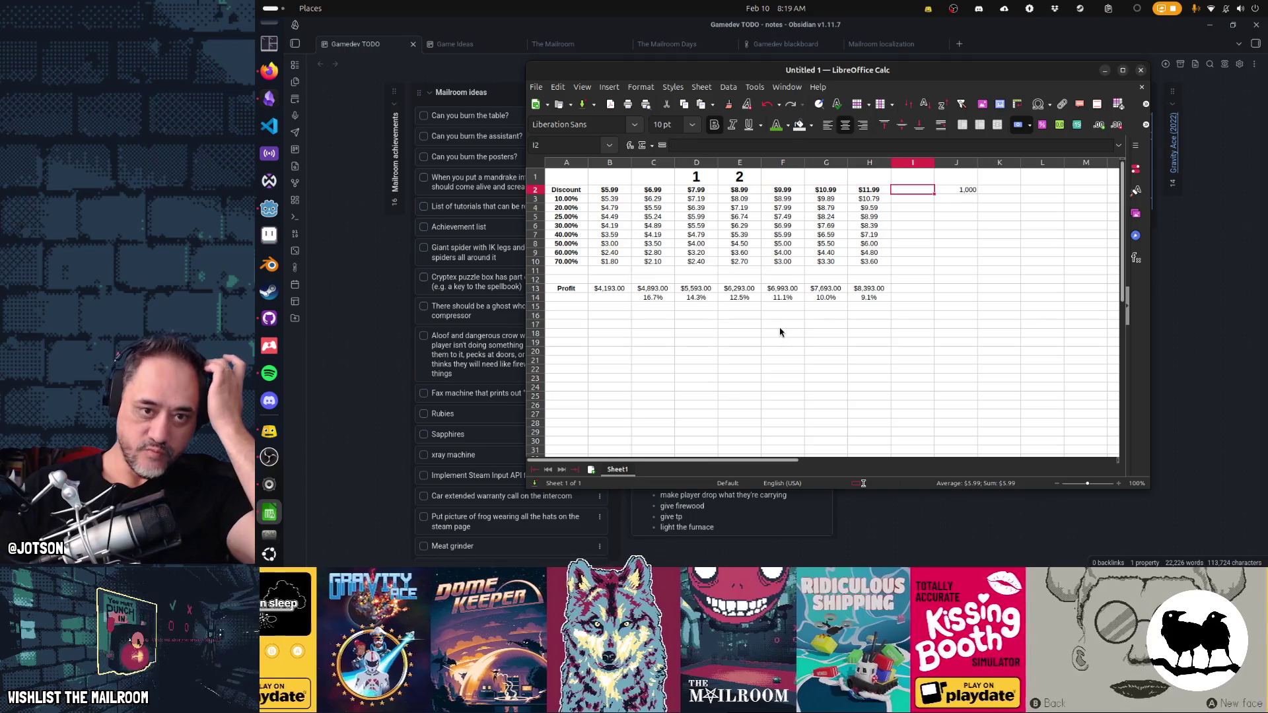
{"action": "key", "text": "shift+Left"}
{"action": "key", "text": "Left"}
{"action": "key", "text": "Left"}
{"action": "key", "text": "Left"}
{"action": "key", "text": "shift+Right"}
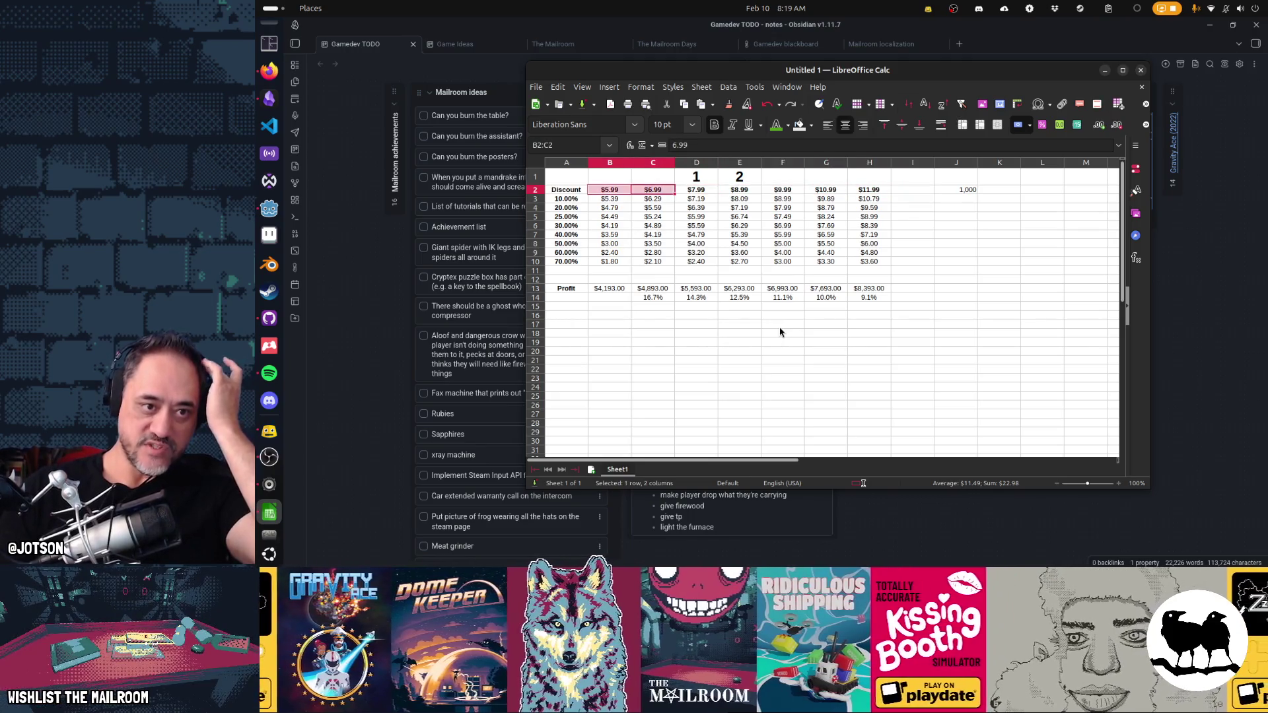
{"action": "key", "text": "Right"}
{"action": "key", "text": "Right"}
{"action": "key", "text": "Right"}
{"action": "key", "text": "Down"}
{"action": "key", "text": "Down"}
{"action": "key", "text": "Down"}
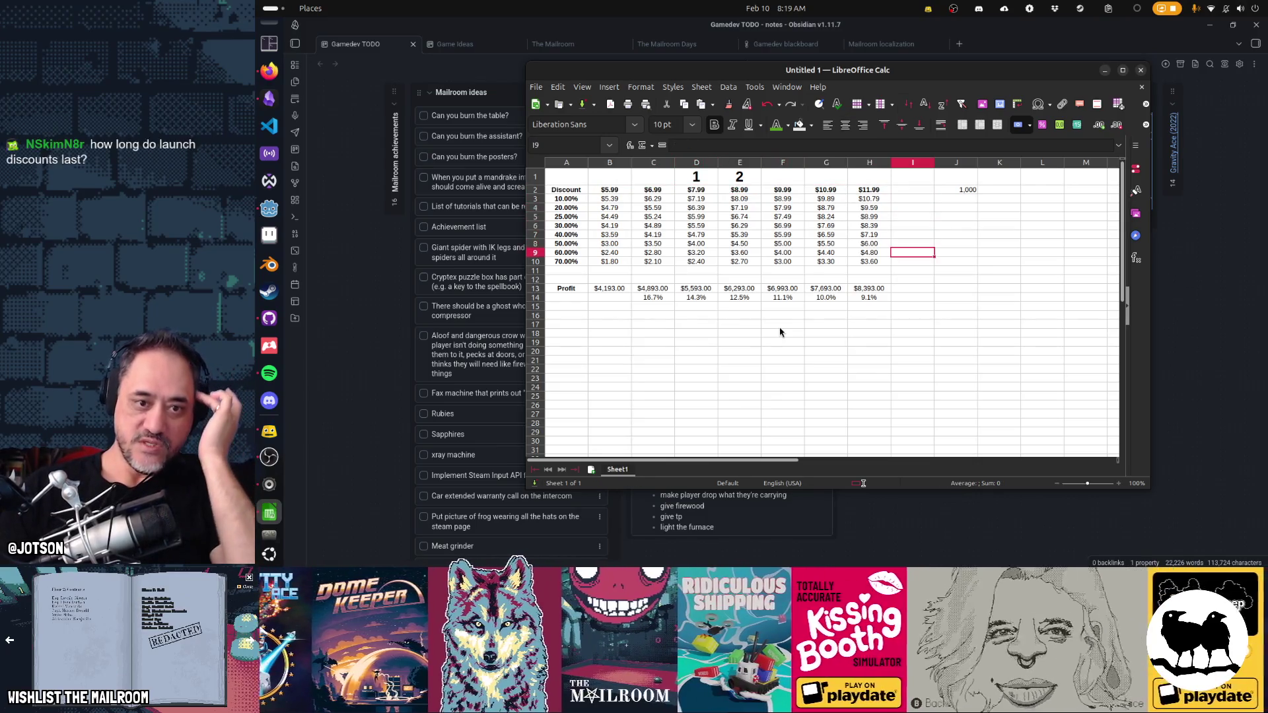
{"action": "key", "text": "Down"}
{"action": "key", "text": "Down"}
{"action": "key", "text": "Down"}
{"action": "key", "text": "shift+Left"}
{"action": "key", "text": "shift+Left"}
{"action": "key", "text": "shift+Left"}
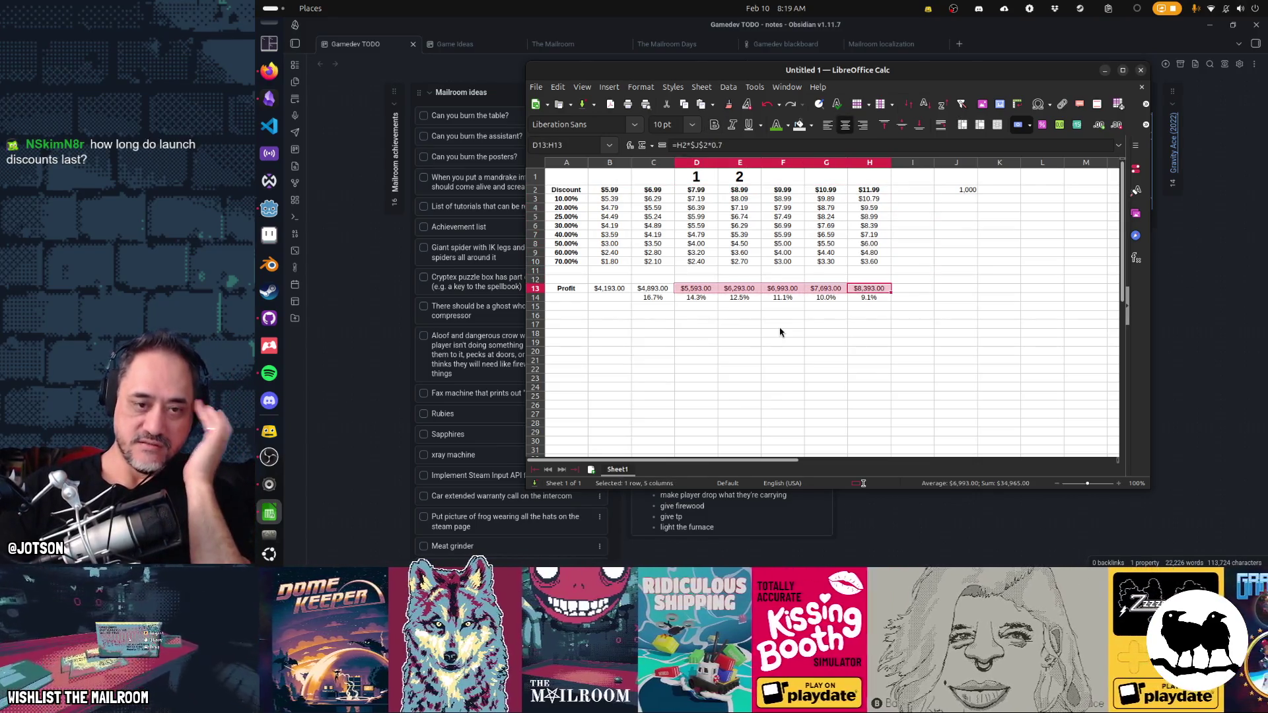
{"action": "key", "text": "Up"}
{"action": "key", "text": "Up"}
{"action": "key", "text": "Up"}
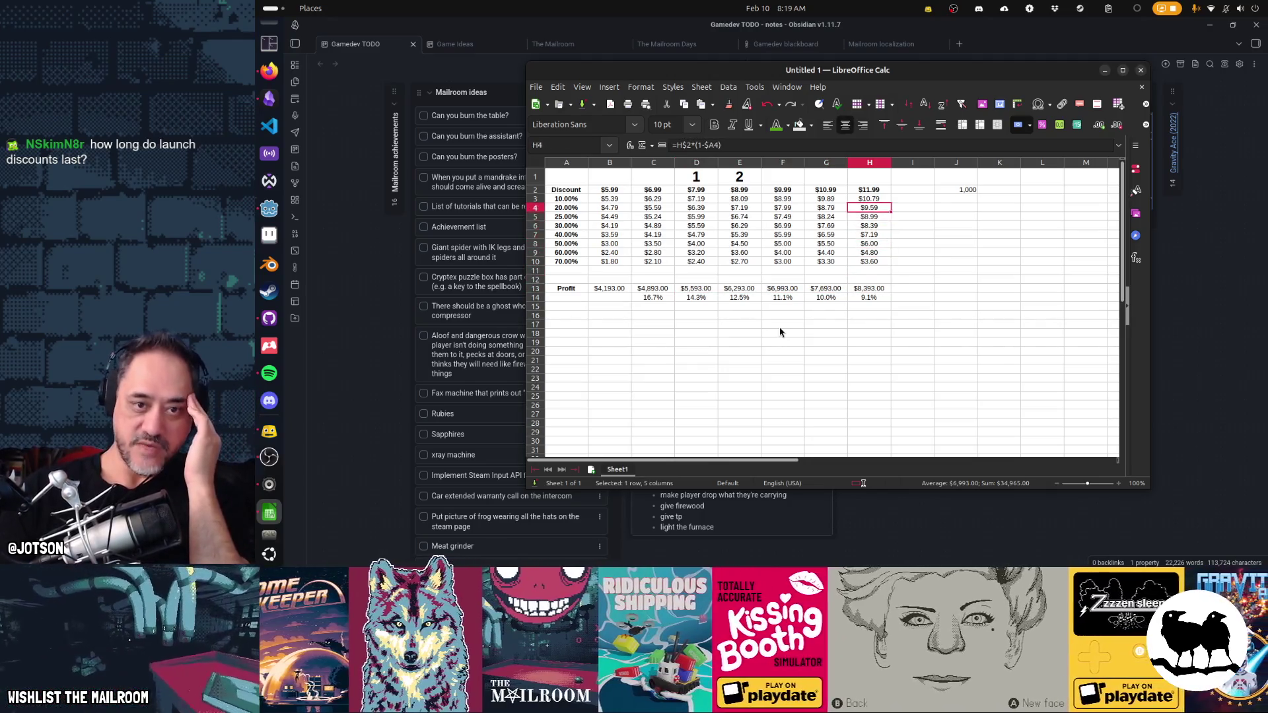
{"action": "key", "text": "Up"}
{"action": "key", "text": "Up"}
{"action": "key", "text": "Up"}
{"action": "key", "text": "Left"}
{"action": "key", "text": "Left"}
{"action": "key", "text": "Left"}
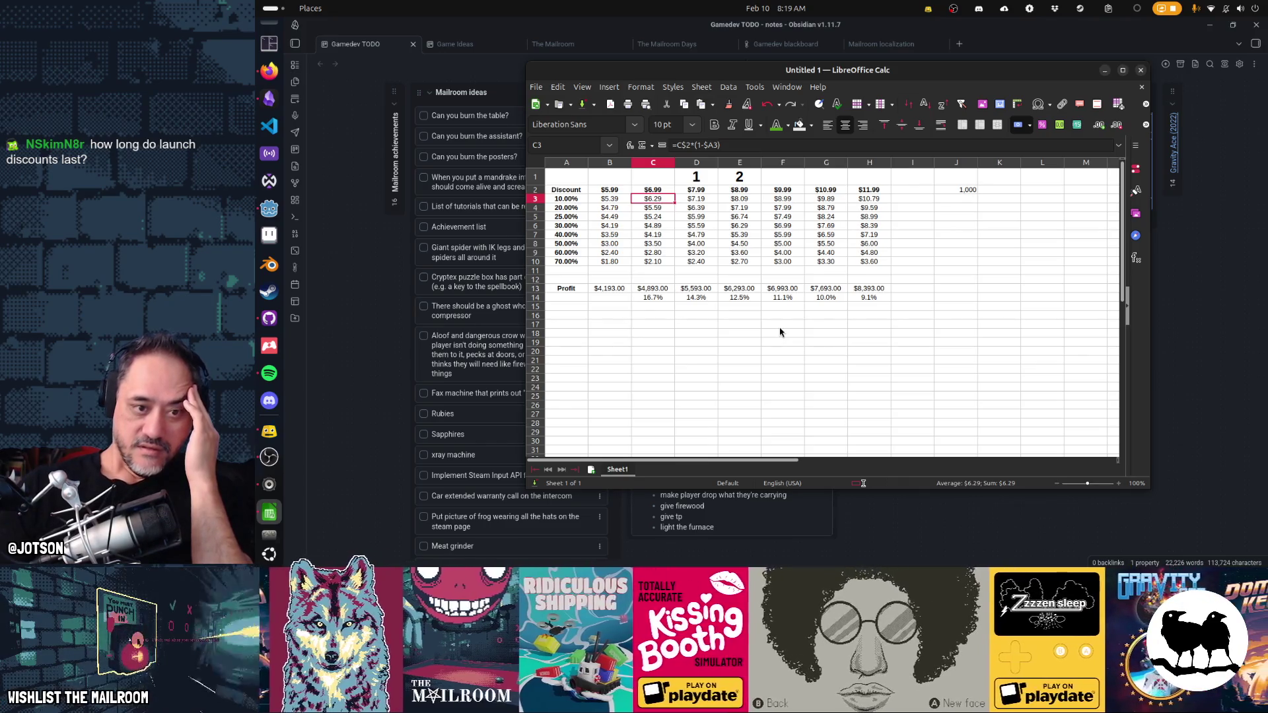
{"action": "key", "text": "Down"}
{"action": "key", "text": "Down"}
{"action": "key", "text": "Down"}
{"action": "key", "text": "Right"}
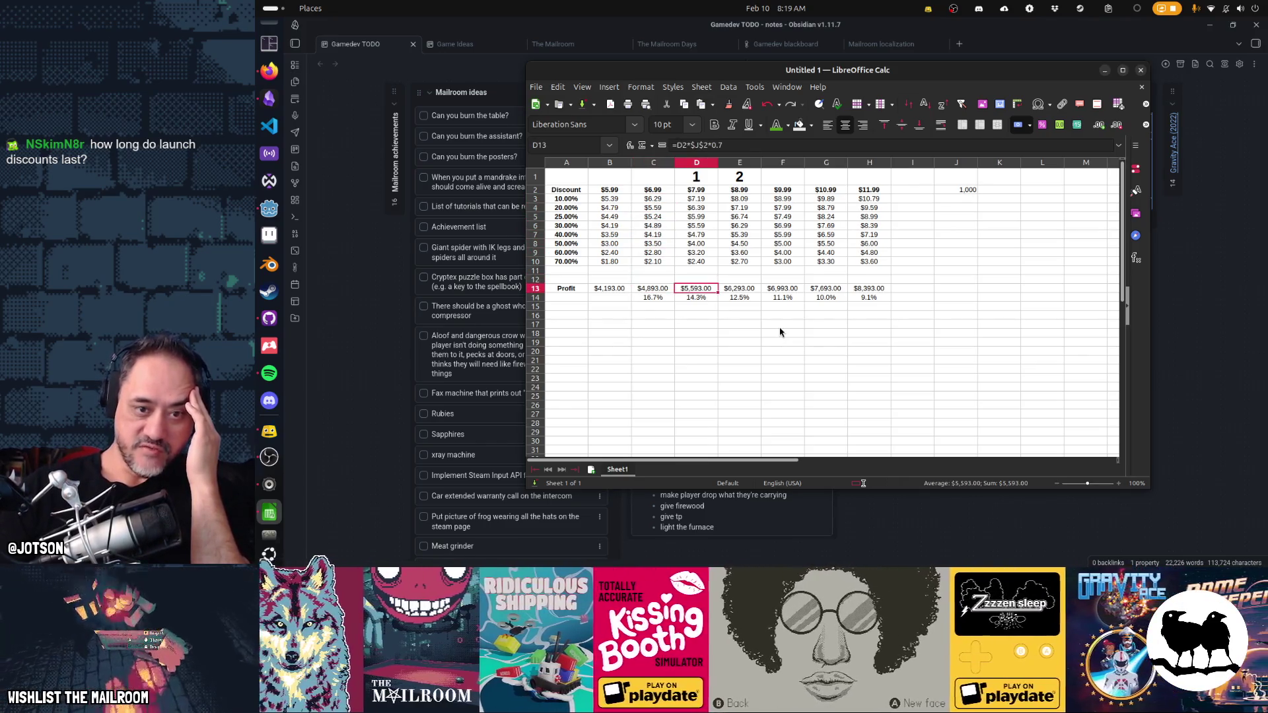
{"action": "left_click", "coordinate": [868, 289], "text": "ctrl"}
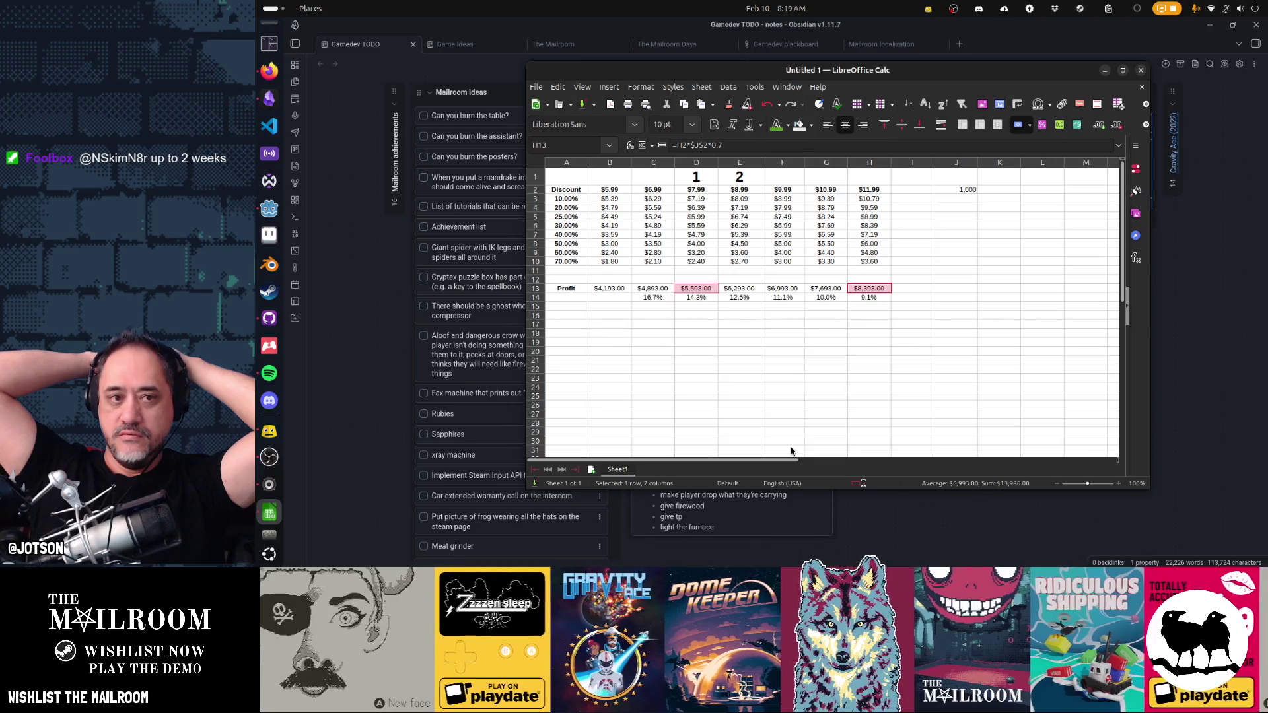
{"action": "key", "text": "Up"}
{"action": "key", "text": "Up"}
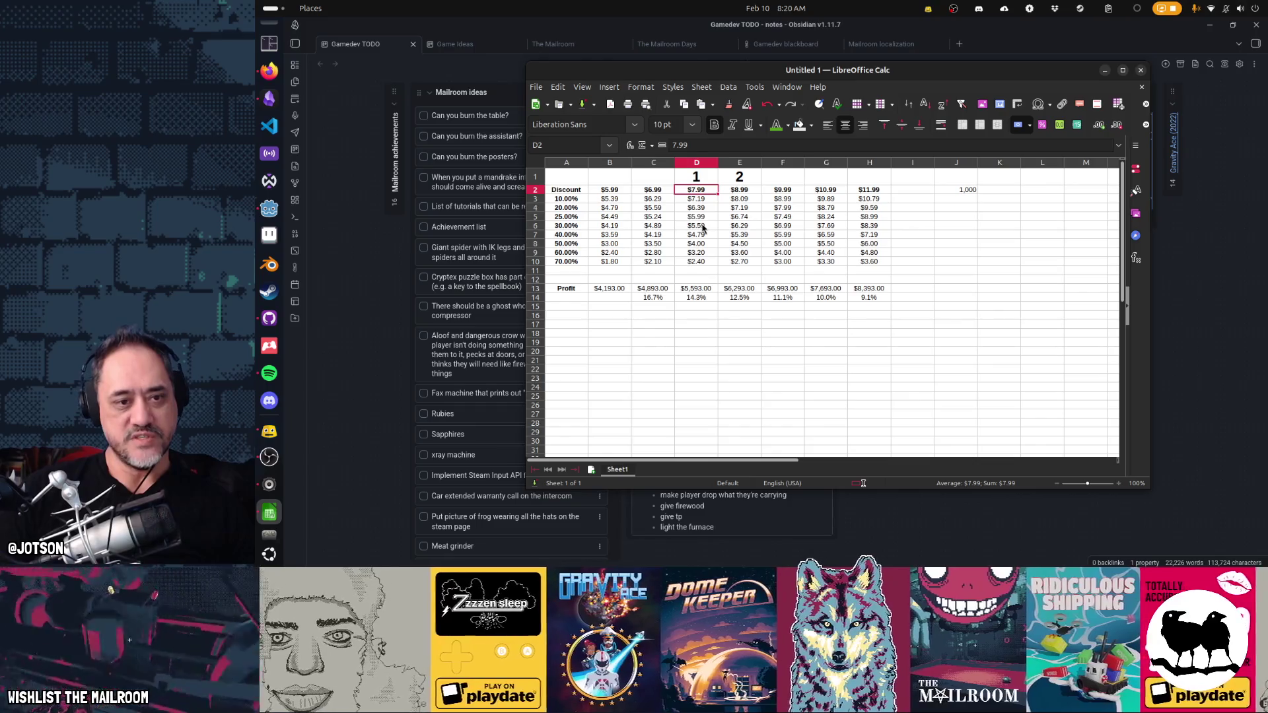
- Check the $7.99, $8.99 and $10.99 discount formulas, then select the whole $10.99 and $11.99 columns
{"action": "left_click", "coordinate": [695, 227]}
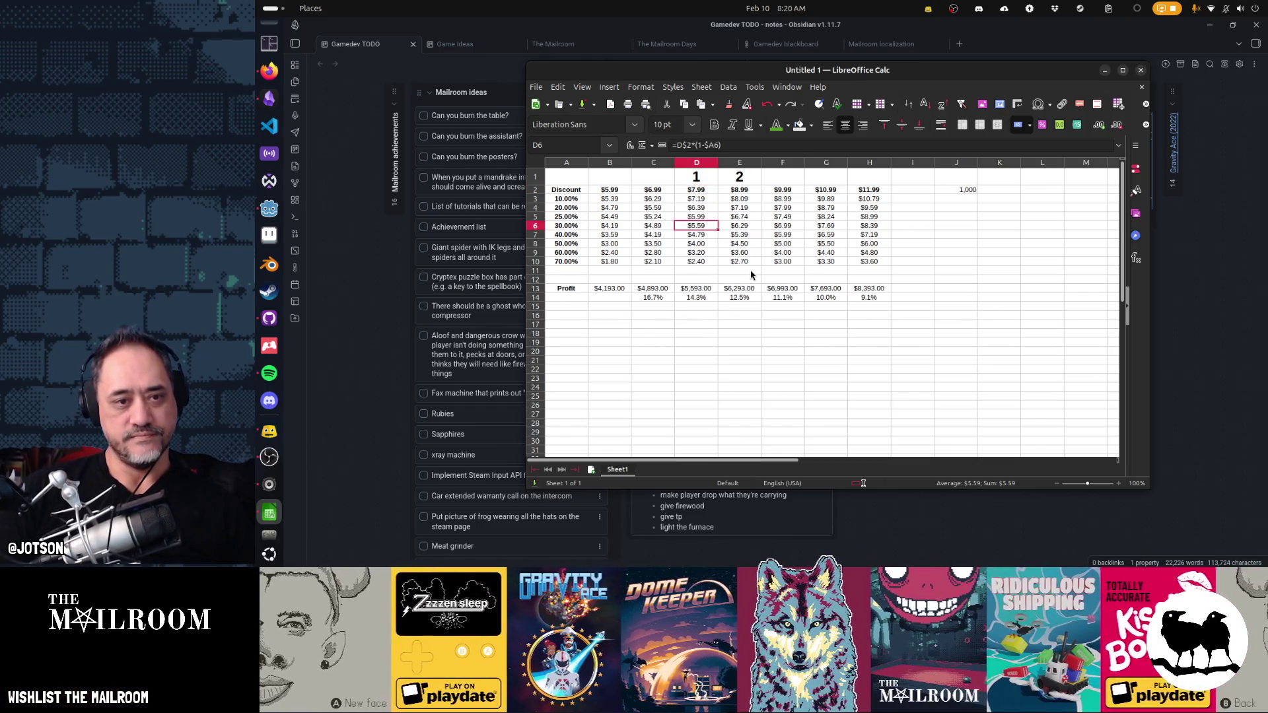
{"action": "left_click", "coordinate": [740, 190]}
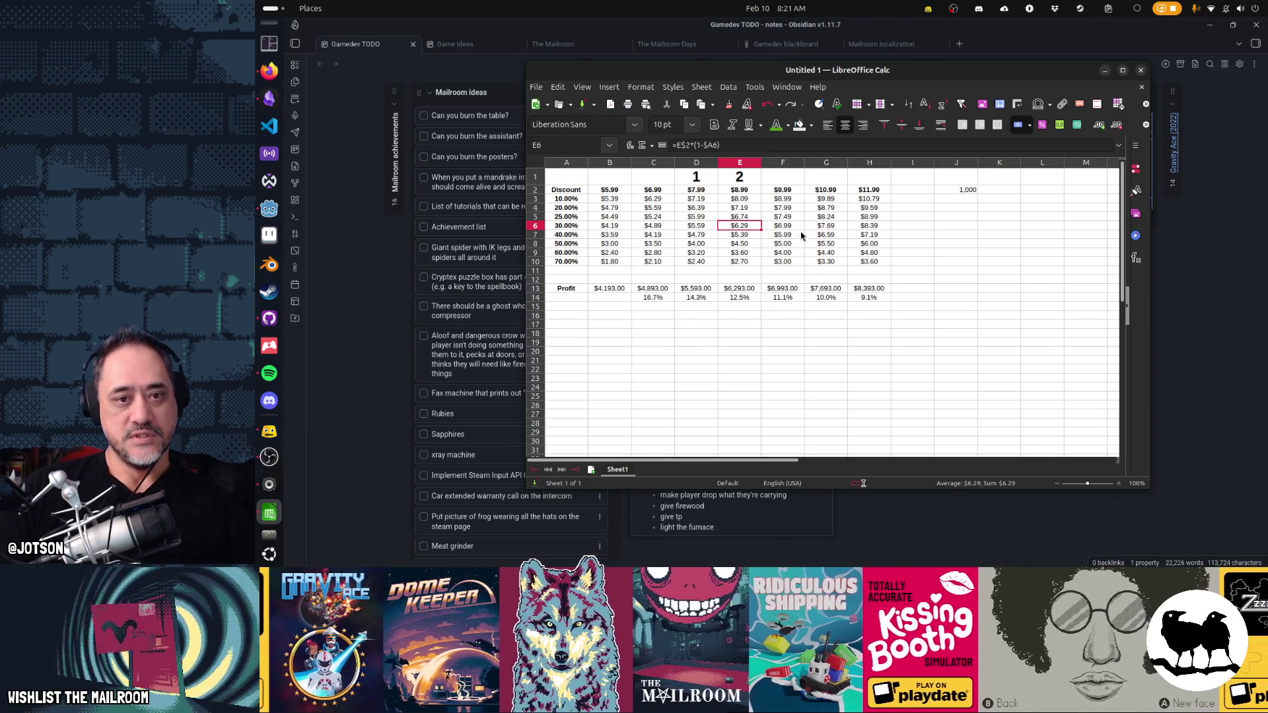
{"action": "left_click", "coordinate": [825, 190]}
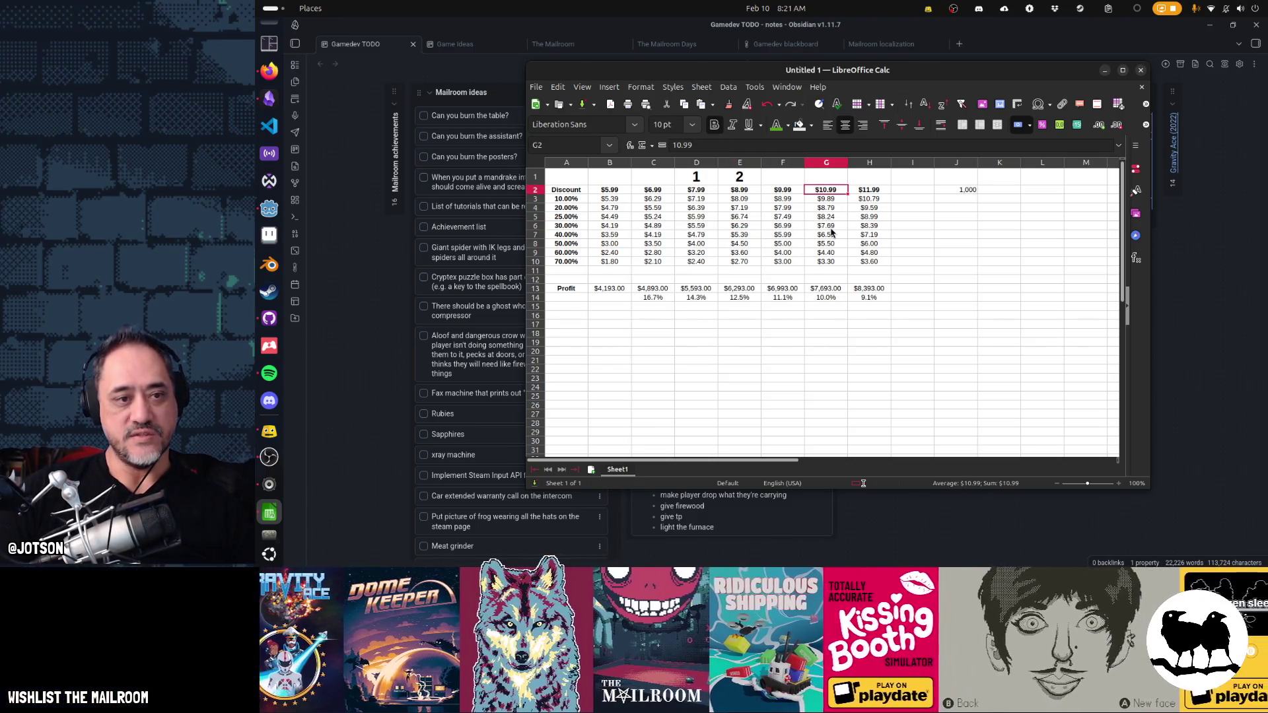
{"action": "left_click", "coordinate": [830, 228]}
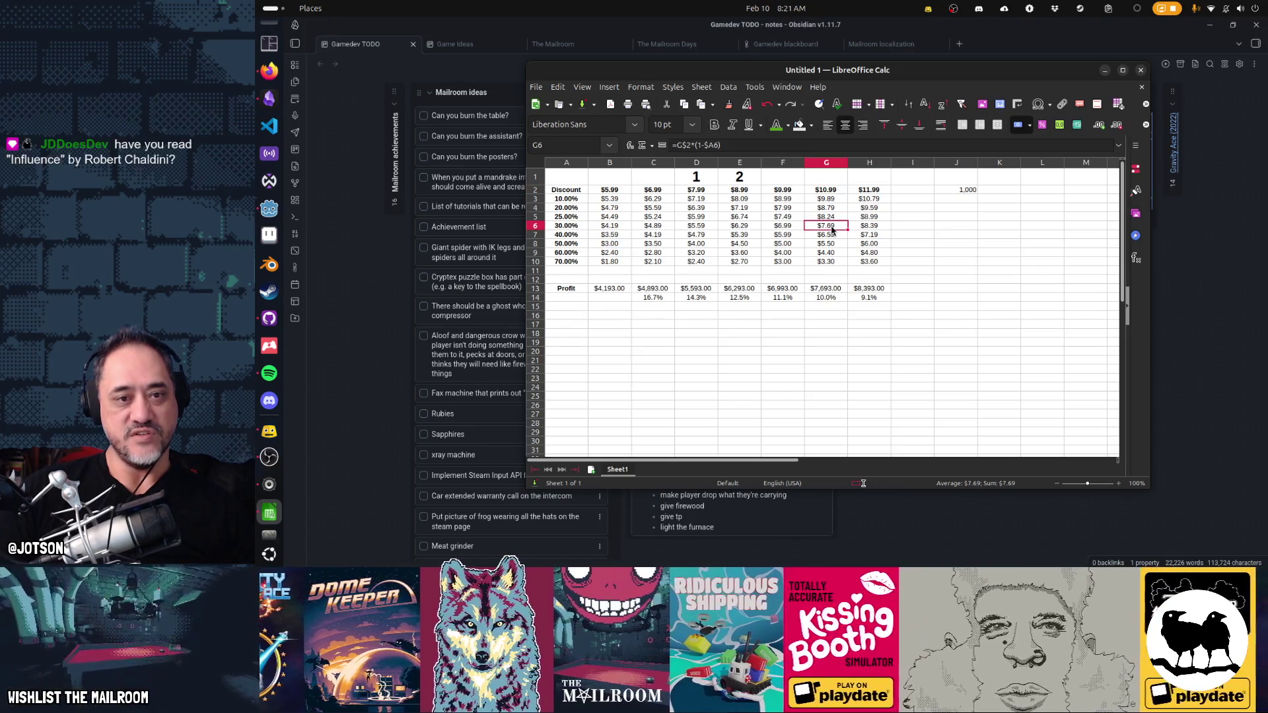
{"action": "left_click_drag", "start_coordinate": [826, 163], "coordinate": [869, 163]}
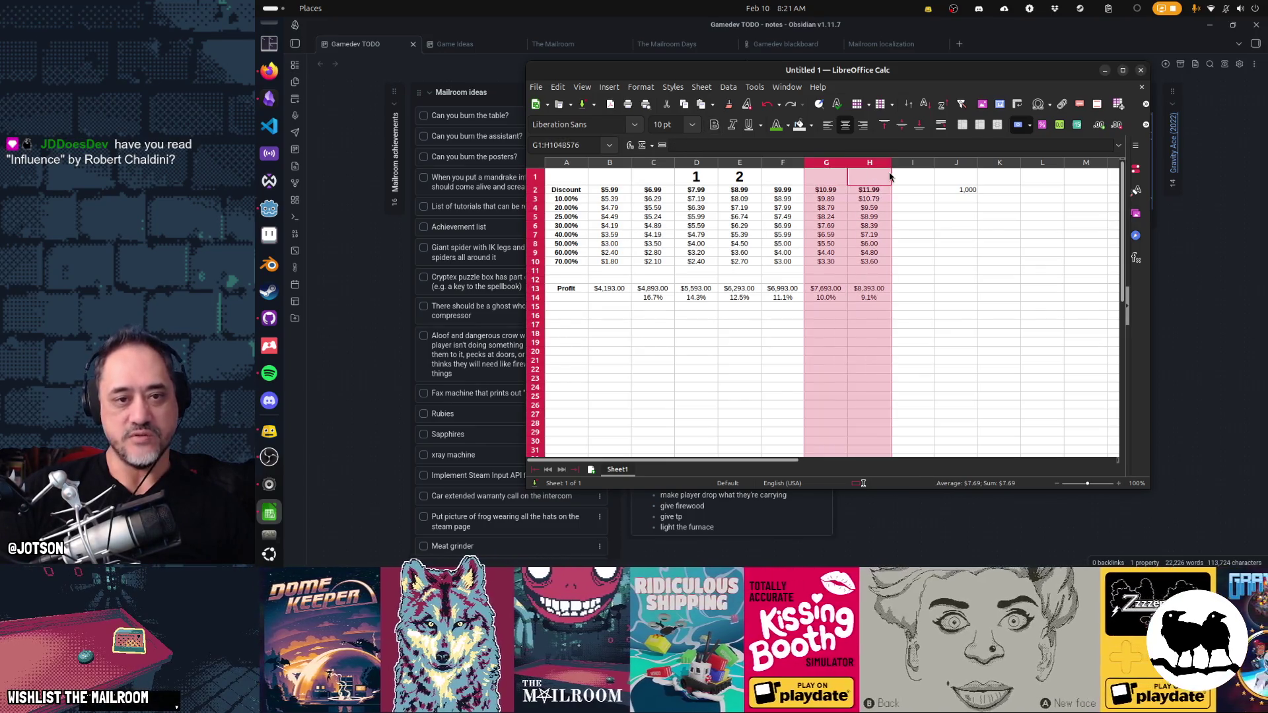
- Clear the two highest price columns and set the base price to $4.99
{"action": "key", "text": "Delete"}
{"action": "key", "text": "Left"}
{"action": "key", "text": "Left"}
{"action": "key", "text": "Left"}
{"action": "key", "text": "Left"}
{"action": "key", "text": "Left"}
{"action": "key", "text": "Left"}
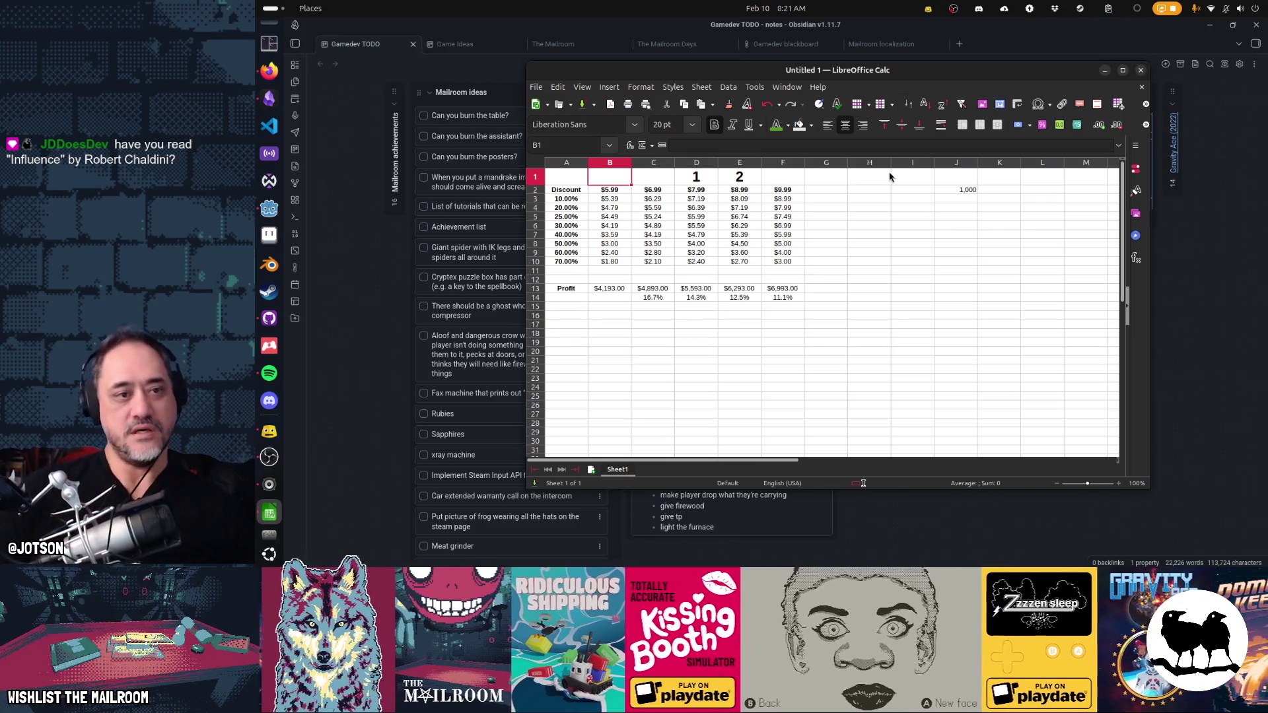
{"action": "key", "text": "Page_Down"}
{"action": "key", "text": "Page_Up"}
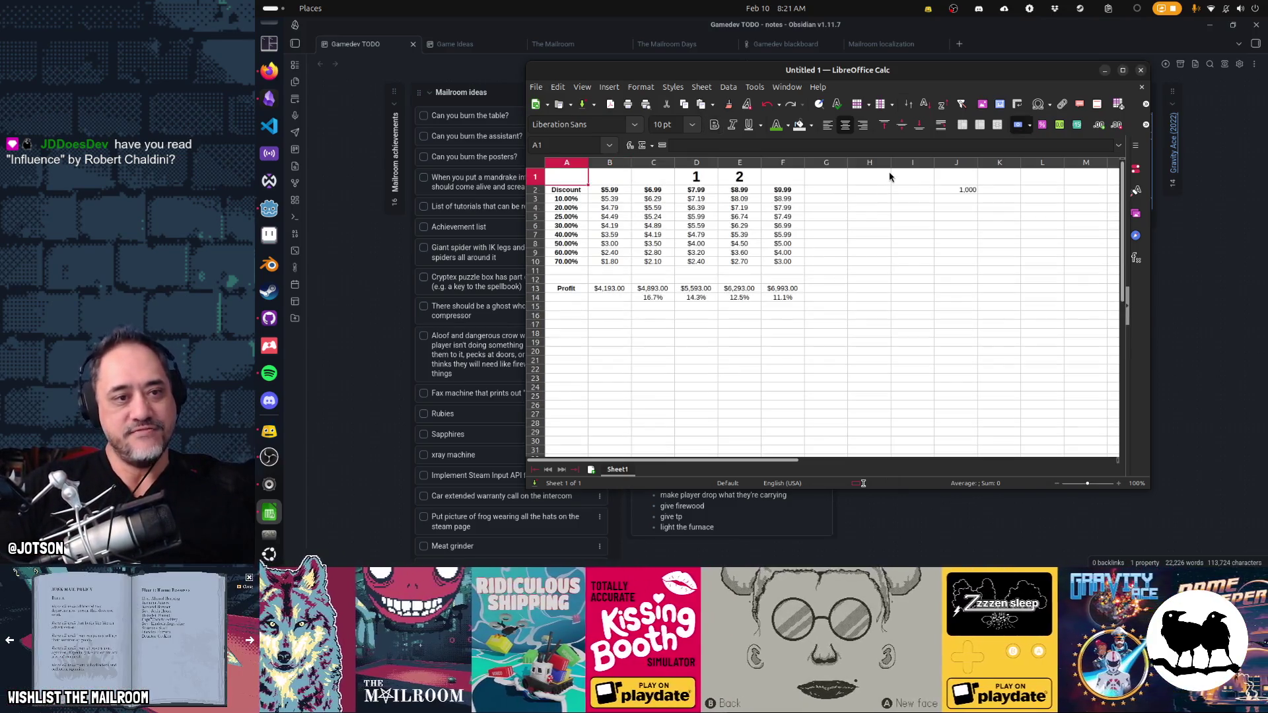
{"action": "key", "text": "Down"}
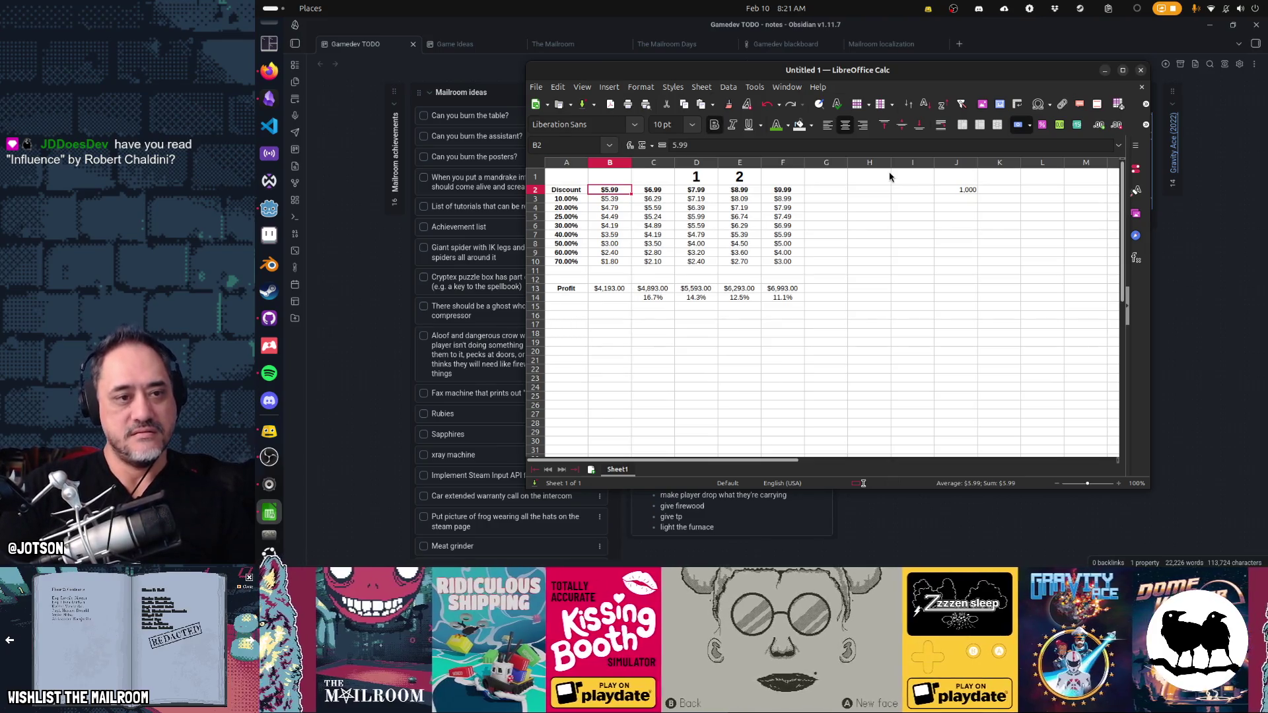
{"action": "key", "text": "Return"}
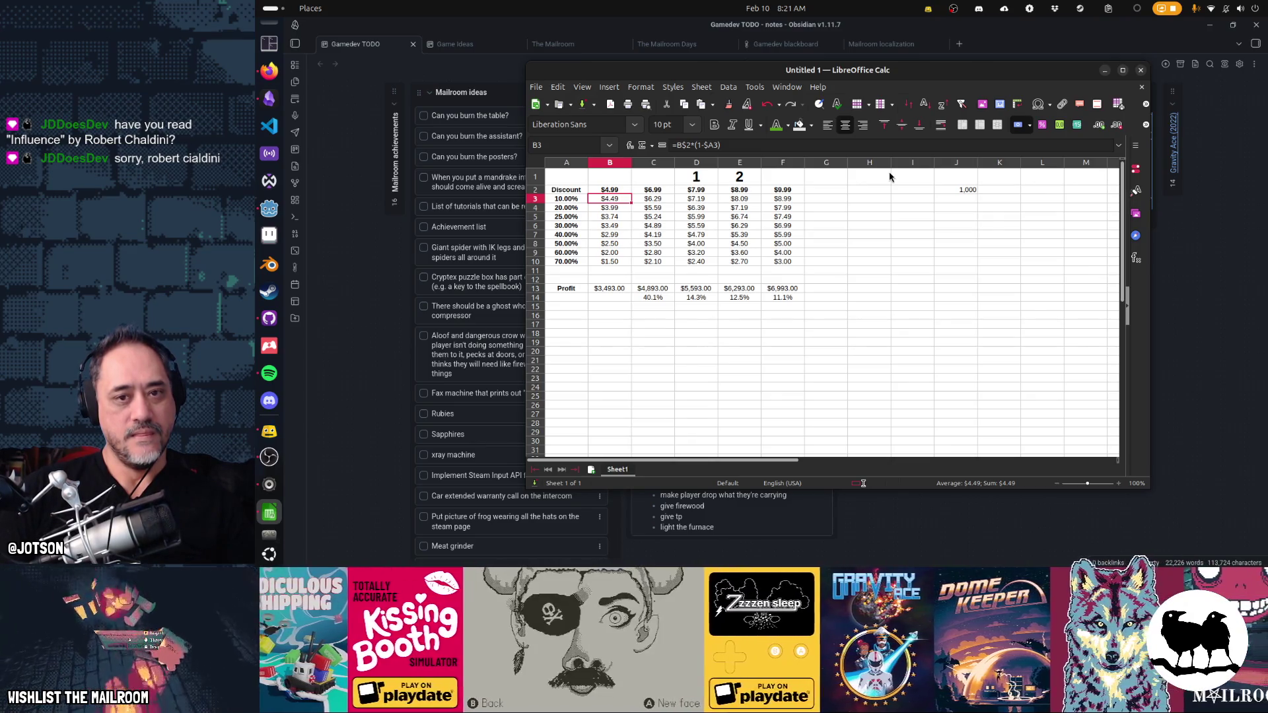
- Enter a sales count of 5,000 beside the discount table in row 2
{"action": "key", "text": "Right"}
{"action": "key", "text": "Right"}
{"action": "key", "text": "Right"}
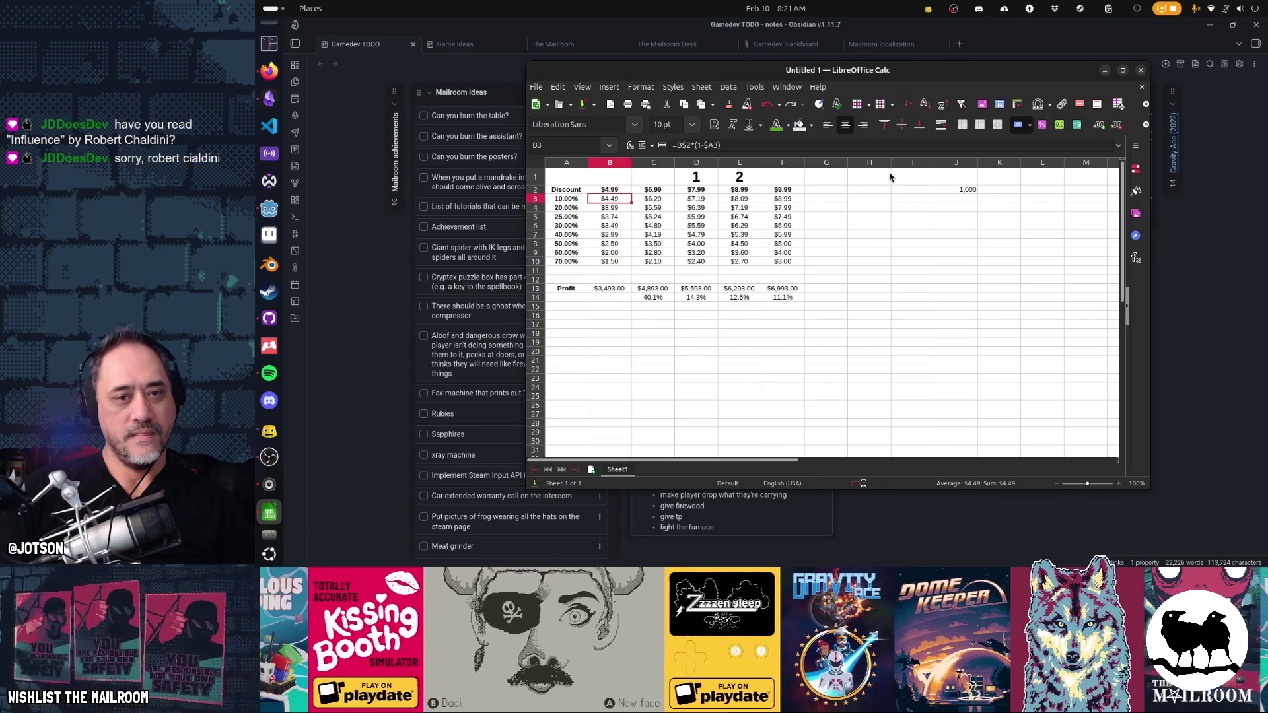
{"action": "key", "text": "Right"}
{"action": "key", "text": "Right"}
{"action": "key", "text": "Right"}
{"action": "key", "text": "Up"}
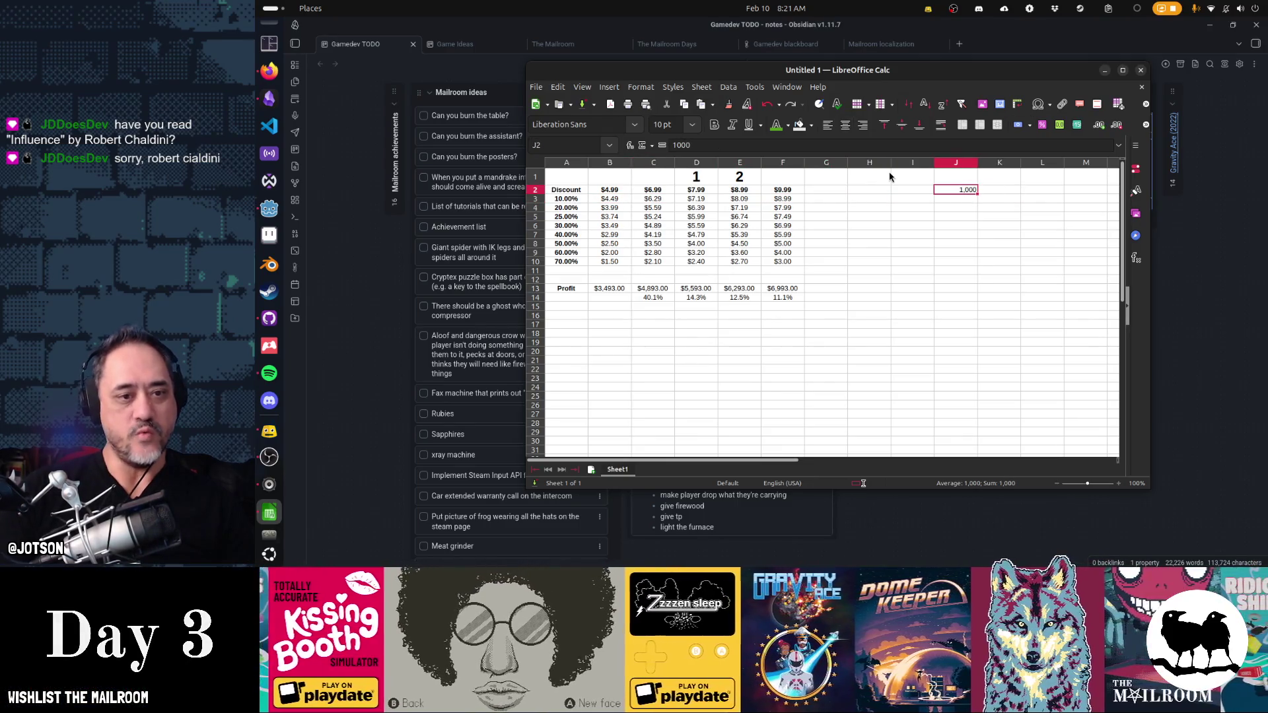
{"action": "type", "text": "5,000"}
{"action": "key", "text": "Return"}
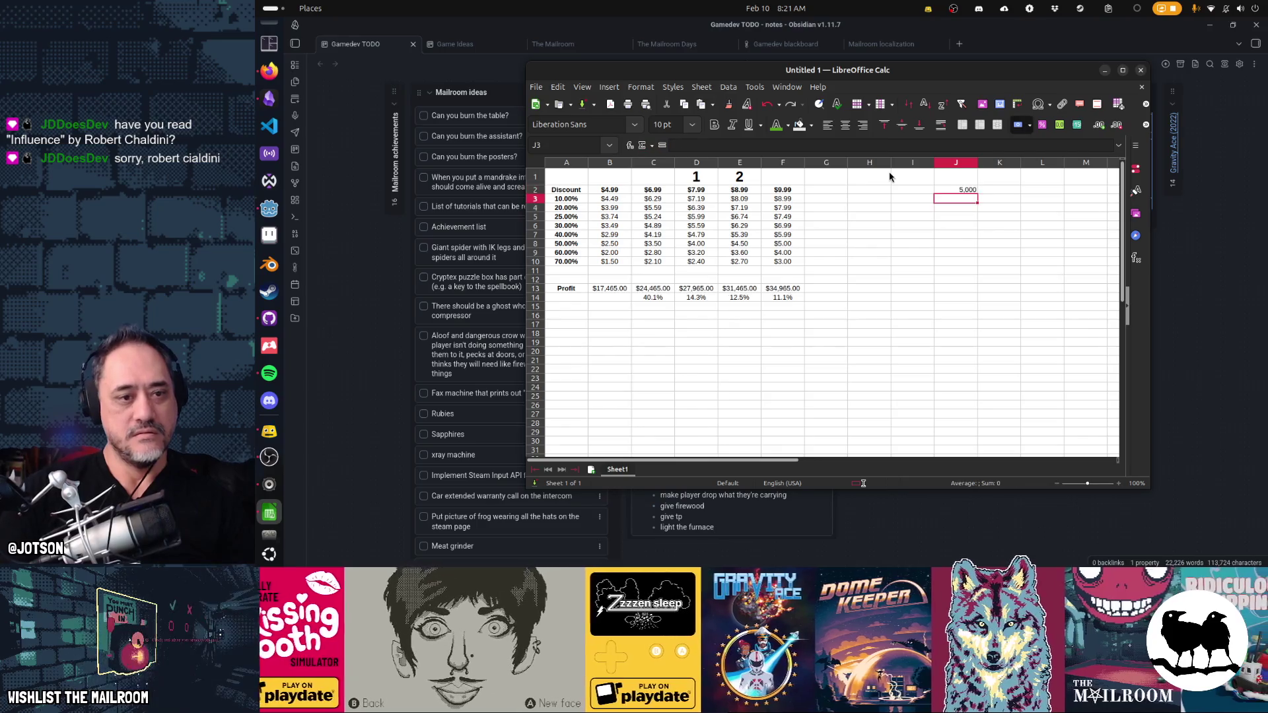
{"action": "key", "text": "Up"}
{"action": "type", "text": "4000"}
{"action": "key", "text": "Return"}
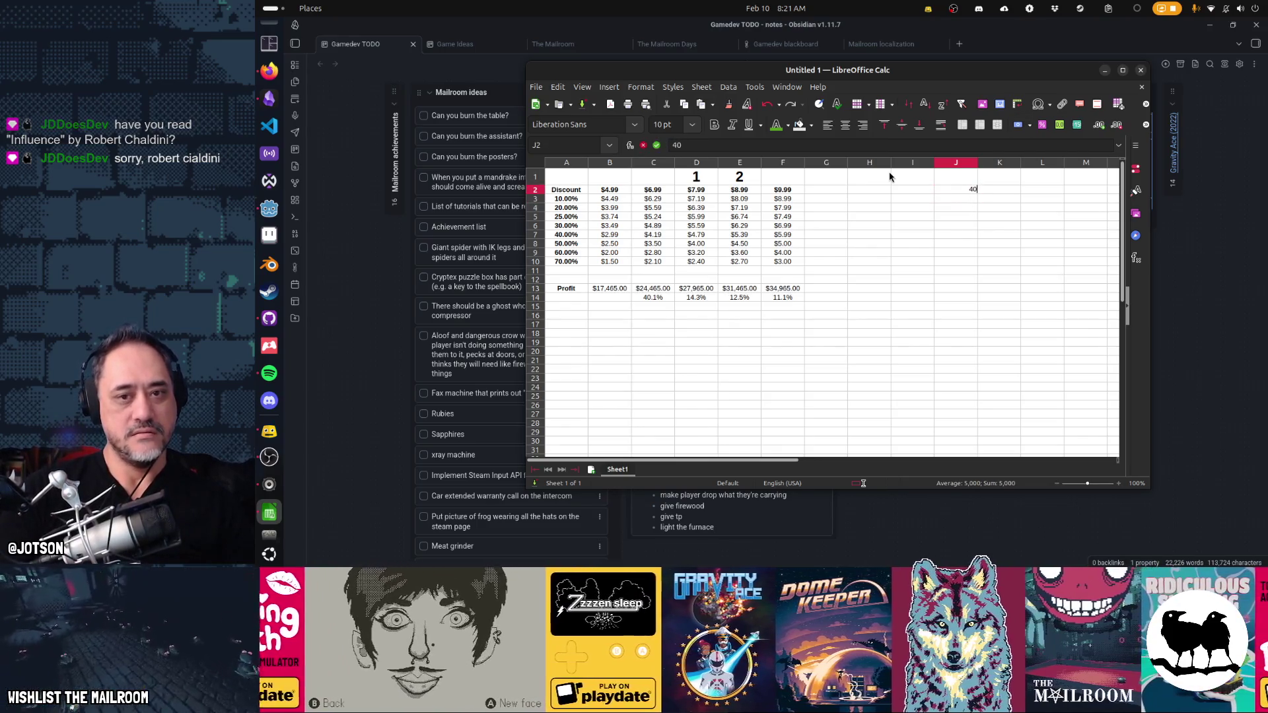
{"action": "type", "text": "000"}
{"action": "key", "text": "Return"}
{"action": "key", "text": "Left"}
{"action": "key", "text": "Left"}
{"action": "key", "text": "Left"}
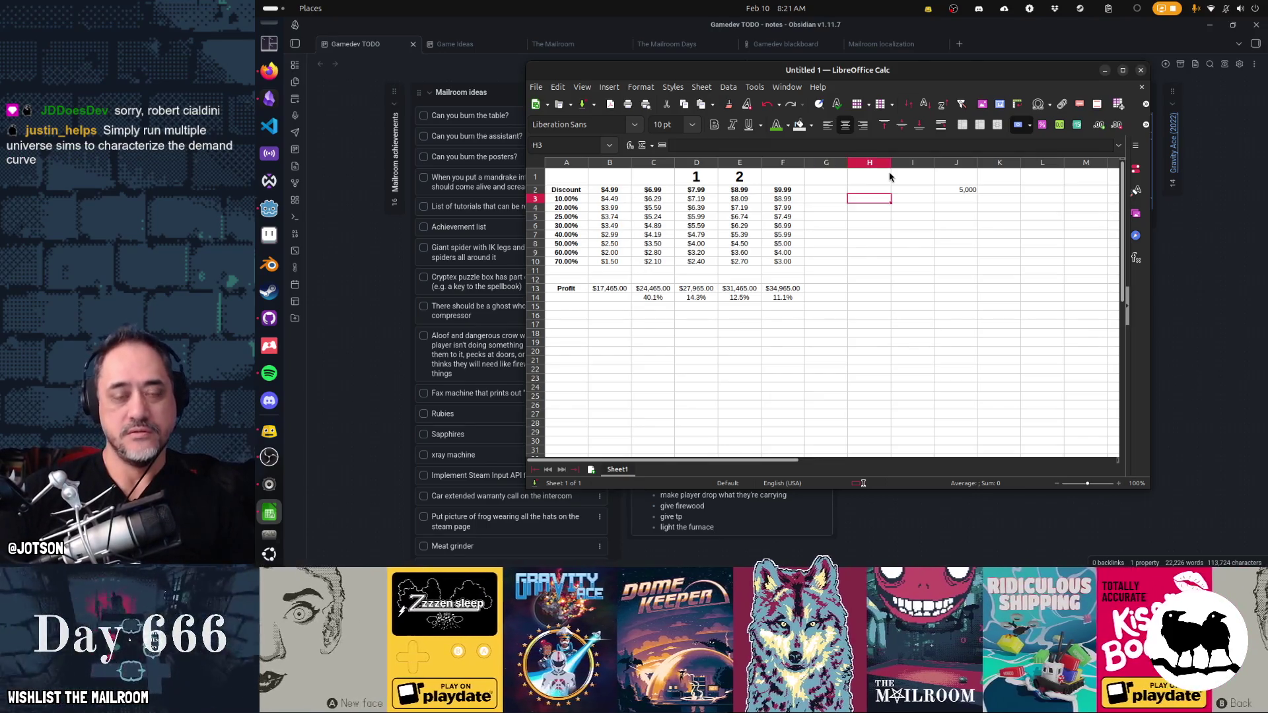
{"action": "key", "text": "Up"}
{"action": "key", "text": "Right"}
{"action": "key", "text": "Right"}
{"action": "key", "text": "Right"}
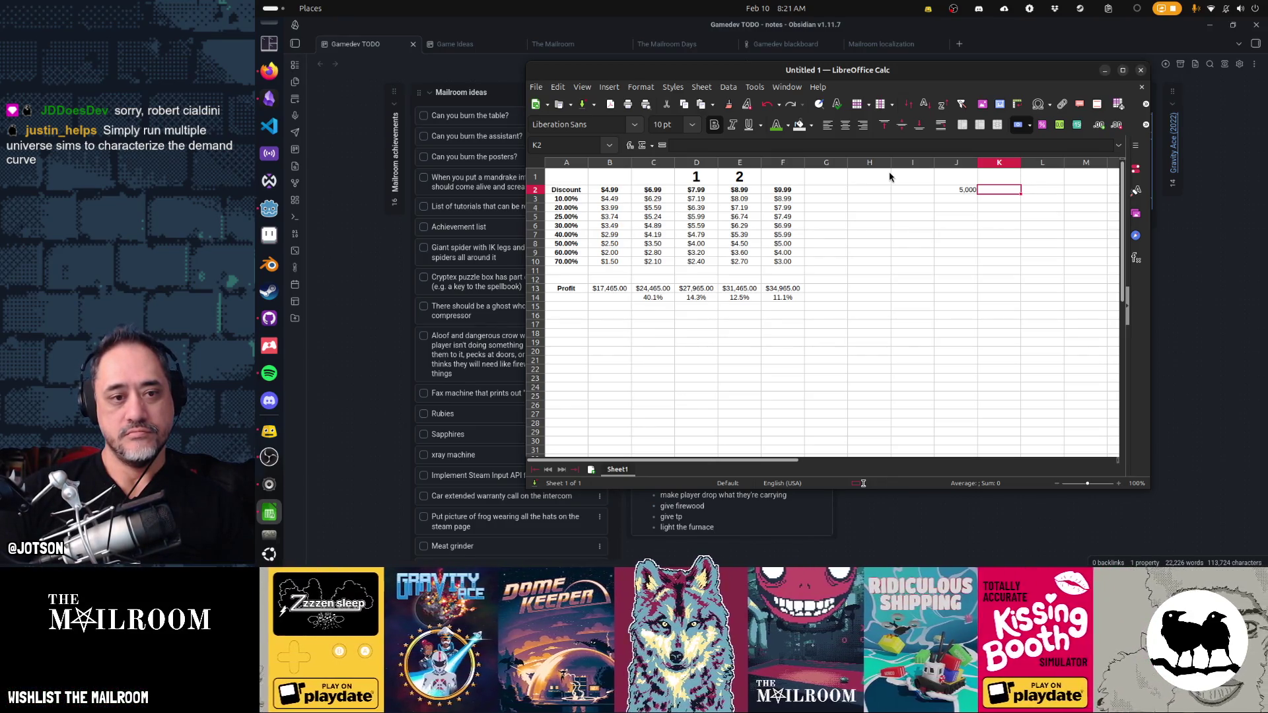
- Cancel a stray formula in K2, delete the 5000 from J2 and re-enter it in G2
{"action": "key", "text": "Home"}
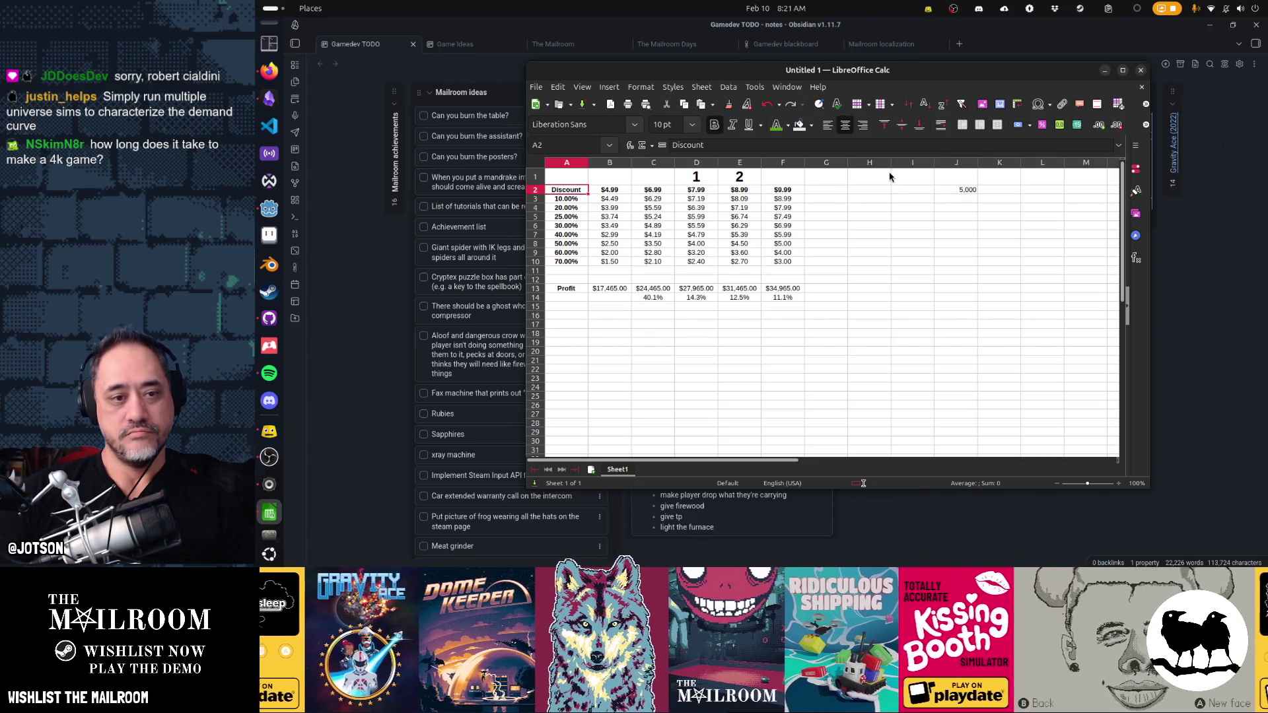
{"action": "key", "text": "ctrl+Right"}
{"action": "key", "text": "ctrl+Right"}
{"action": "key", "text": "Right"}
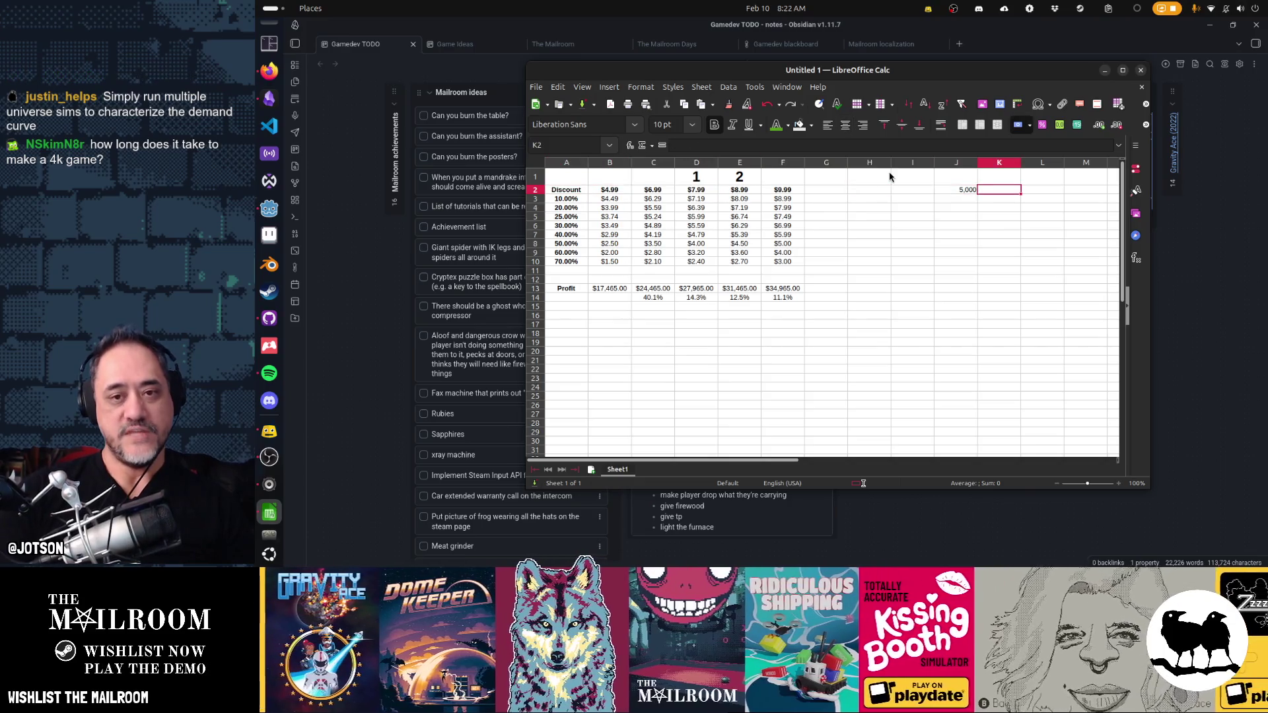
{"action": "type", "text": "=J2/"}
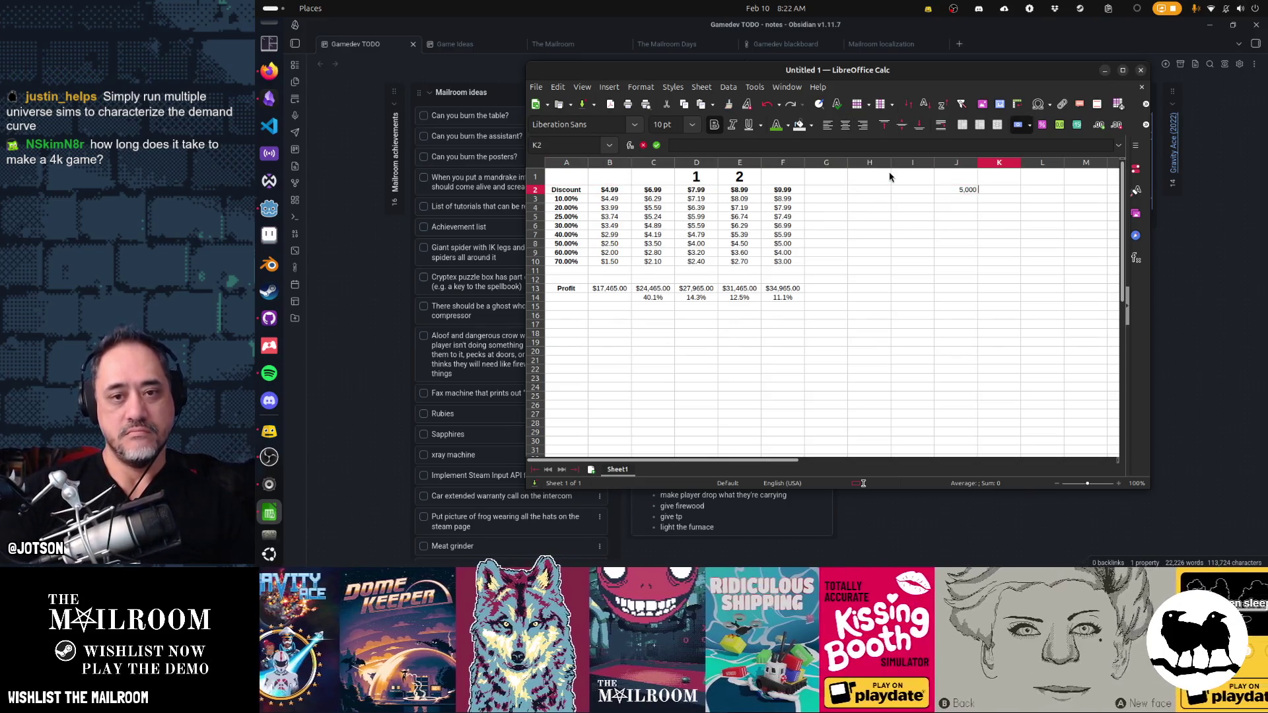
{"action": "key", "text": "Escape"}
{"action": "key", "text": "Left"}
{"action": "key", "text": "Left"}
{"action": "key", "text": "Home"}
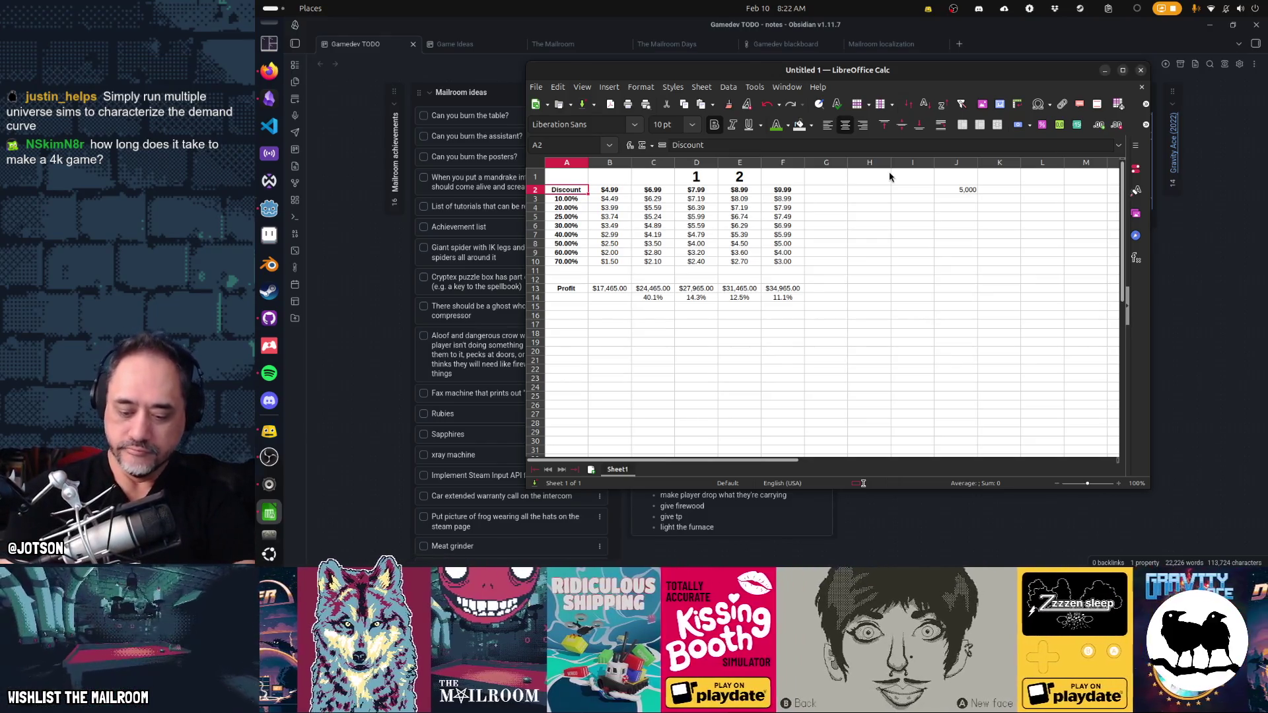
{"action": "key", "text": "Right"}
{"action": "key", "text": "Right"}
{"action": "key", "text": "Right"}
{"action": "key", "text": "Right"}
{"action": "key", "text": "Right"}
{"action": "key", "text": "Right"}
{"action": "key", "text": "Right"}
{"action": "key", "text": "Right"}
{"action": "key", "text": "Delete"}
{"action": "key", "text": "Left"}
{"action": "key", "text": "Left"}
{"action": "key", "text": "Left"}
{"action": "type", "text": "5000"}
{"action": "key", "text": "Return"}
{"action": "key", "text": "Return"}
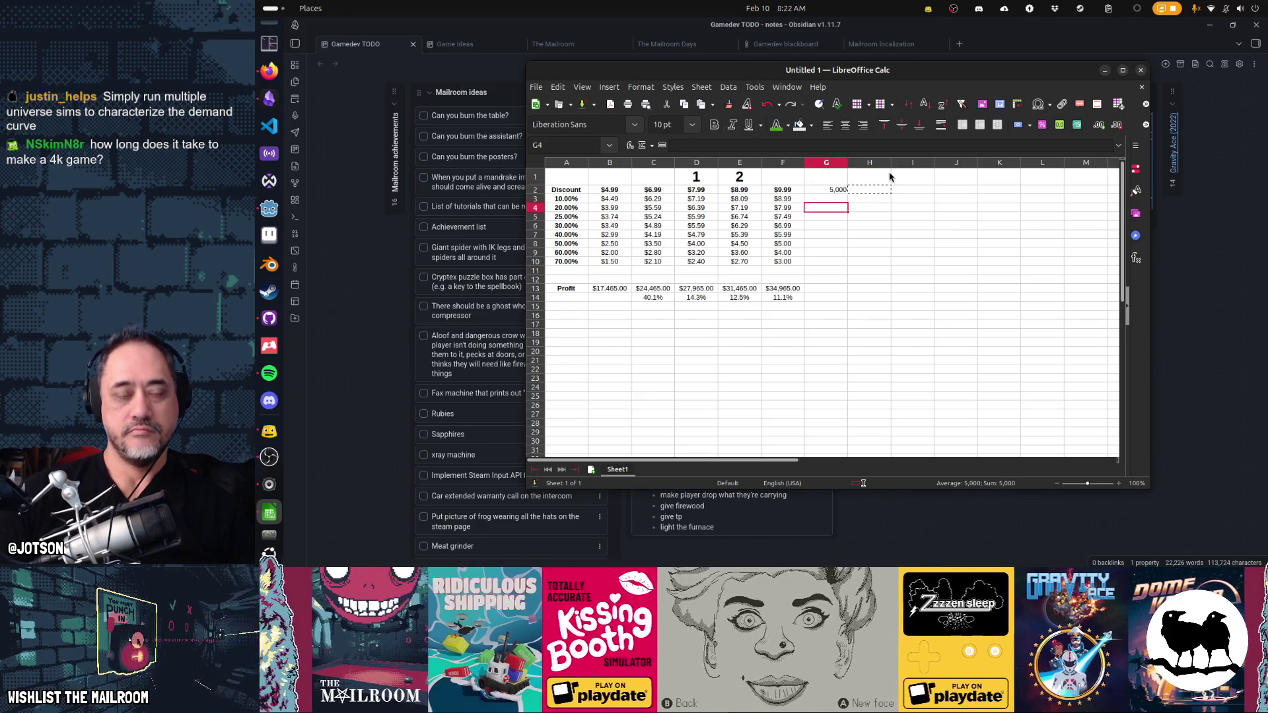
- Cut the 5,000 from G2 and move it via A16 into B16 below the profit row
{"action": "key", "text": "Up"}
{"action": "key", "text": "Up"}
{"action": "key", "text": "Up"}
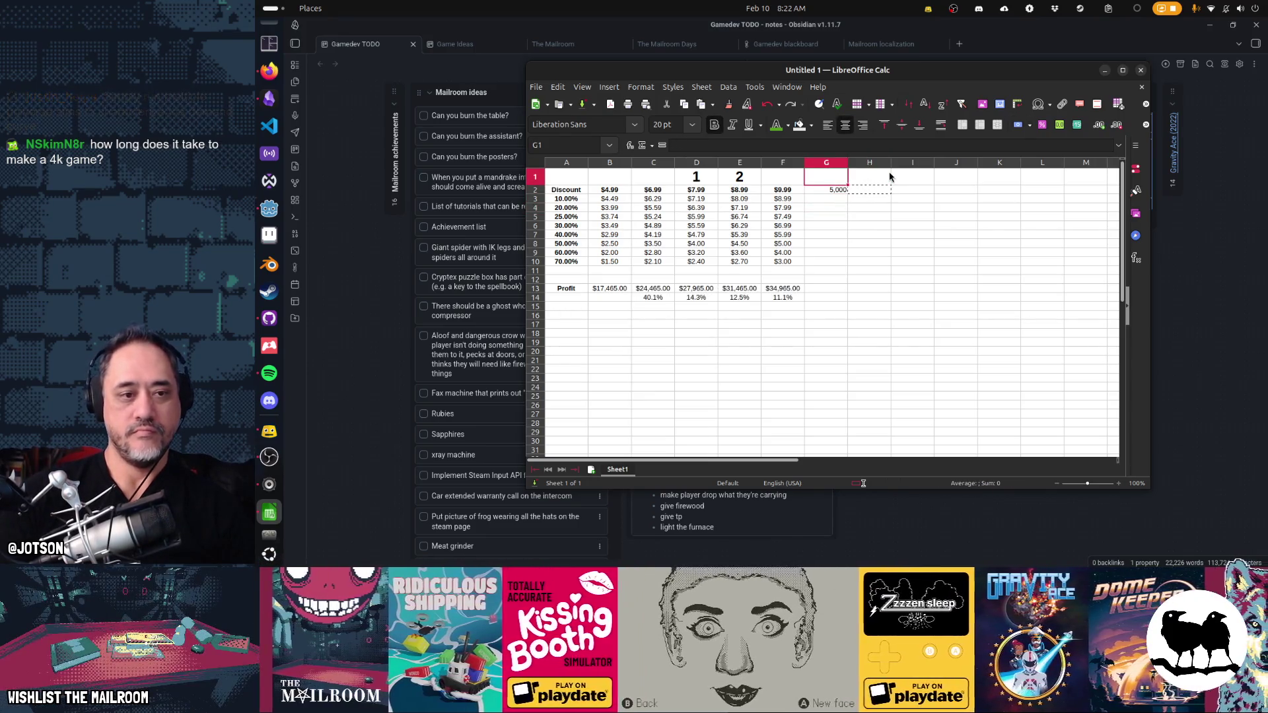
{"action": "key", "text": "Down"}
{"action": "key", "text": "ctrl+x"}
{"action": "key", "text": "Down"}
{"action": "key", "text": "Down"}
{"action": "key", "text": "Down"}
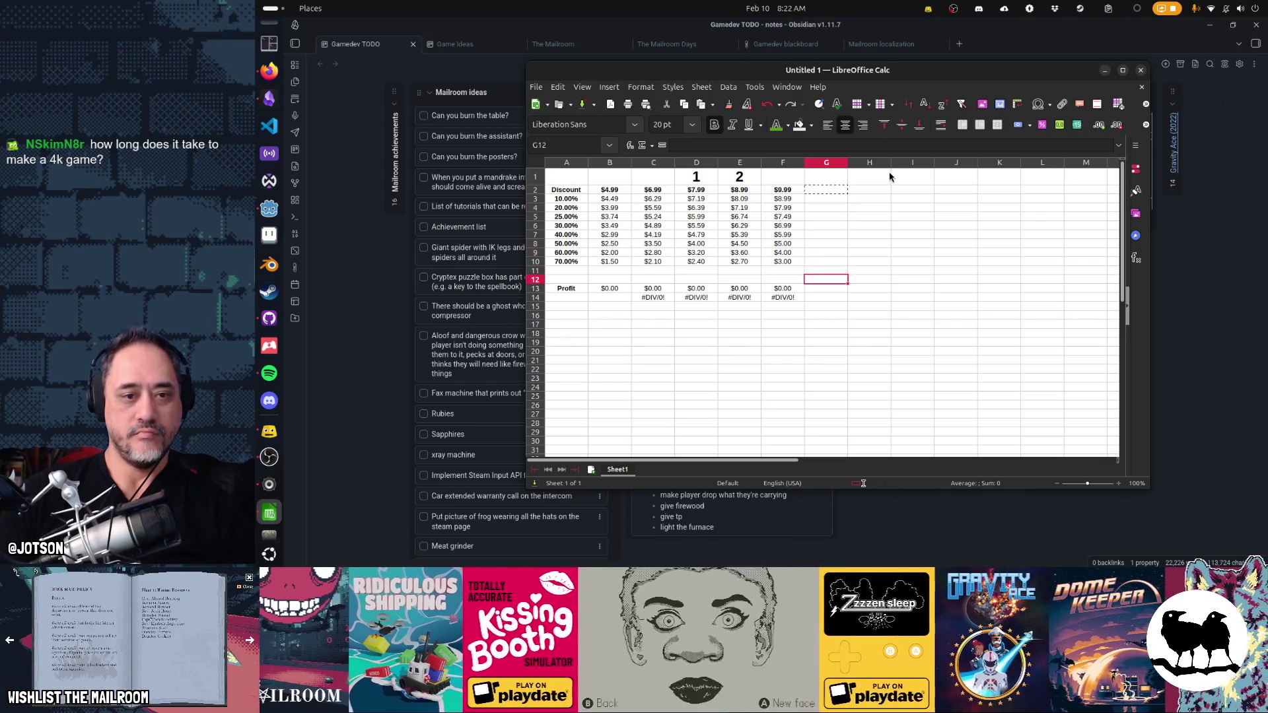
{"action": "key", "text": "Down"}
{"action": "key", "text": "Down"}
{"action": "key", "text": "Down"}
{"action": "key", "text": "Home"}
{"action": "key", "text": "ctrl+v"}
{"action": "key", "text": "ctrl+x"}
{"action": "key", "text": "Right"}
{"action": "key", "text": "ctrl+v"}
{"action": "key", "text": "Left"}
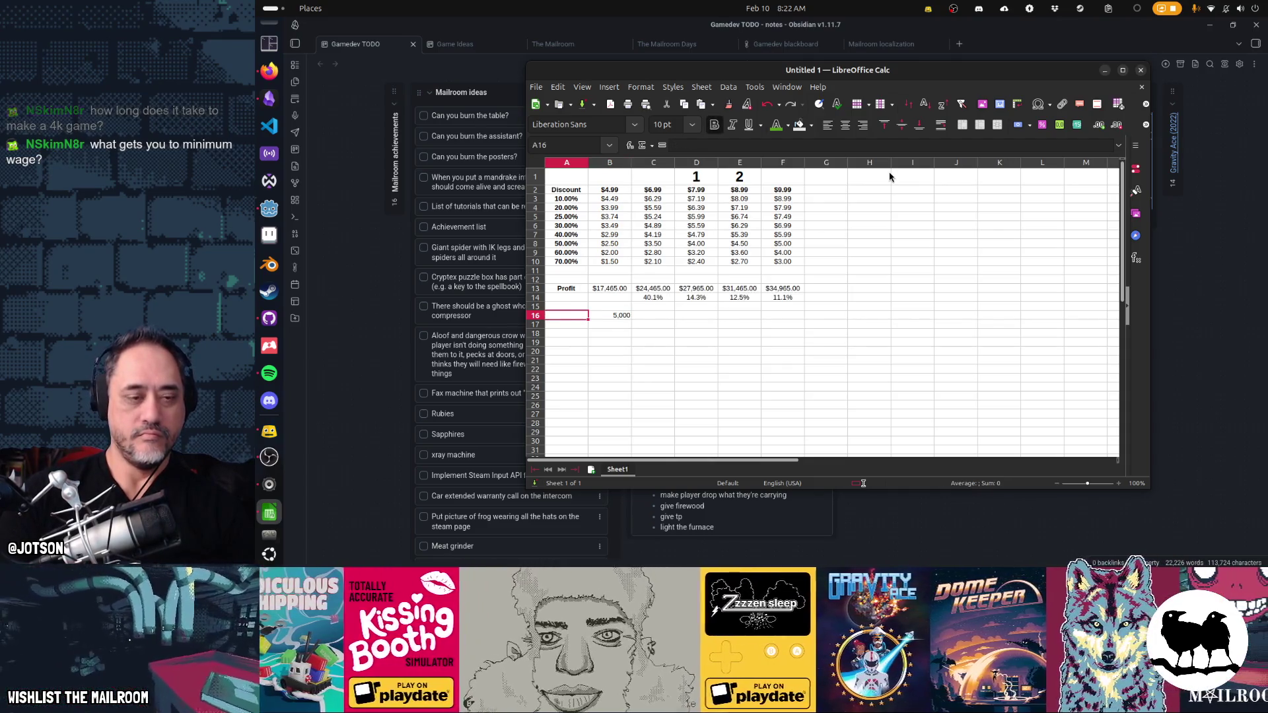
{"action": "type", "text": "Sale"}
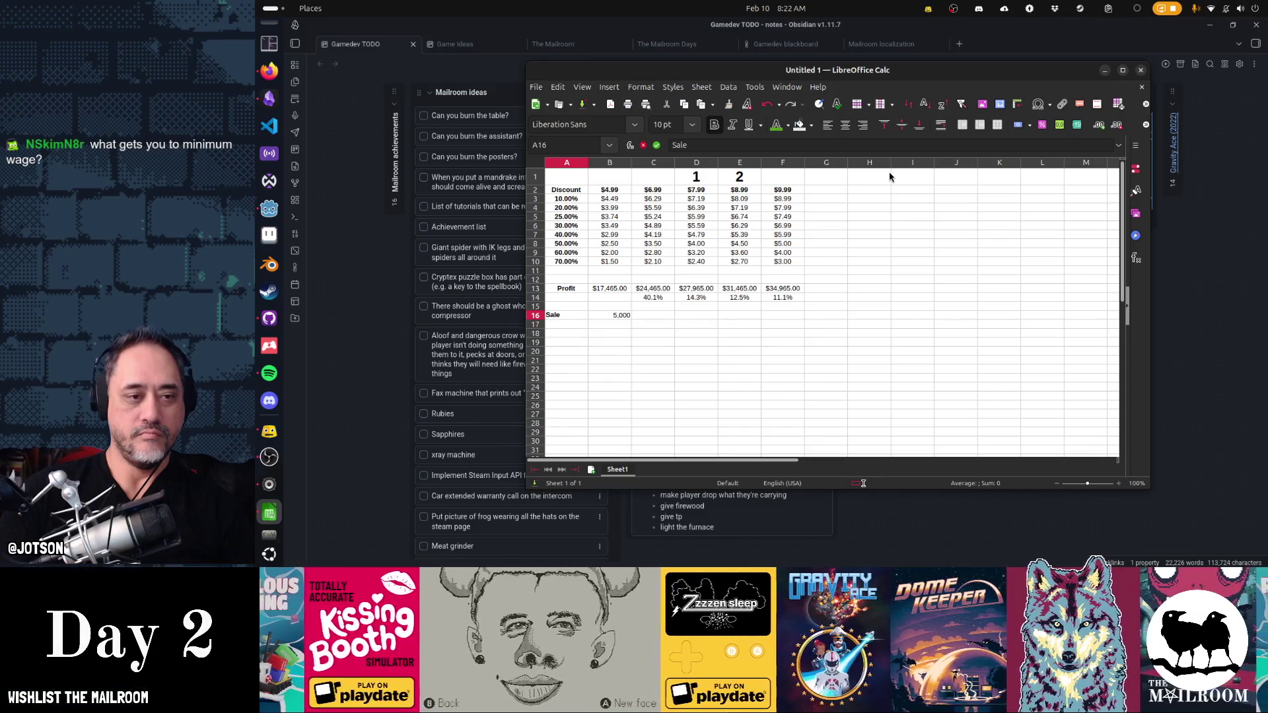
{"action": "type", "text": "s #"}
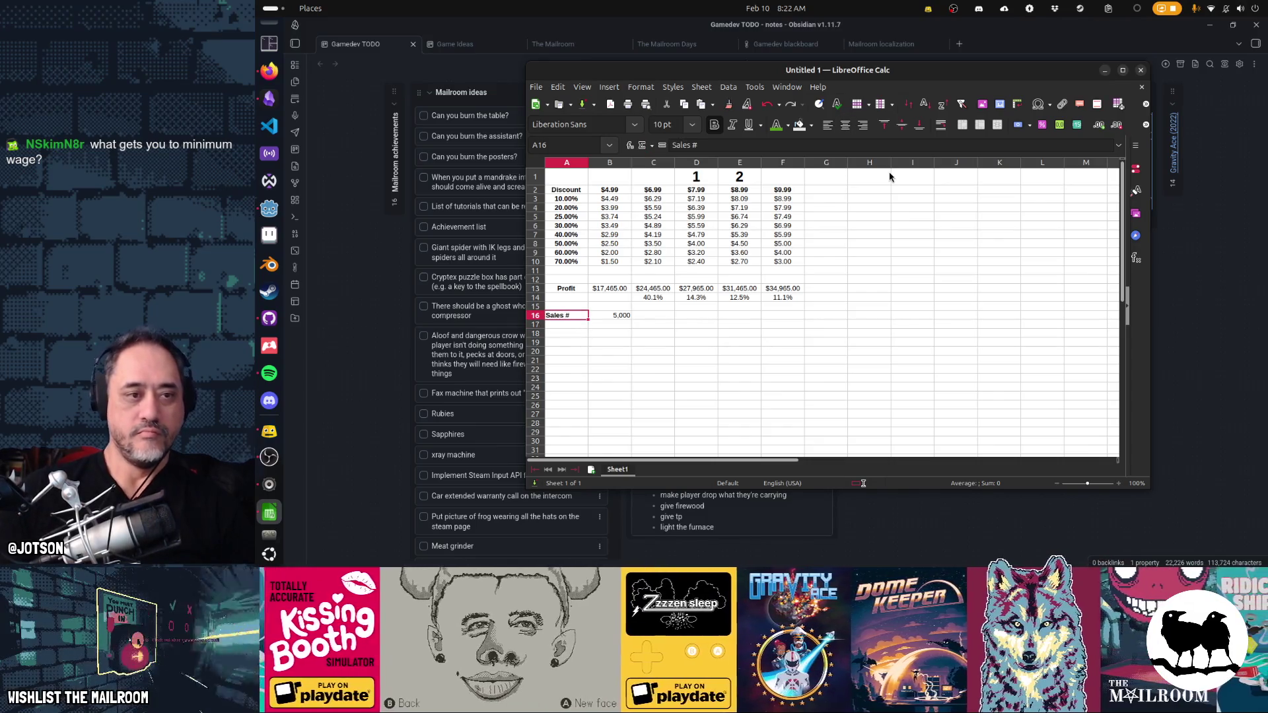
- Label A16 'Sales #' and center-align all of column A
{"action": "key", "text": "ctrl+space"}
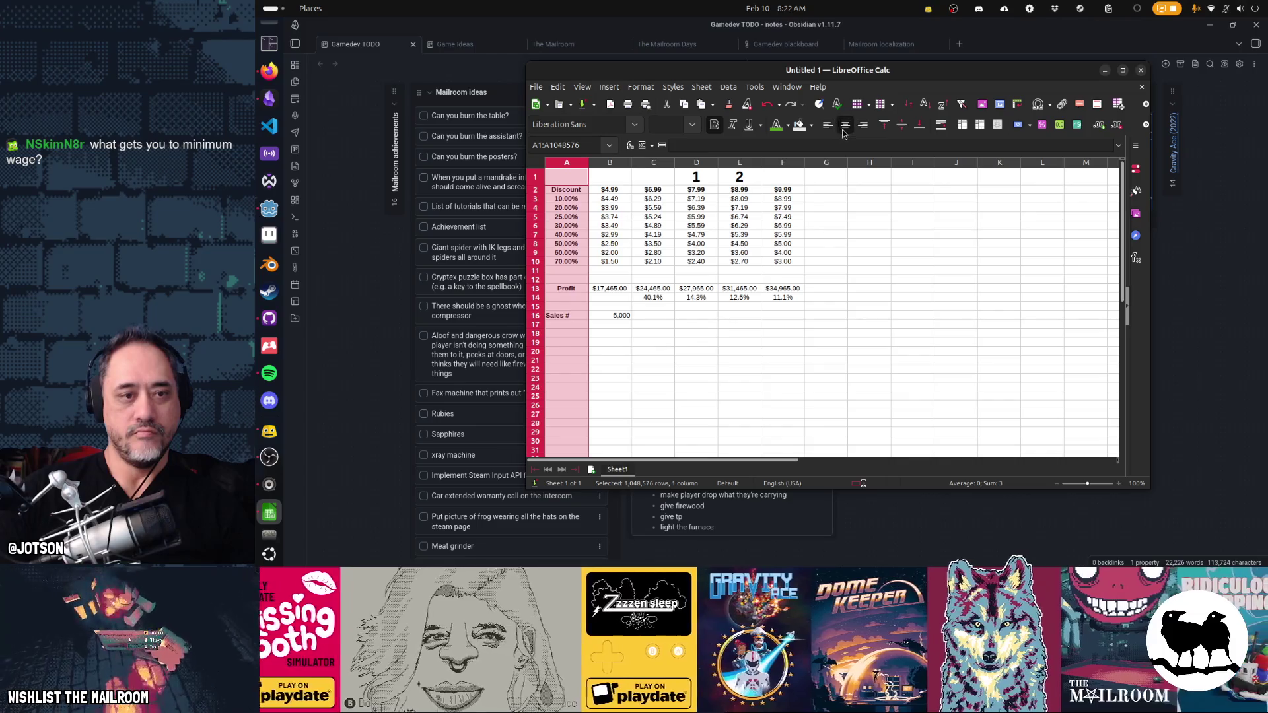
{"action": "left_click", "coordinate": [785, 352]}
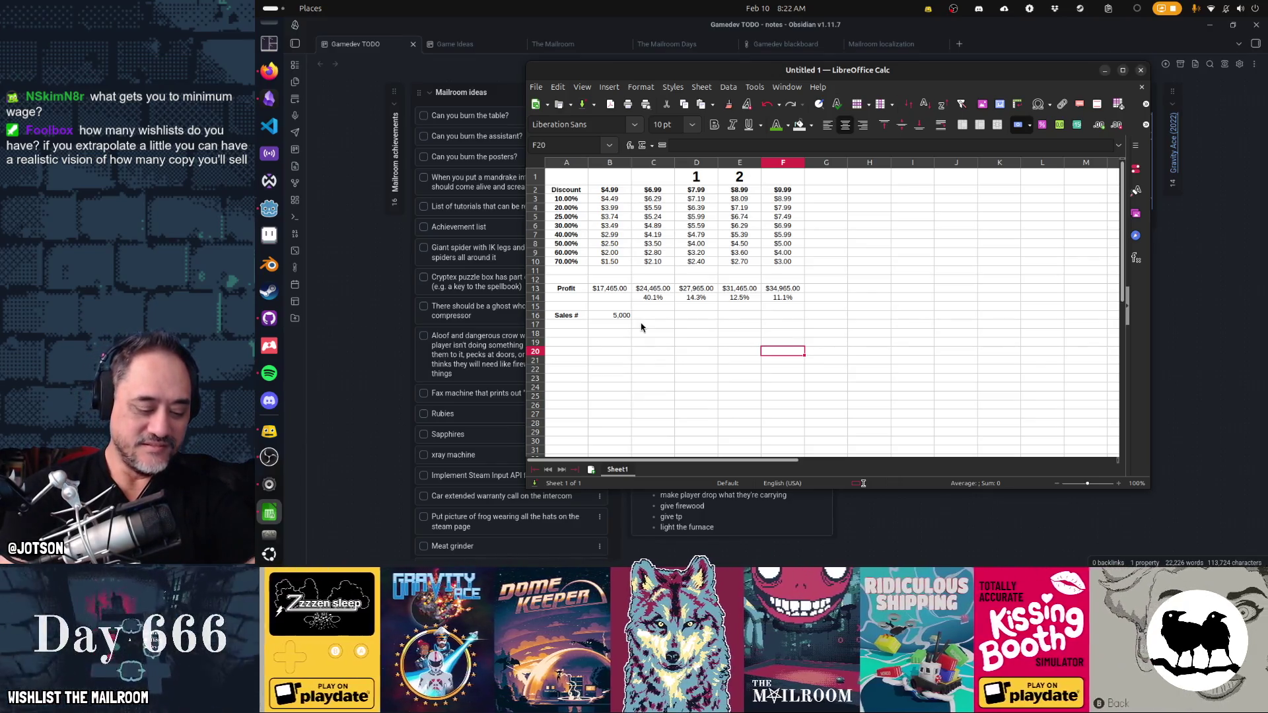
{"action": "key", "text": "super"}
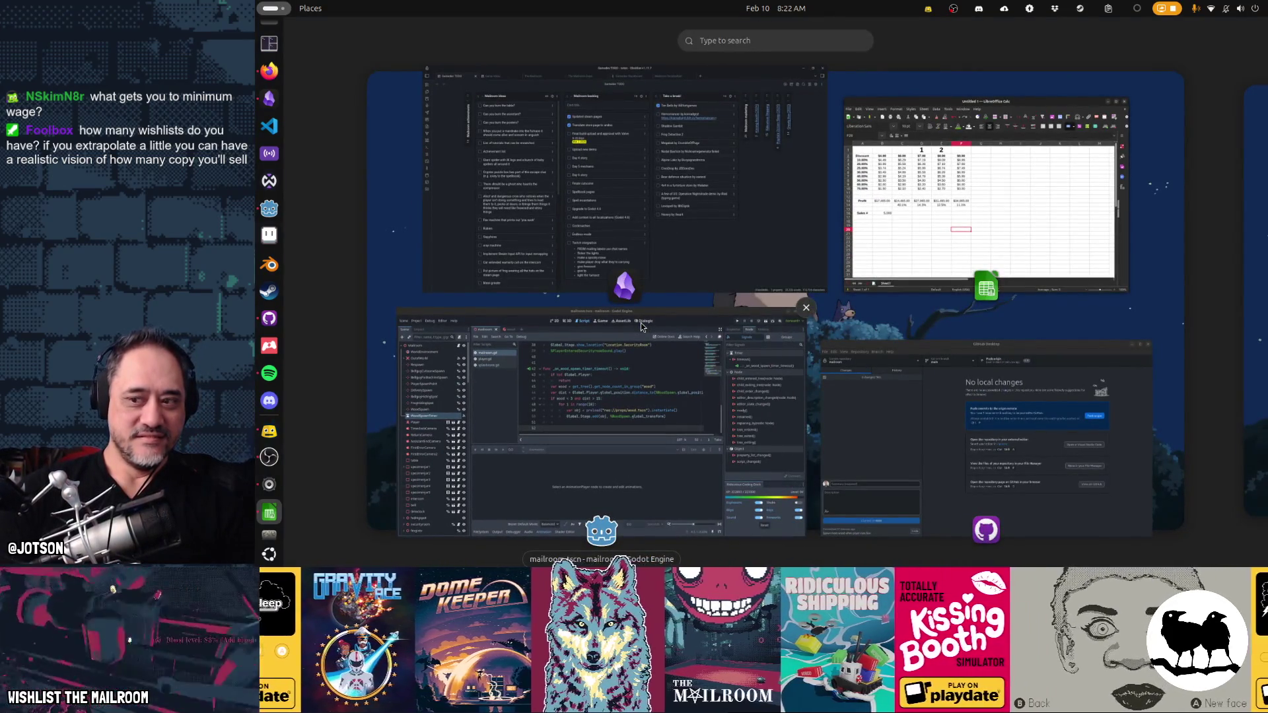
{"action": "type", "text": "calc"}
- Search 'calc' in the Activities overview and launch Calculator
{"action": "key", "text": "Return"}
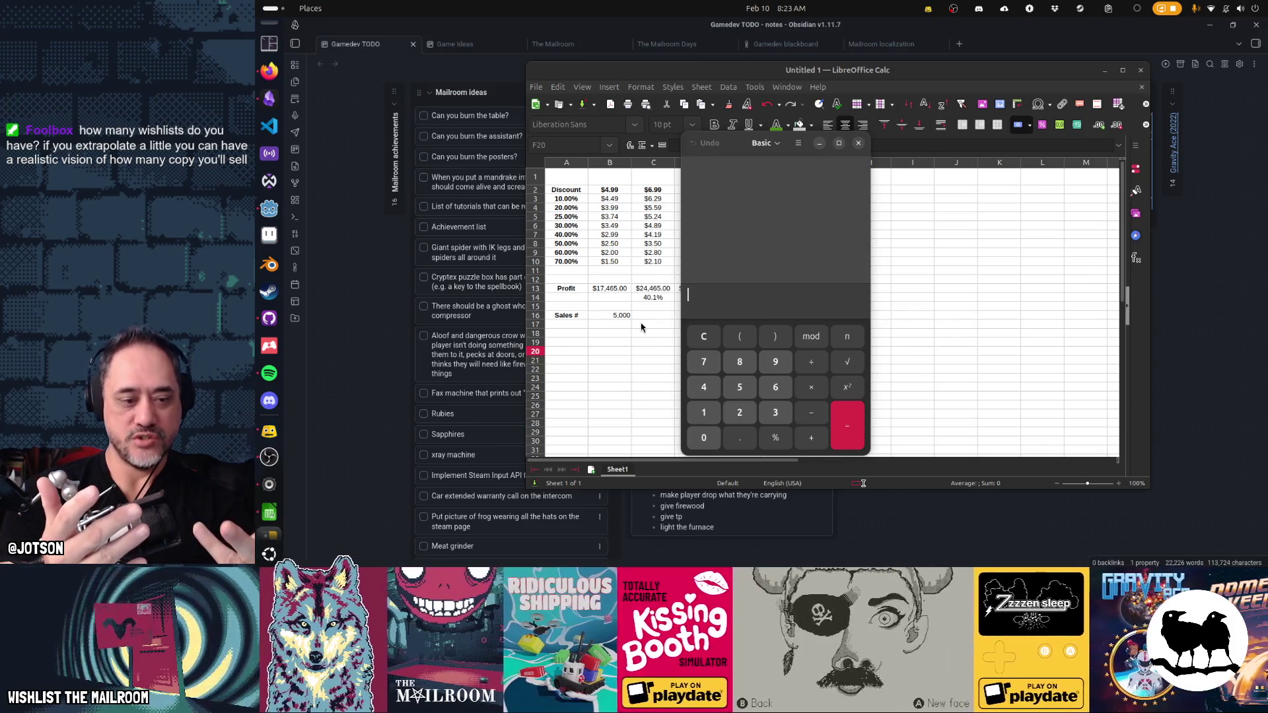
{"action": "type", "text": "9×40"}
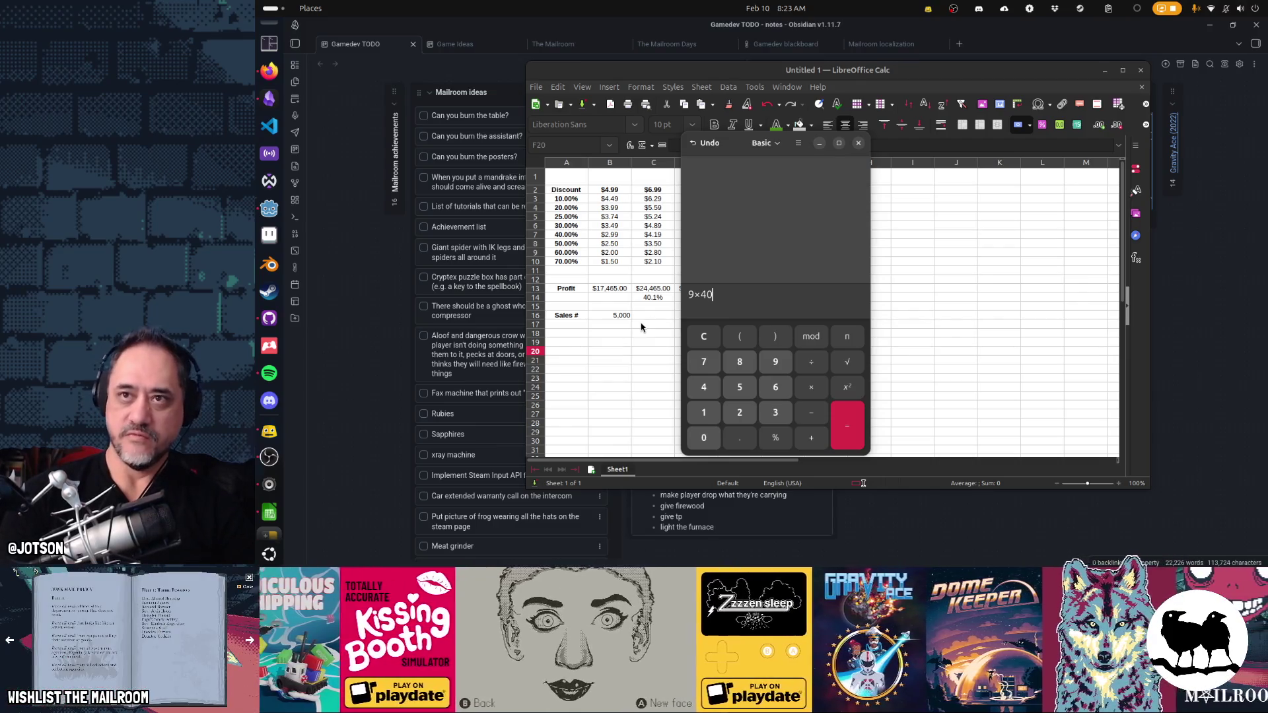
- Compute 9×80×18 = 12,960 and 9×80×20 = 14,400, then close Calculator
{"action": "key", "text": "BackSpace"}
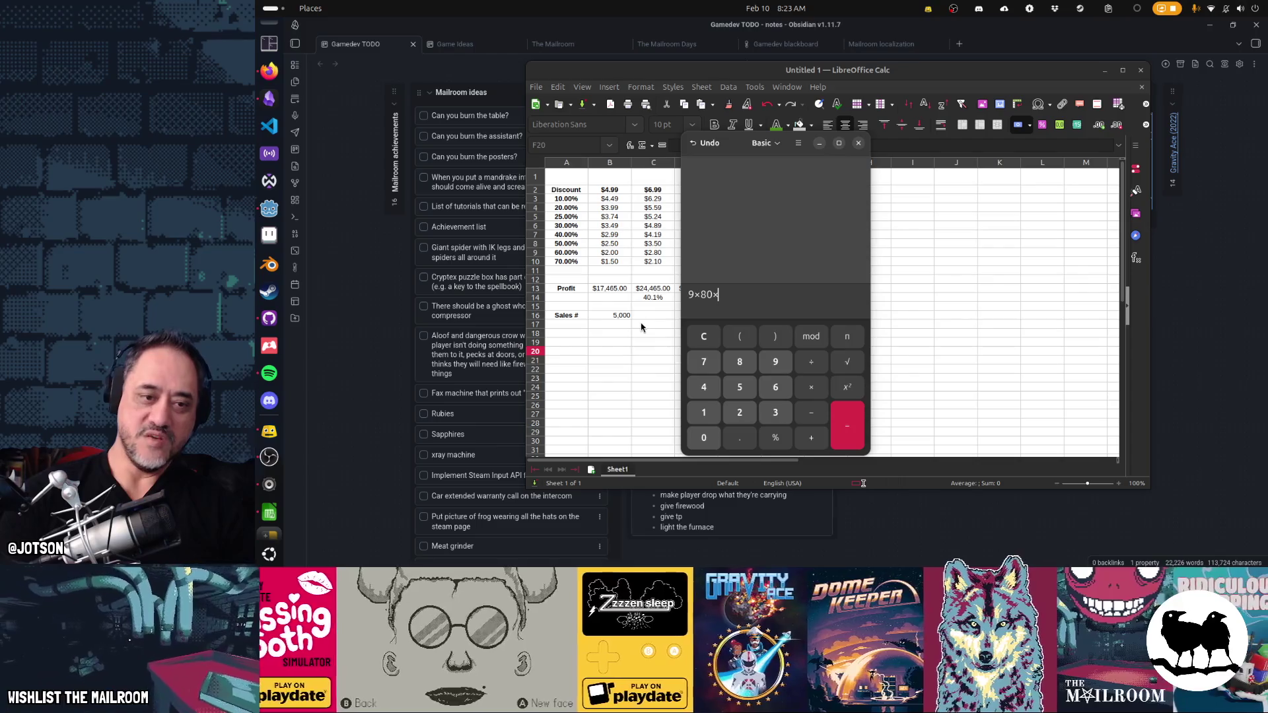
{"action": "type", "text": "*"}
{"action": "type", "text": "."}
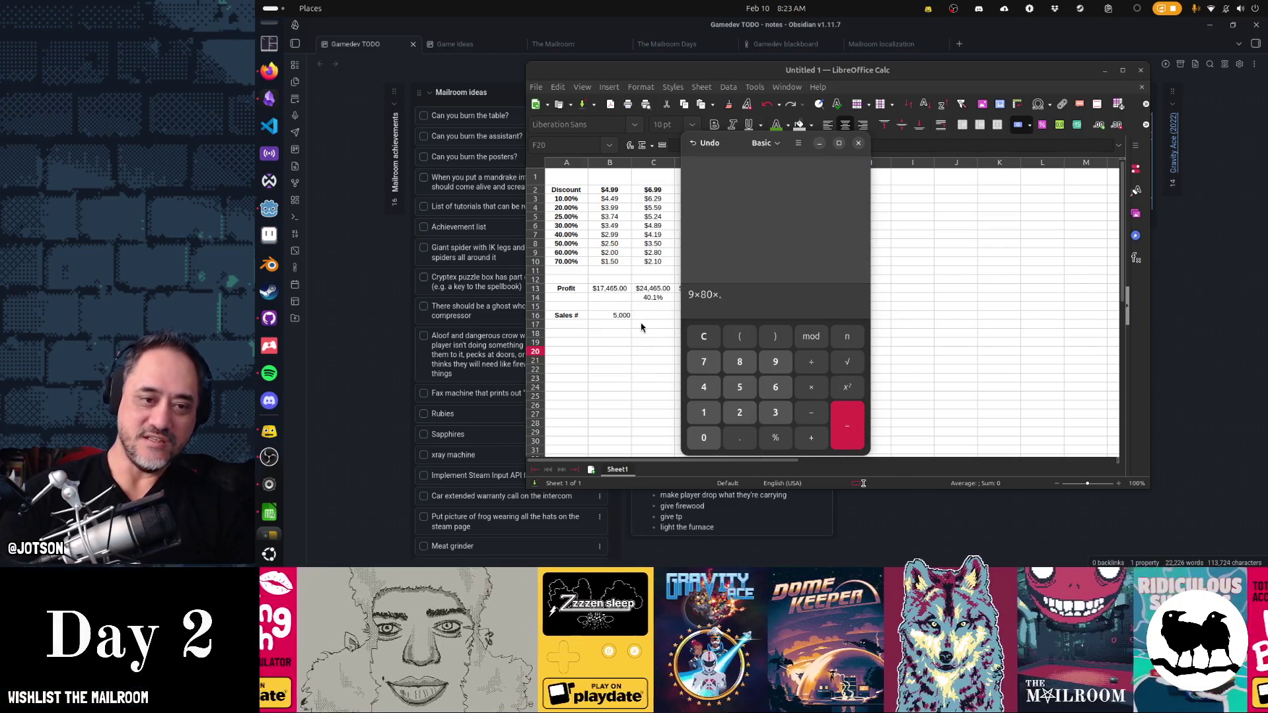
{"action": "type", "text": "18"}
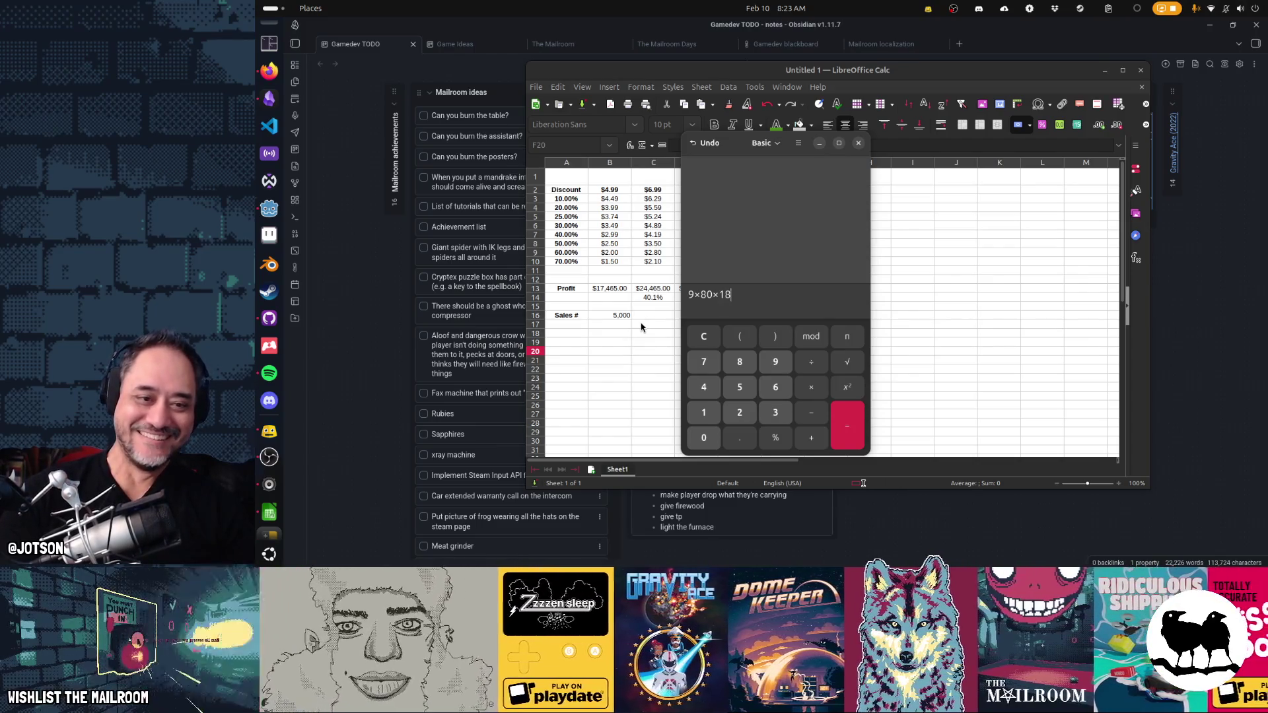
{"action": "key", "text": "Return"}
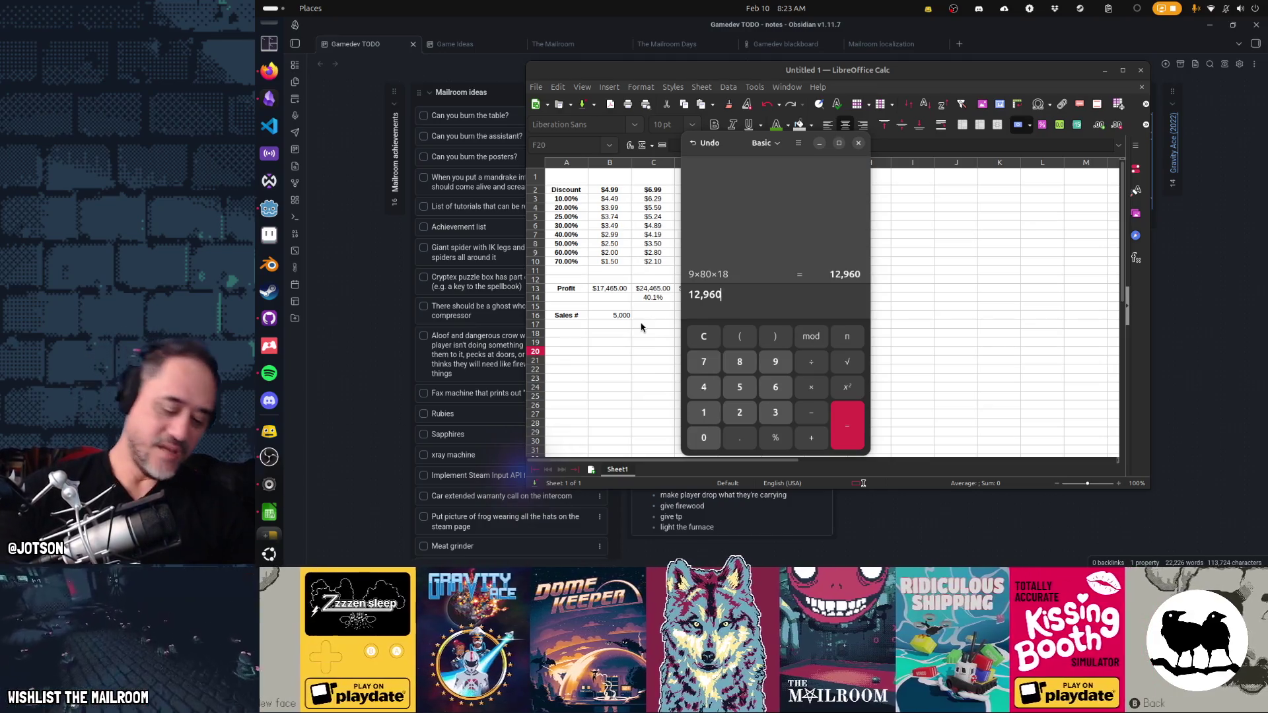
{"action": "type", "text": "9"}
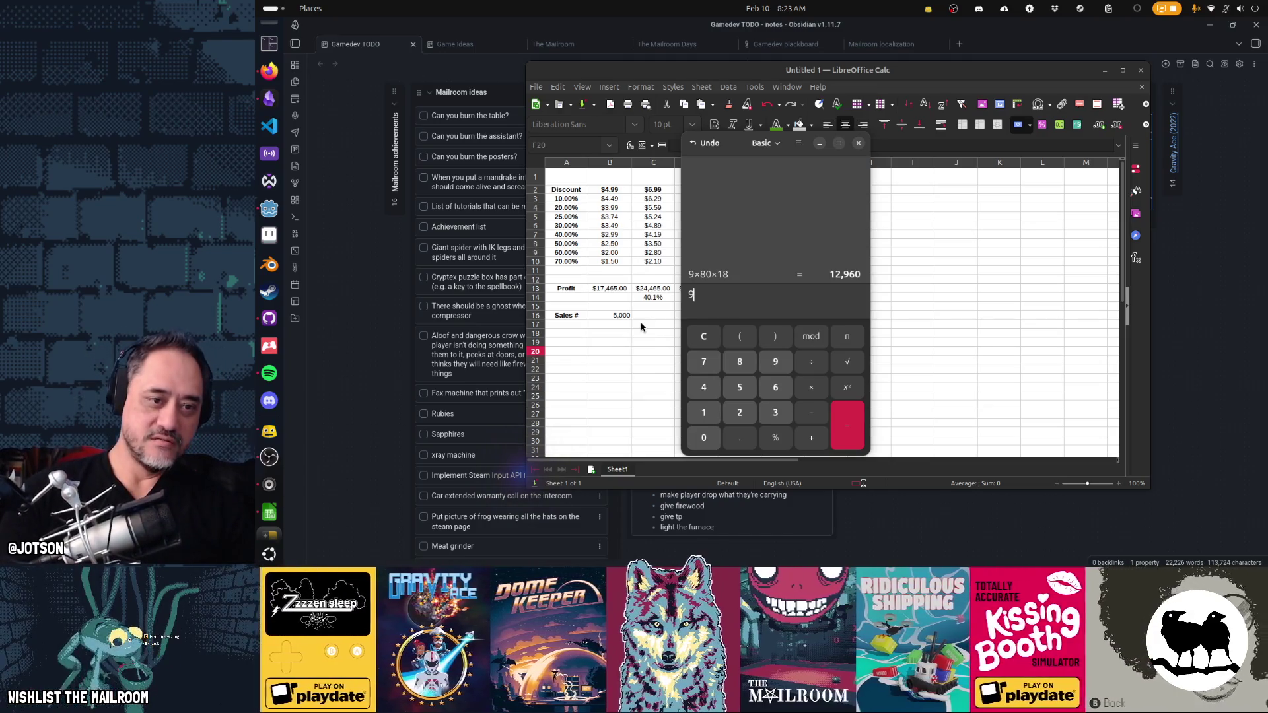
{"action": "type", "text": "80*"}
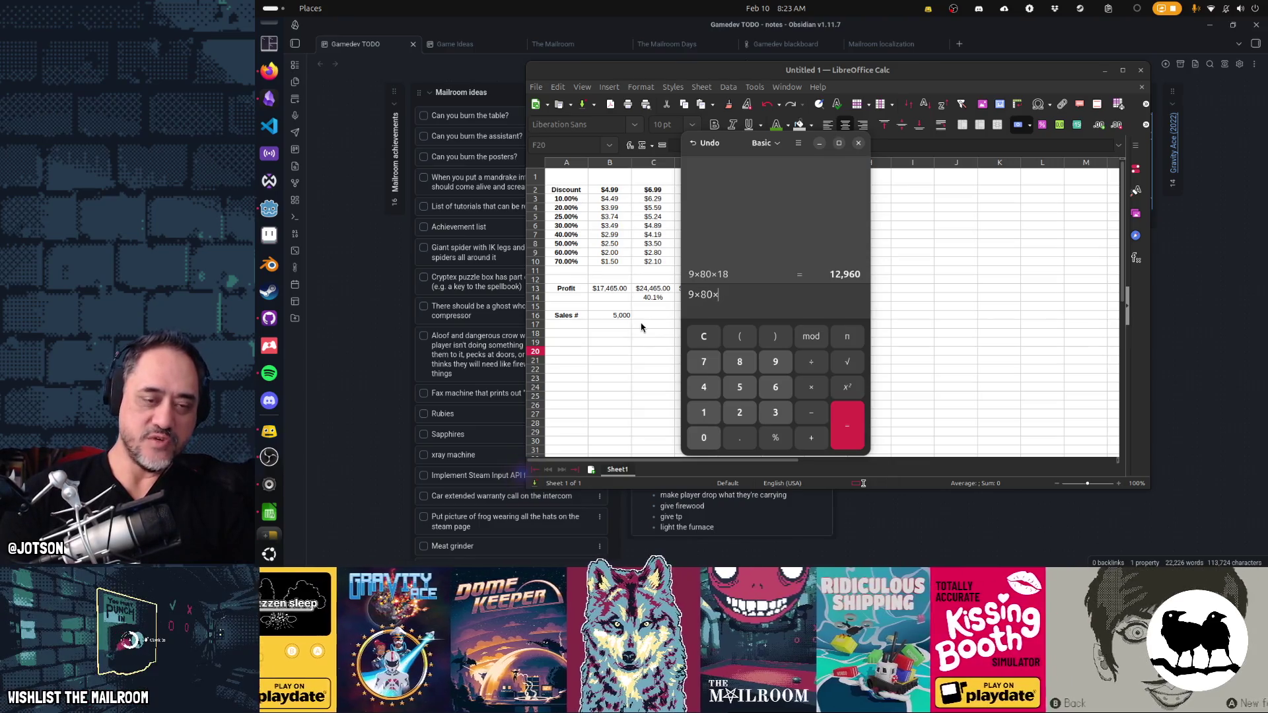
{"action": "key", "text": "BackSpace"}
{"action": "key", "text": "BackSpace"}
{"action": "type", "text": "18"}
{"action": "key", "text": "BackSpace"}
{"action": "key", "text": "BackSpace"}
{"action": "type", "text": "20"}
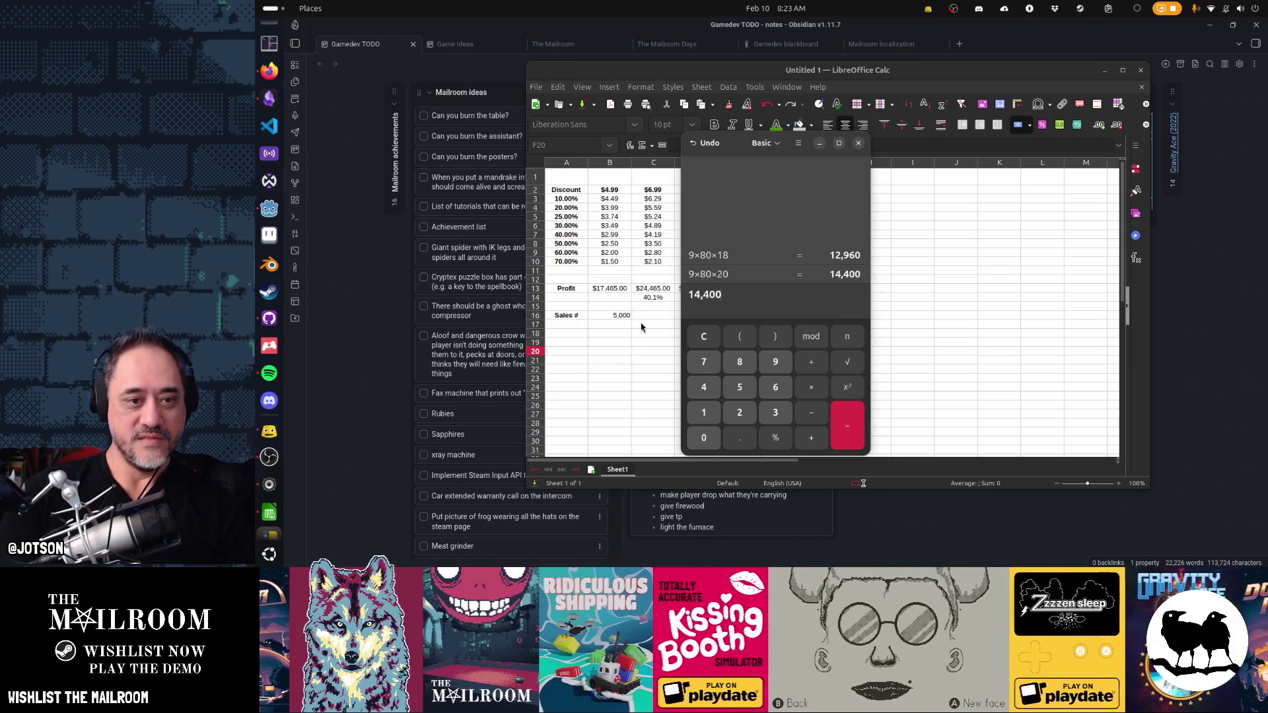
{"action": "key", "text": "alt+F4"}
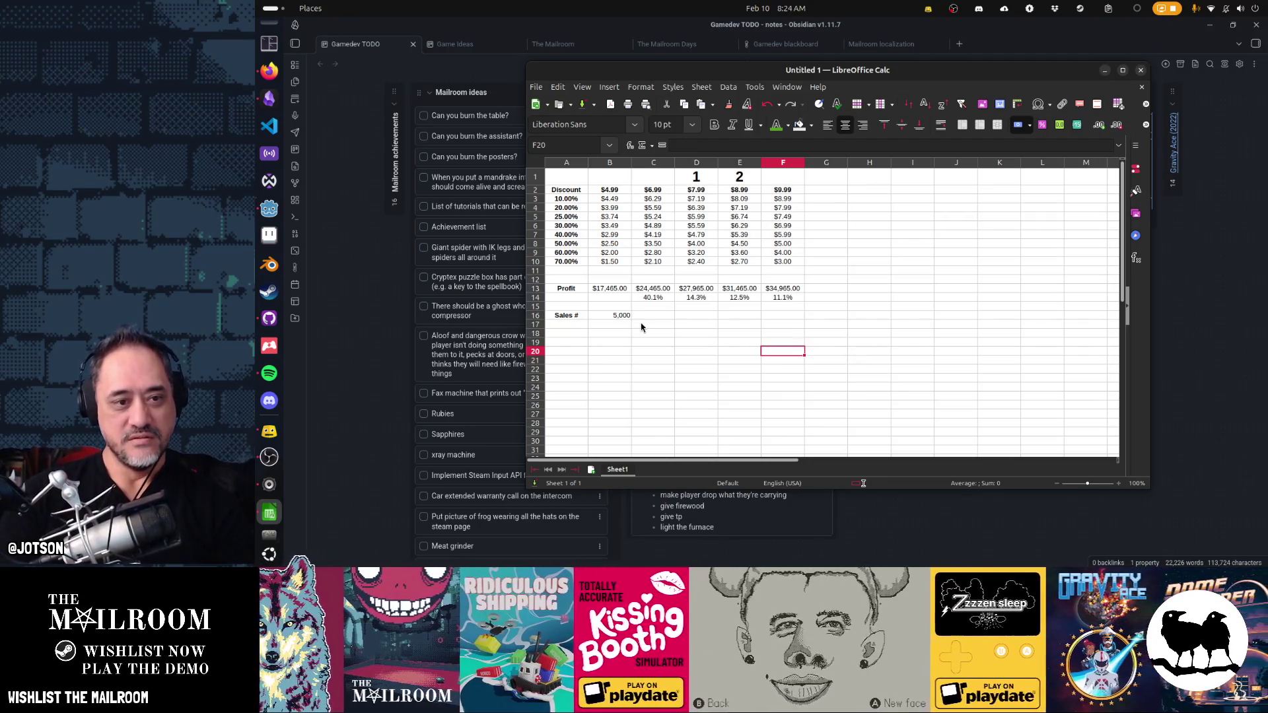
- Set the sales count in B16 to 3,000, giving profits $10,479.00–$20,979.00
{"action": "key", "text": "Up"}
{"action": "key", "text": "Up"}
{"action": "key", "text": "Up"}
{"action": "key", "text": "Left"}
{"action": "key", "text": "Left"}
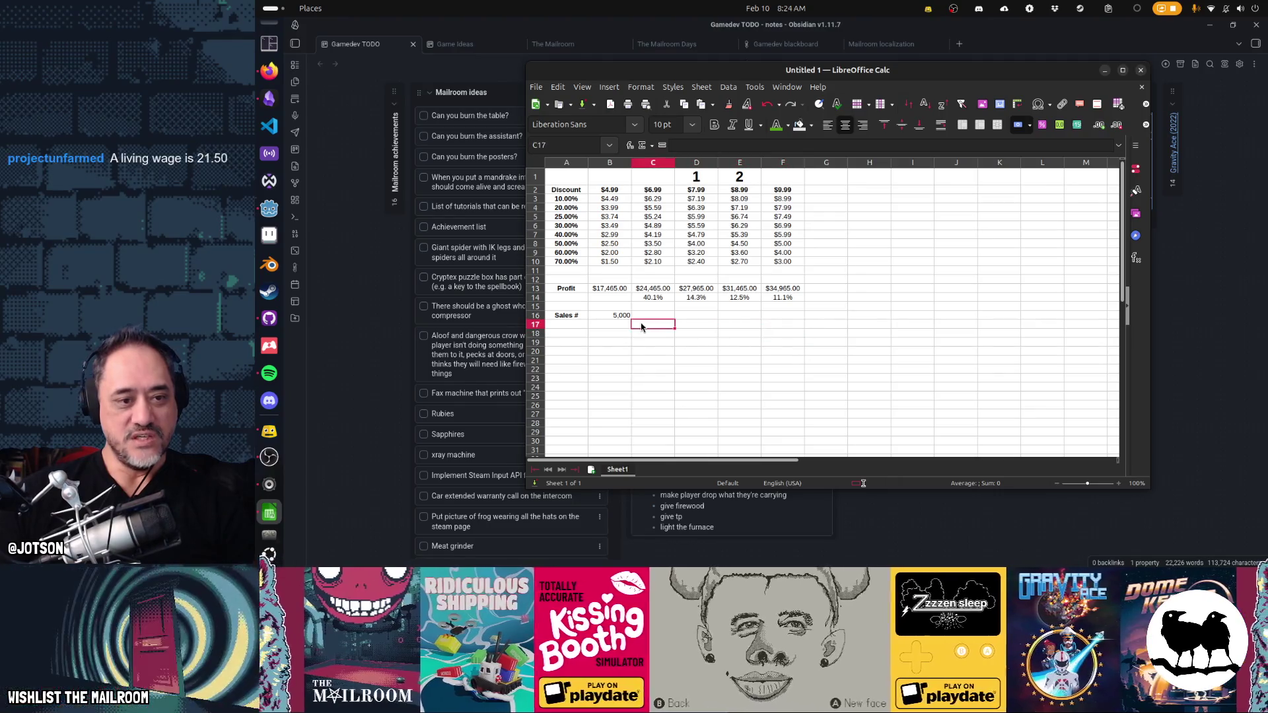
{"action": "key", "text": "Left"}
{"action": "key", "text": "Left"}
{"action": "key", "text": "Up"}
{"action": "type", "text": "3000"}
{"action": "key", "text": "Return"}
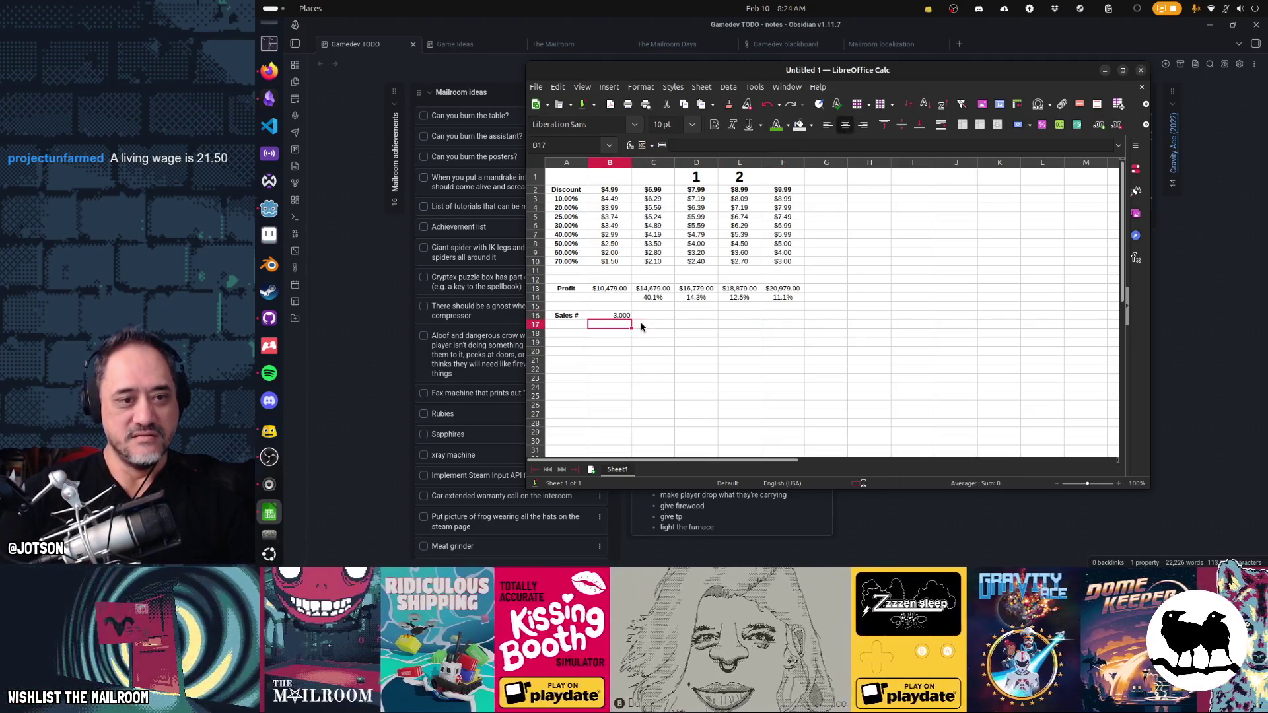
- Check the D13 profit formula, then move to C16 to start a note
{"action": "key", "text": "Up"}
{"action": "key", "text": "Up"}
{"action": "key", "text": "Up"}
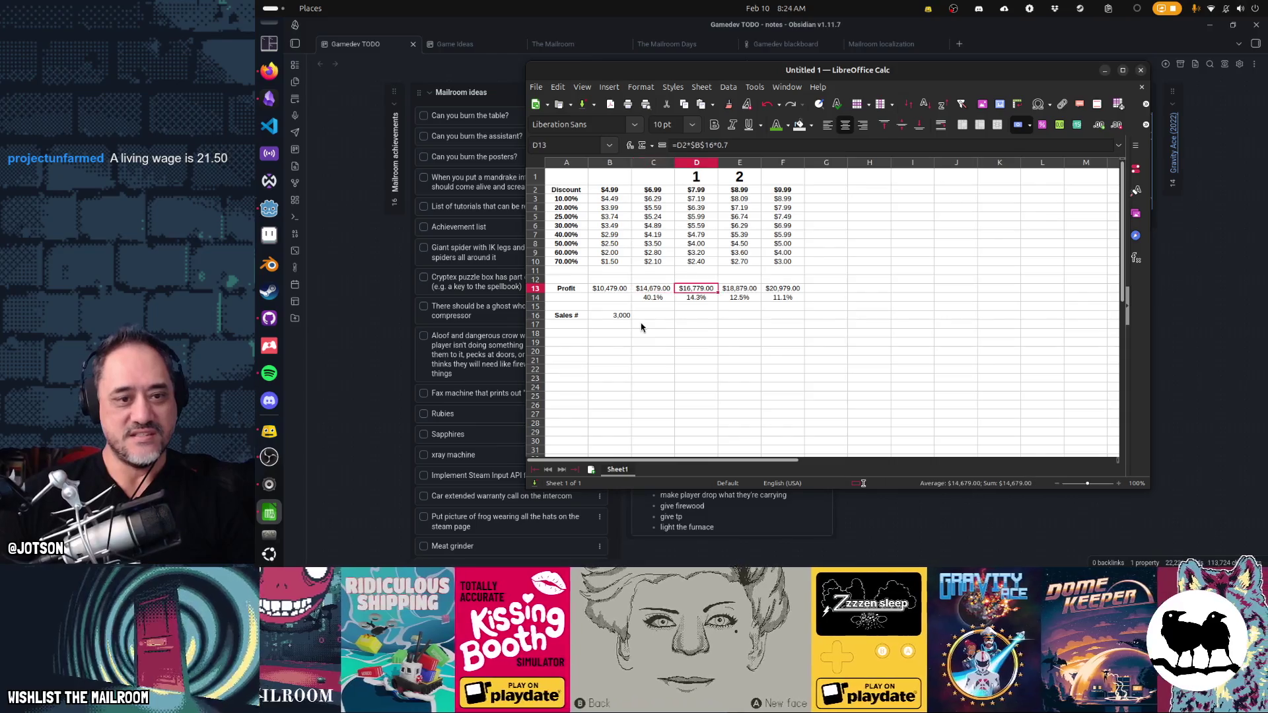
{"action": "key", "text": "Right"}
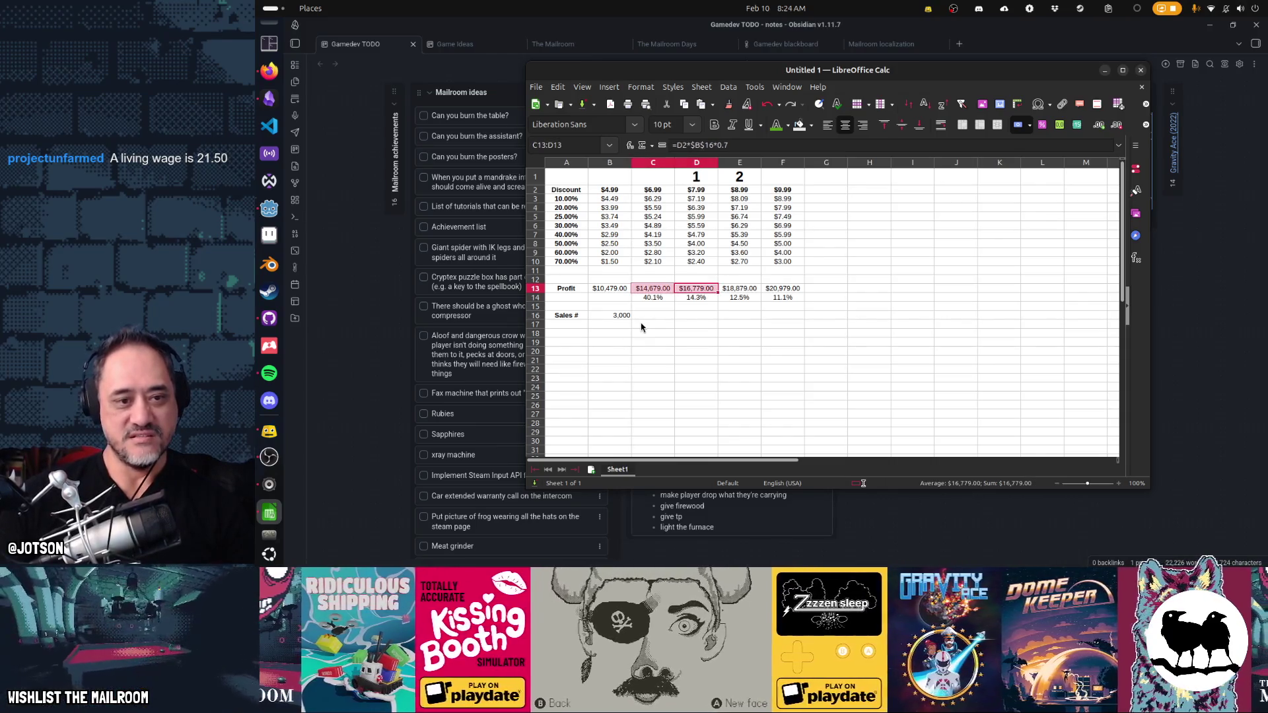
{"action": "key", "text": "Down"}
{"action": "key", "text": "Down"}
{"action": "key", "text": "Down"}
{"action": "key", "text": "Left"}
{"action": "key", "text": "Left"}
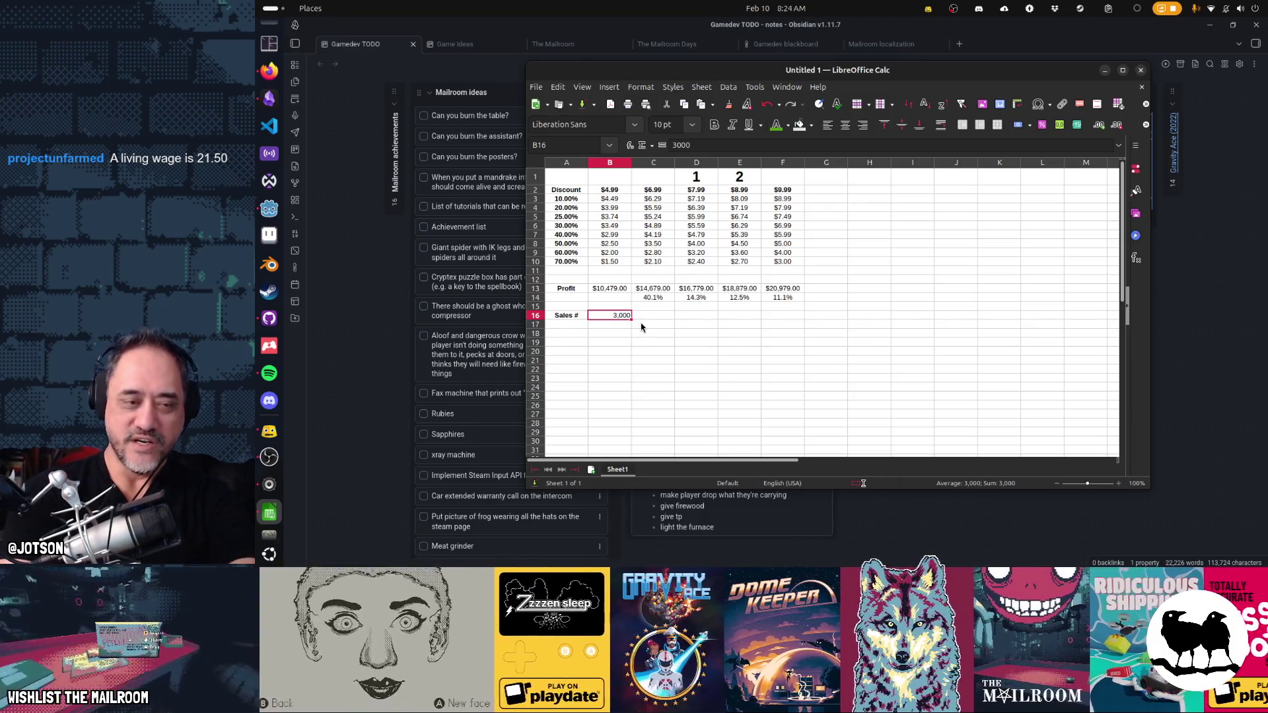
{"action": "key", "text": "Tab"}
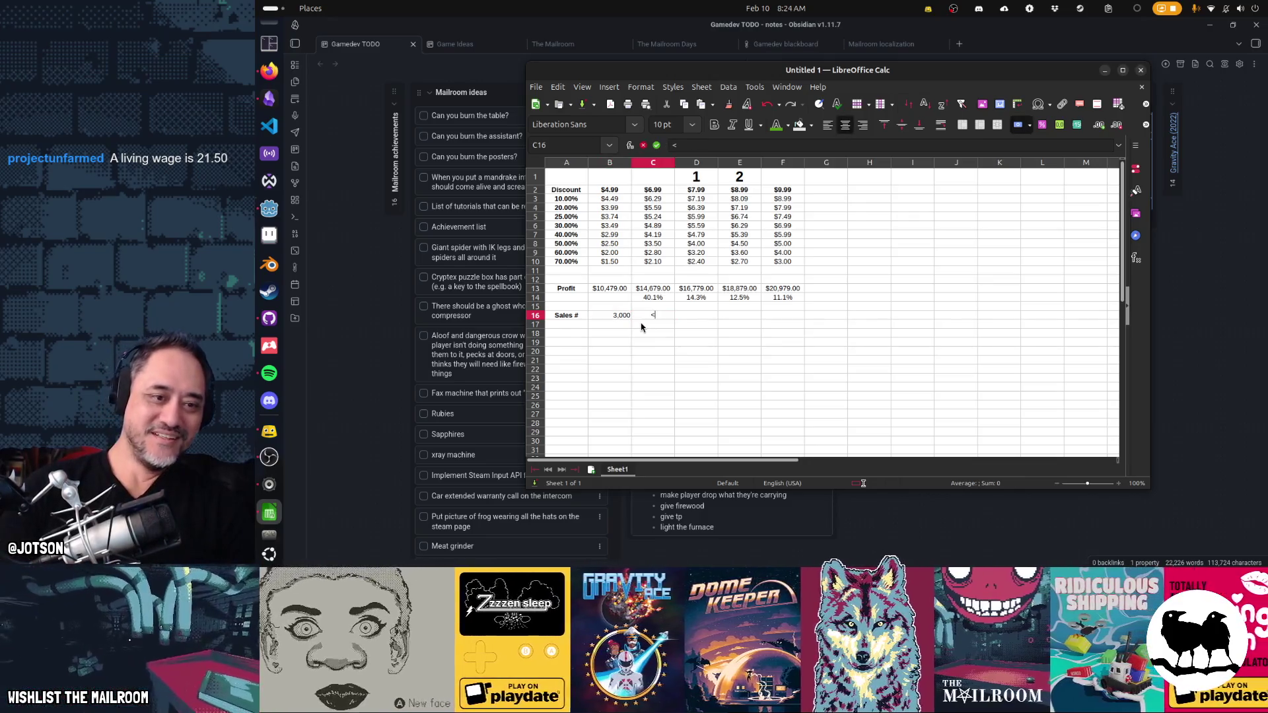
{"action": "type", "text": "<-"}
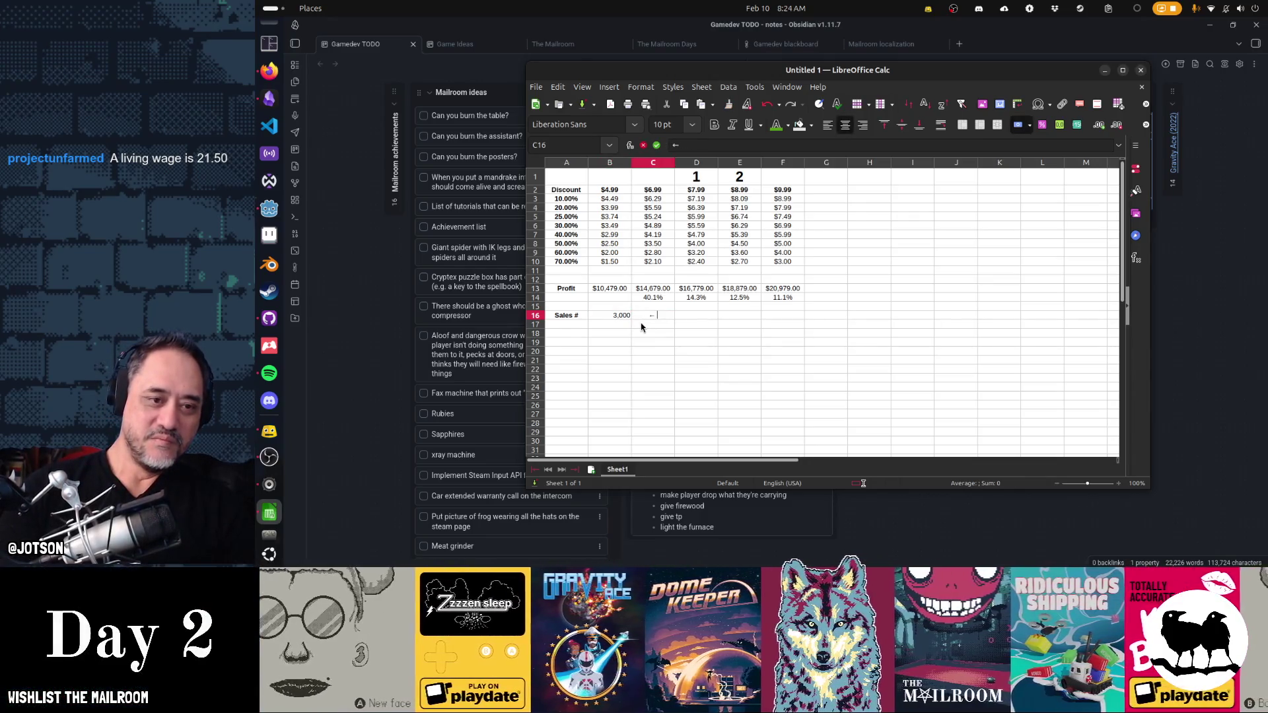
{"action": "type", "text": "mum wage equiv"}
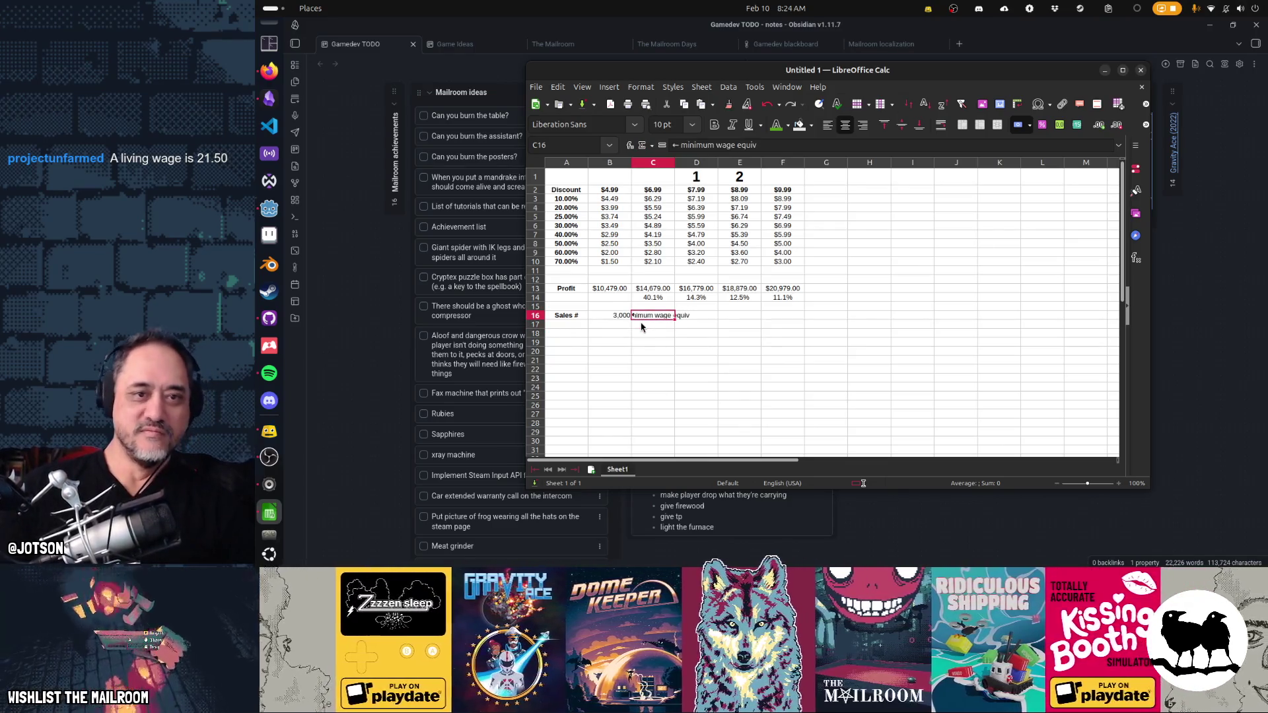
- Add the '<- minimum wage equiv' note in C16 and review the row 13 profit formulas
{"action": "left_click", "coordinate": [825, 343]}
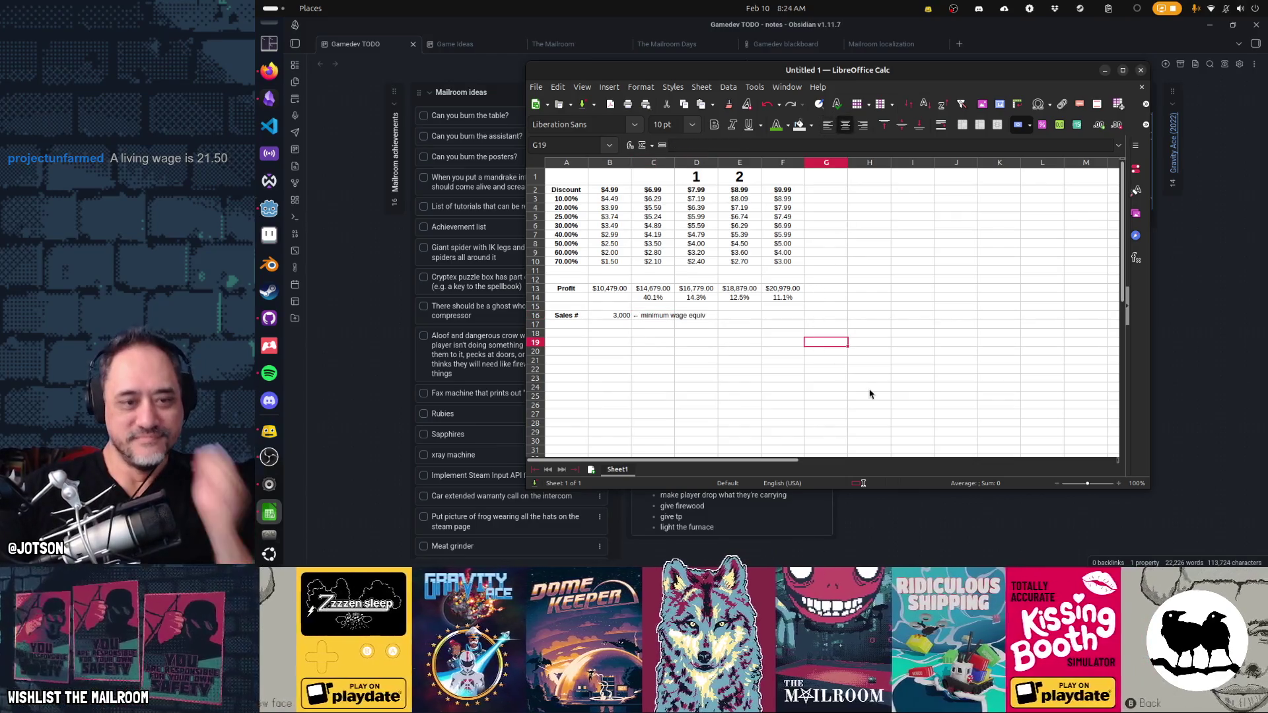
{"action": "key", "text": "ctrl+Home"}
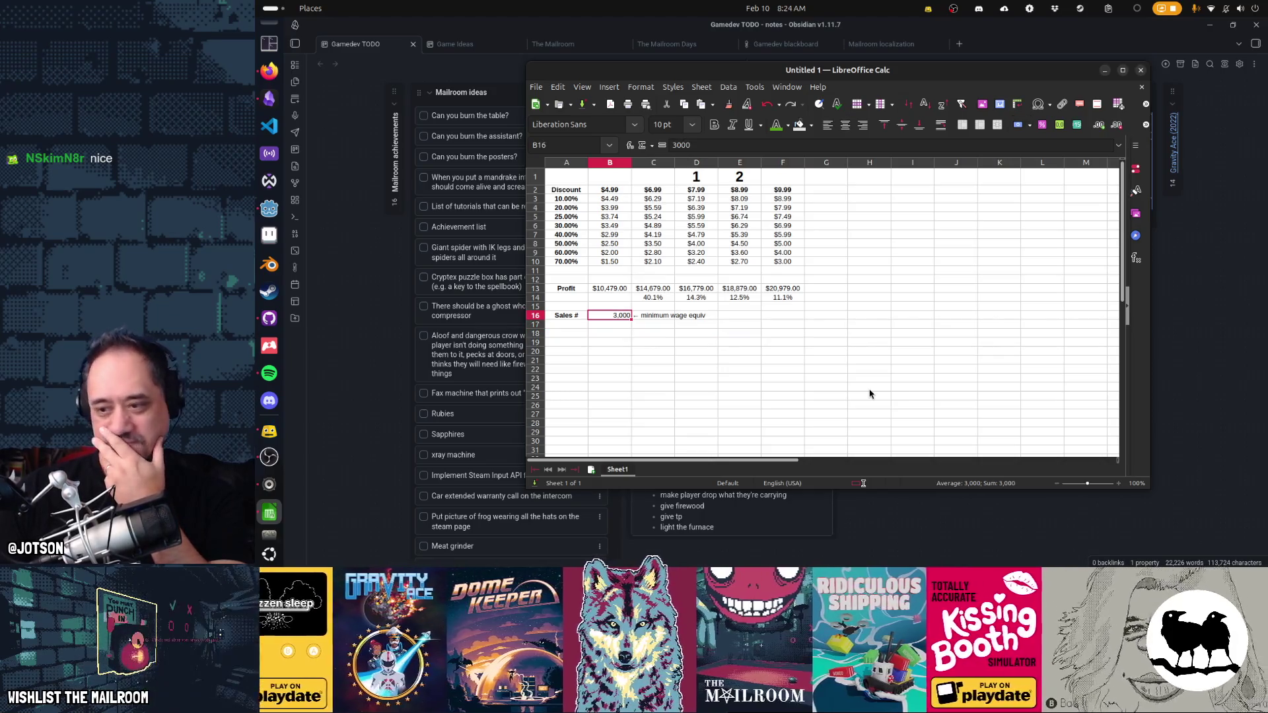
{"action": "key", "text": "Up"}
{"action": "key", "text": "Up"}
{"action": "key", "text": "Up"}
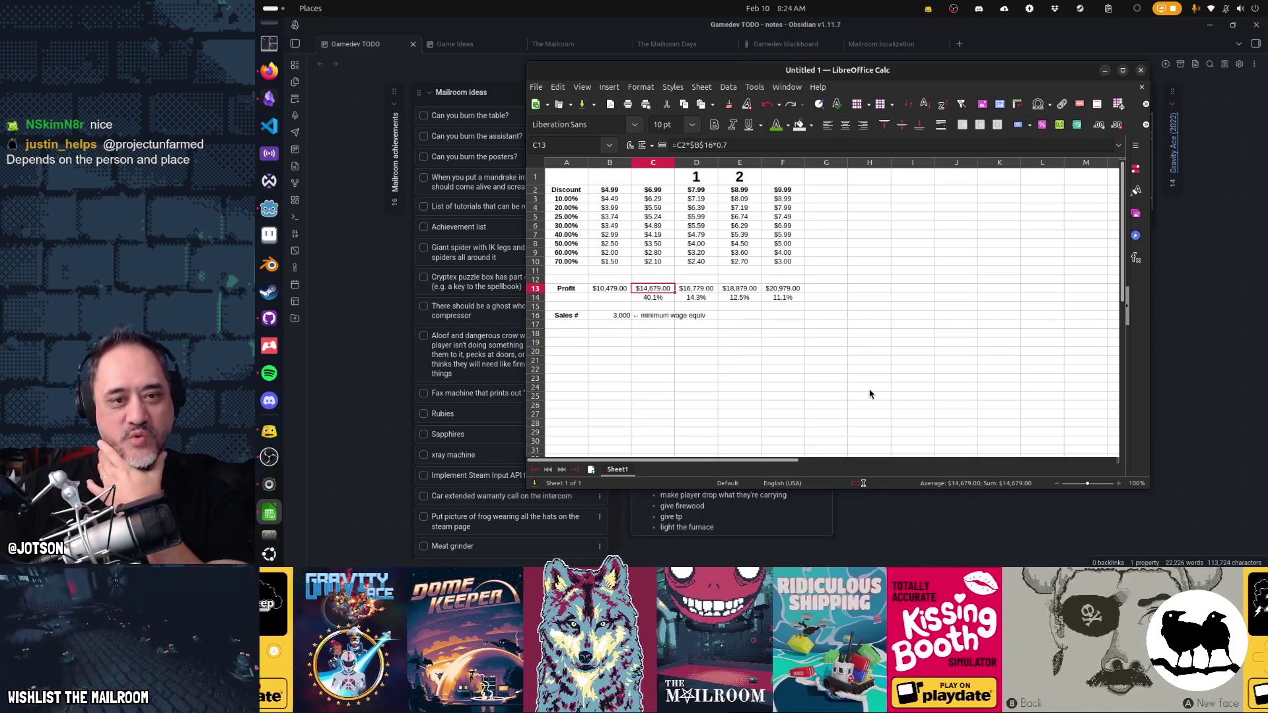
{"action": "key", "text": "Right"}
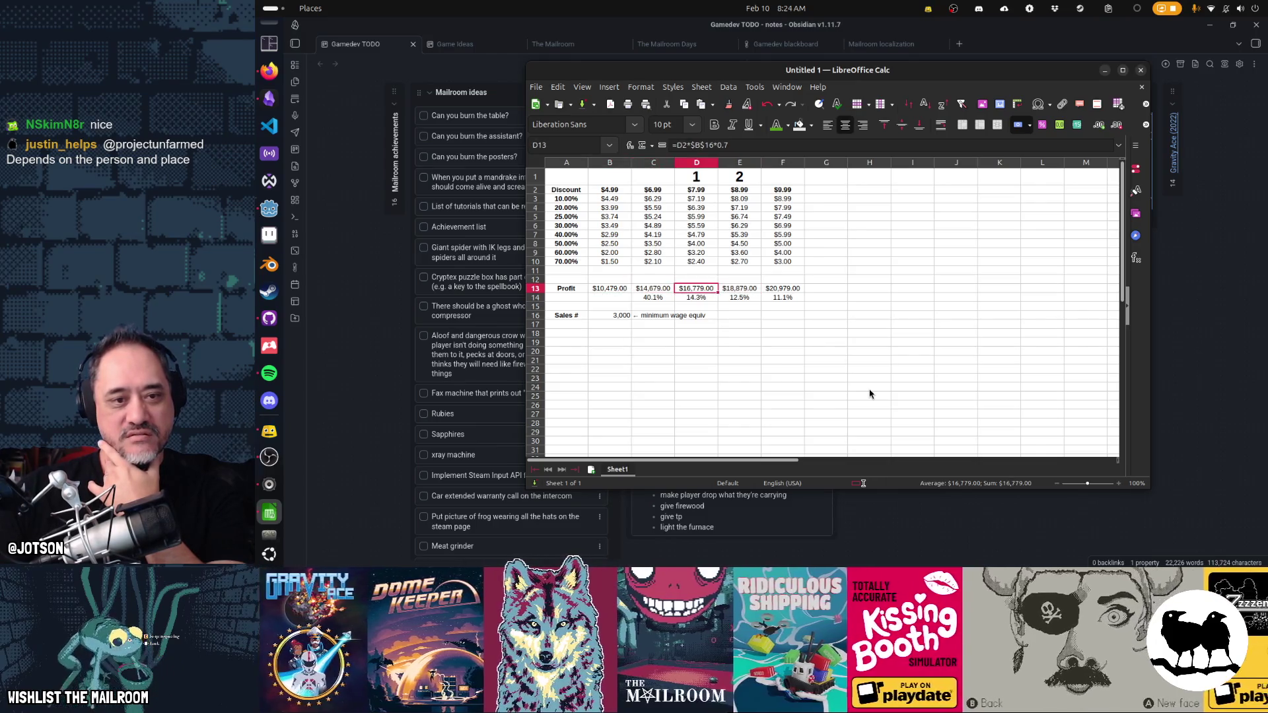
{"action": "key", "text": "shift+Right"}
{"action": "key", "text": "shift+Right"}
{"action": "key", "text": "shift+Left"}
{"action": "key", "text": "shift+Left"}
{"action": "key", "text": "shift+Left"}
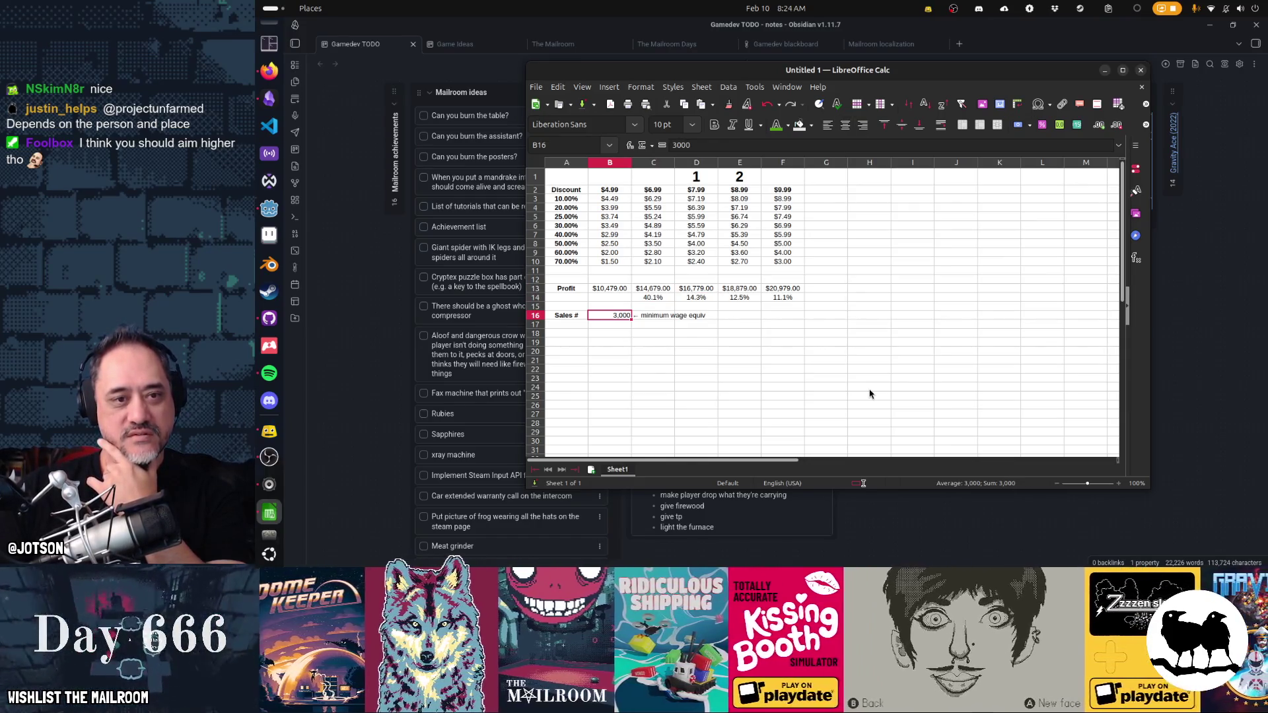
{"action": "key", "text": "Right"}
{"action": "key", "text": "Right"}
{"action": "key", "text": "Home"}
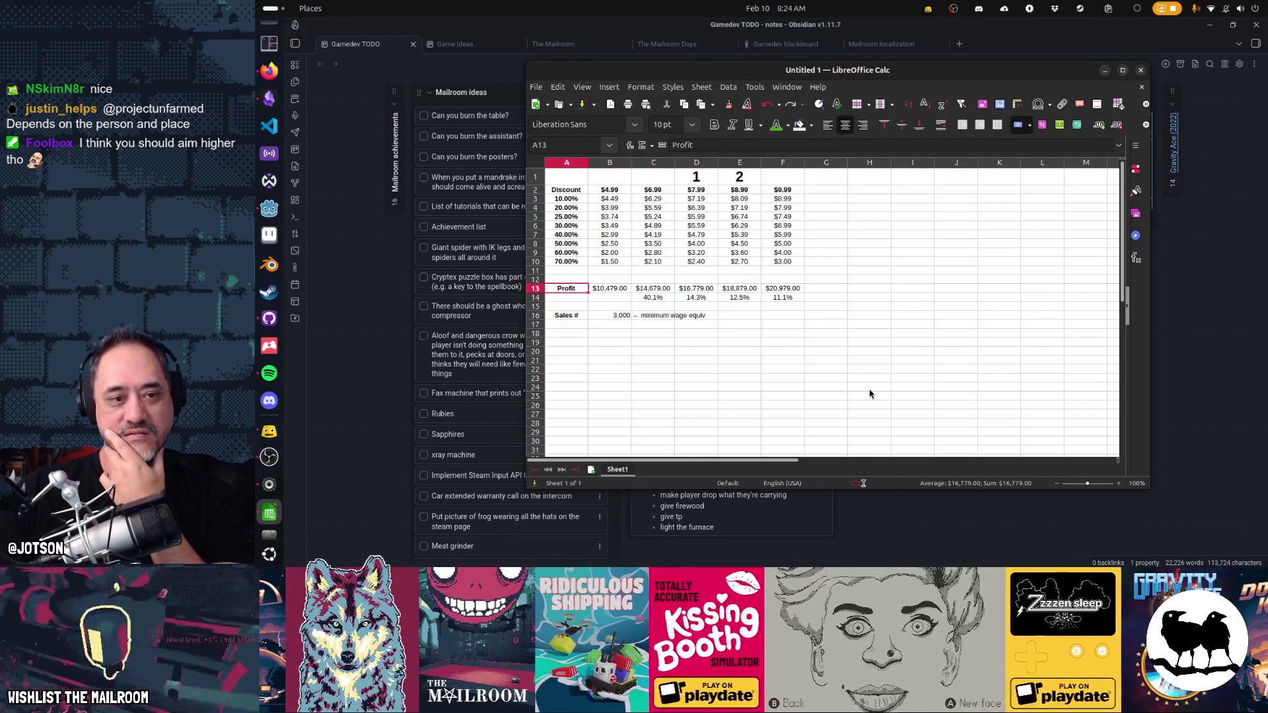
{"action": "key", "text": "Right"}
- Inspect the D13 and first profit formulas against the sales count cell
{"action": "key", "text": "Down"}
{"action": "key", "text": "Down"}
{"action": "key", "text": "Down"}
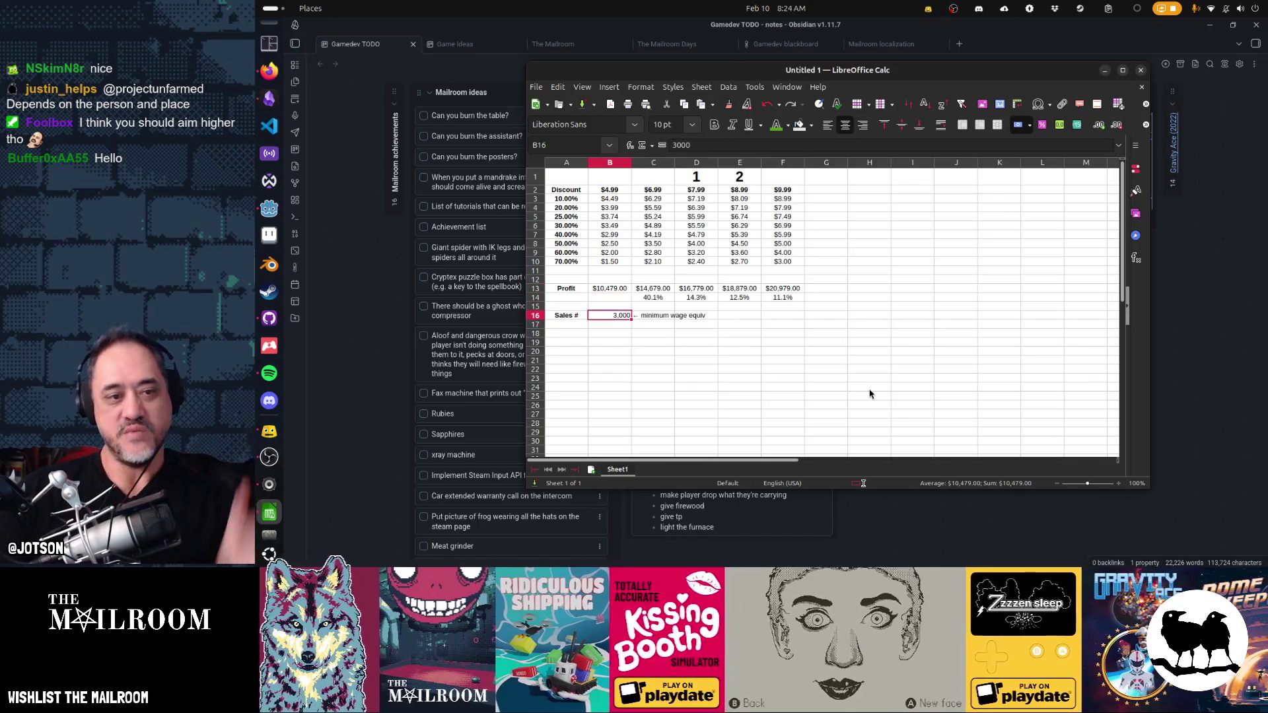
{"action": "key", "text": "Up"}
{"action": "key", "text": "Up"}
{"action": "key", "text": "Right"}
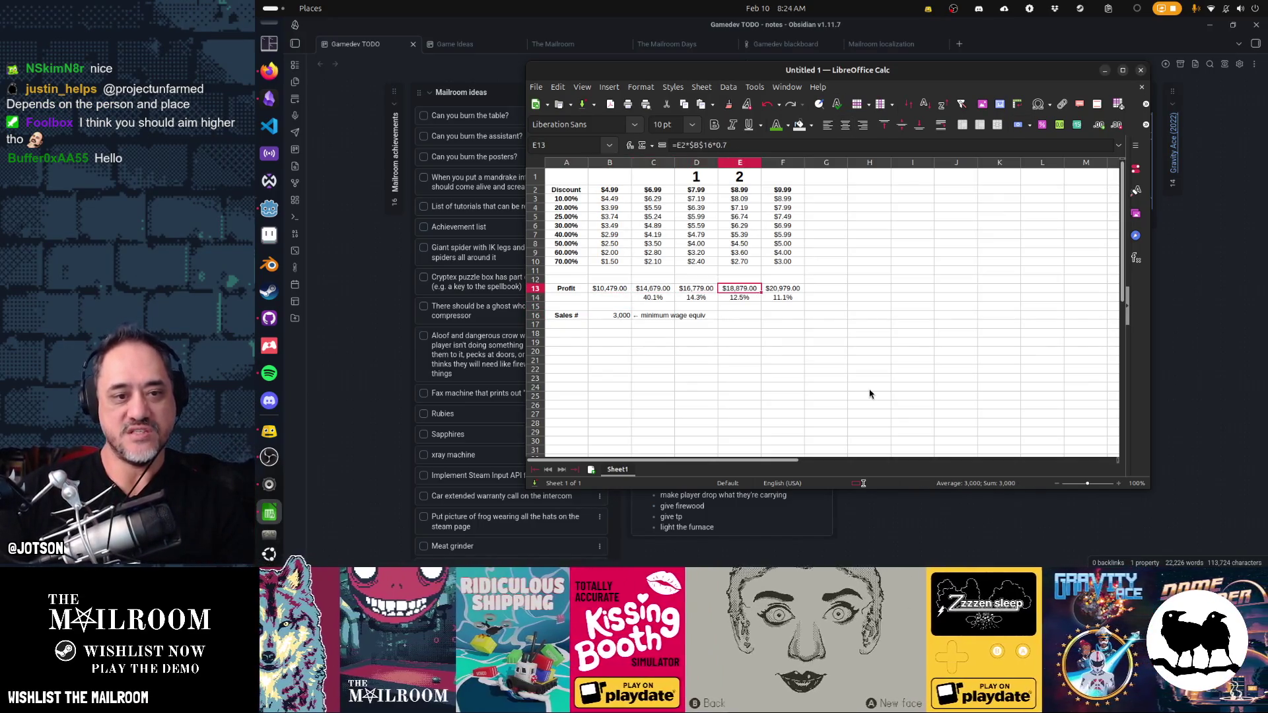
{"action": "key", "text": "Right"}
{"action": "key", "text": "Down"}
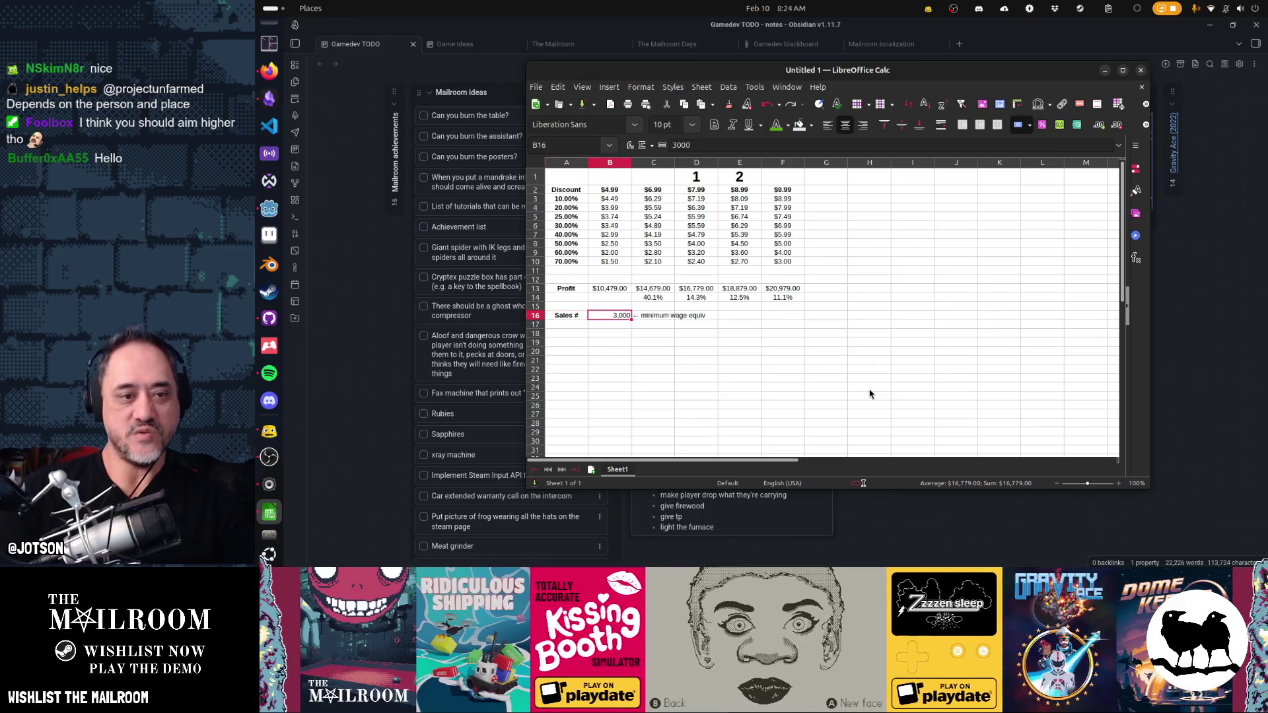
{"action": "key", "text": "Left"}
{"action": "key", "text": "Left"}
{"action": "key", "text": "Up"}
{"action": "key", "text": "Up"}
{"action": "key", "text": "Up"}
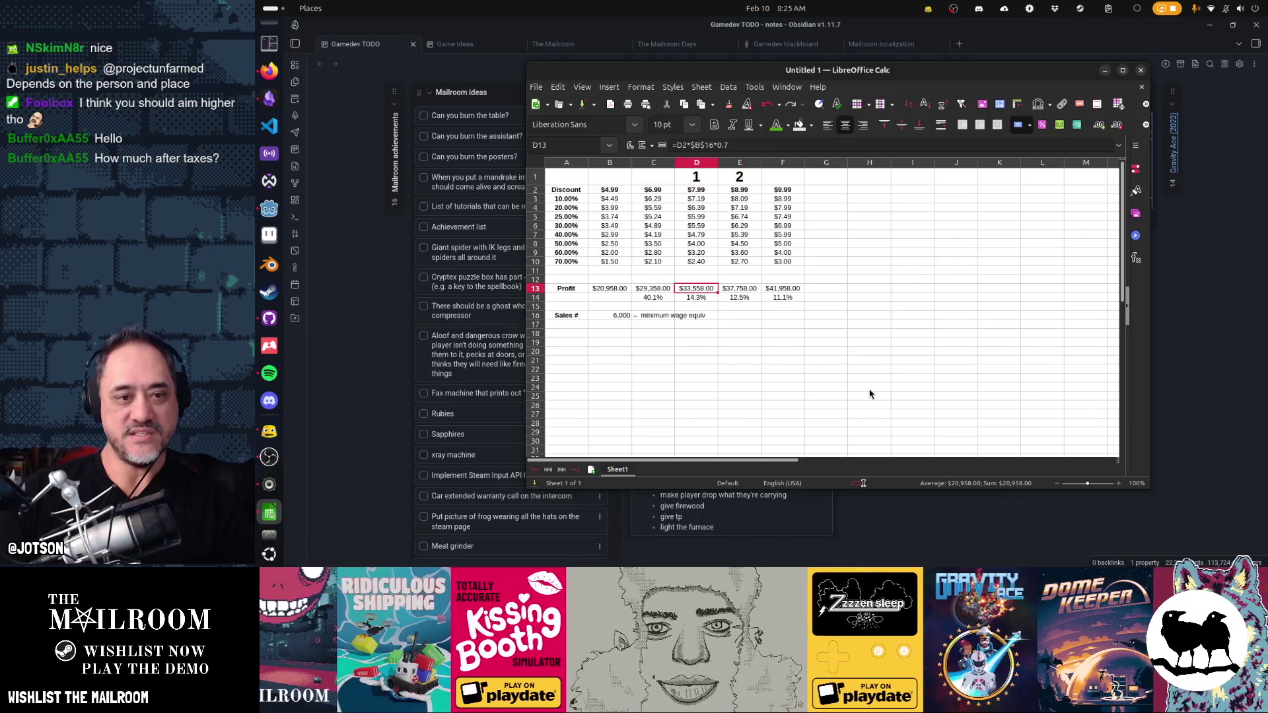
{"action": "key", "text": "Left"}
{"action": "key", "text": "Left"}
- Set the sales count to 5,000, giving profits of $17,465.00–$34,965.00
{"action": "key", "text": "Down"}
{"action": "key", "text": "Down"}
{"action": "key", "text": "Down"}
{"action": "type", "text": "5000"}
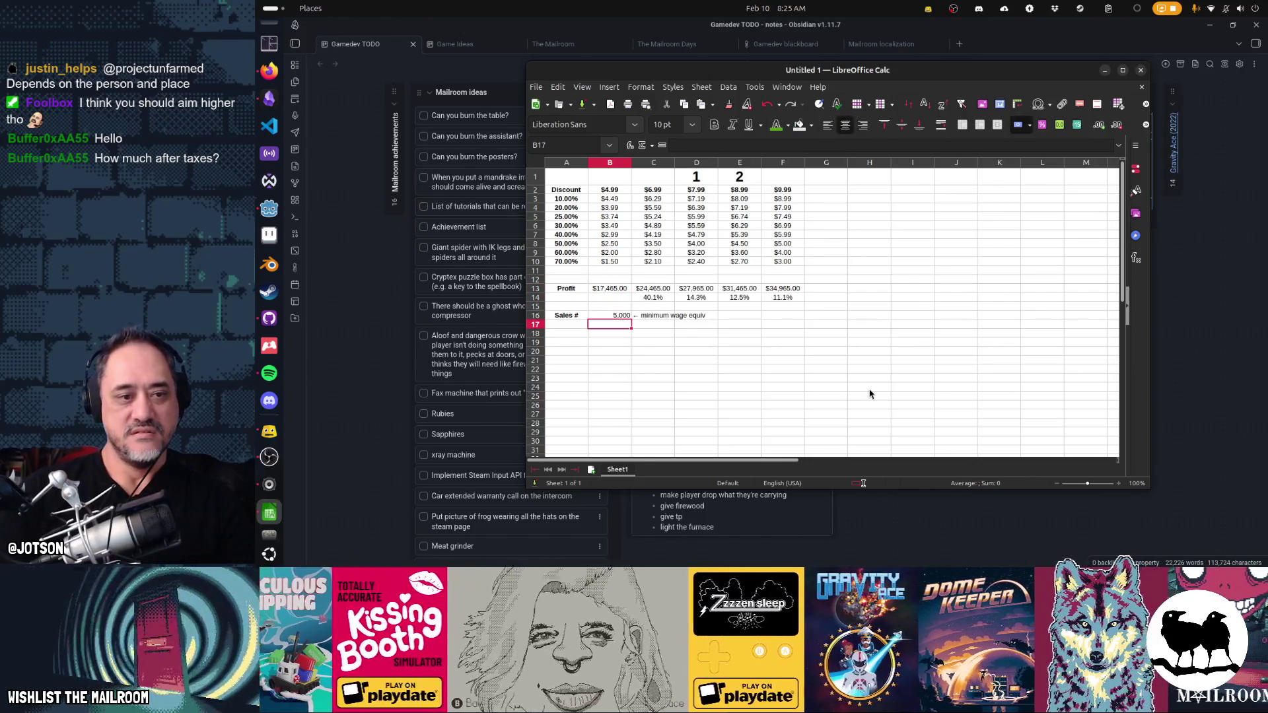
{"action": "key", "text": "Return"}
{"action": "key", "text": "Up"}
{"action": "key", "text": "Up"}
{"action": "key", "text": "Up"}
{"action": "key", "text": "Down"}
{"action": "key", "text": "Down"}
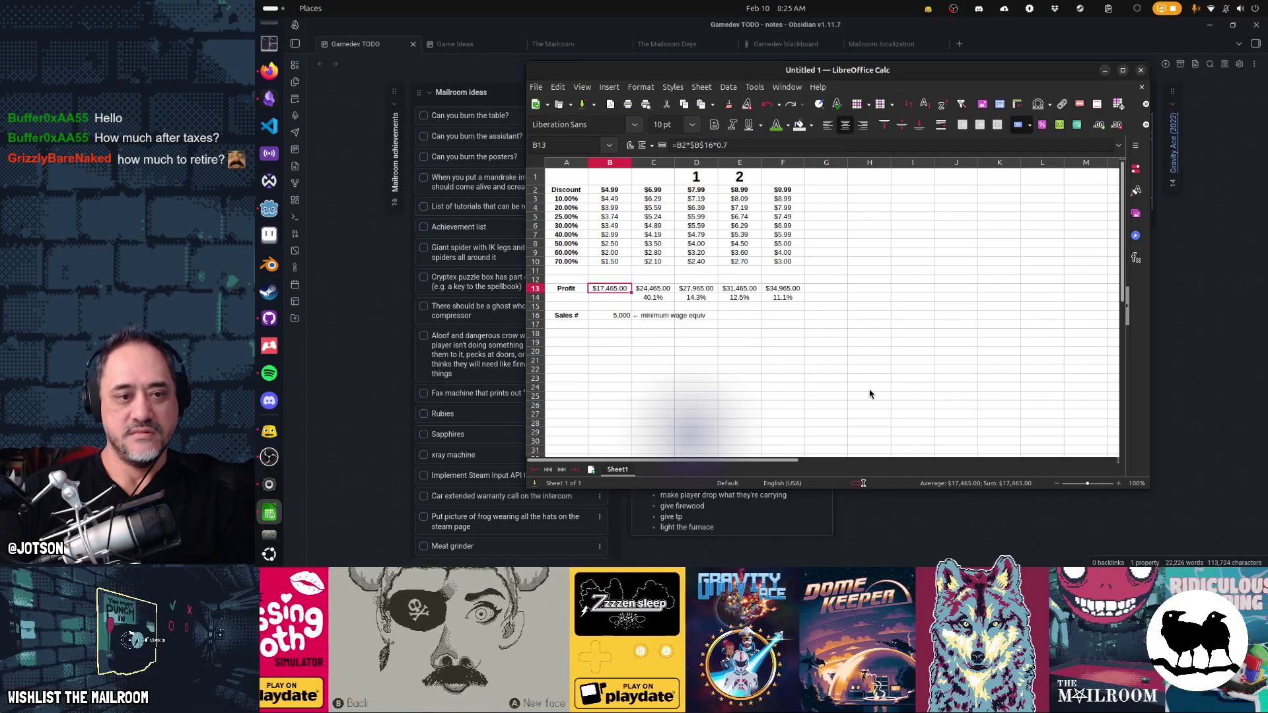
- Try 50,000 and 100,000 sales, settle on 200,000, and autofit columns B–F
{"action": "key", "text": "Down"}
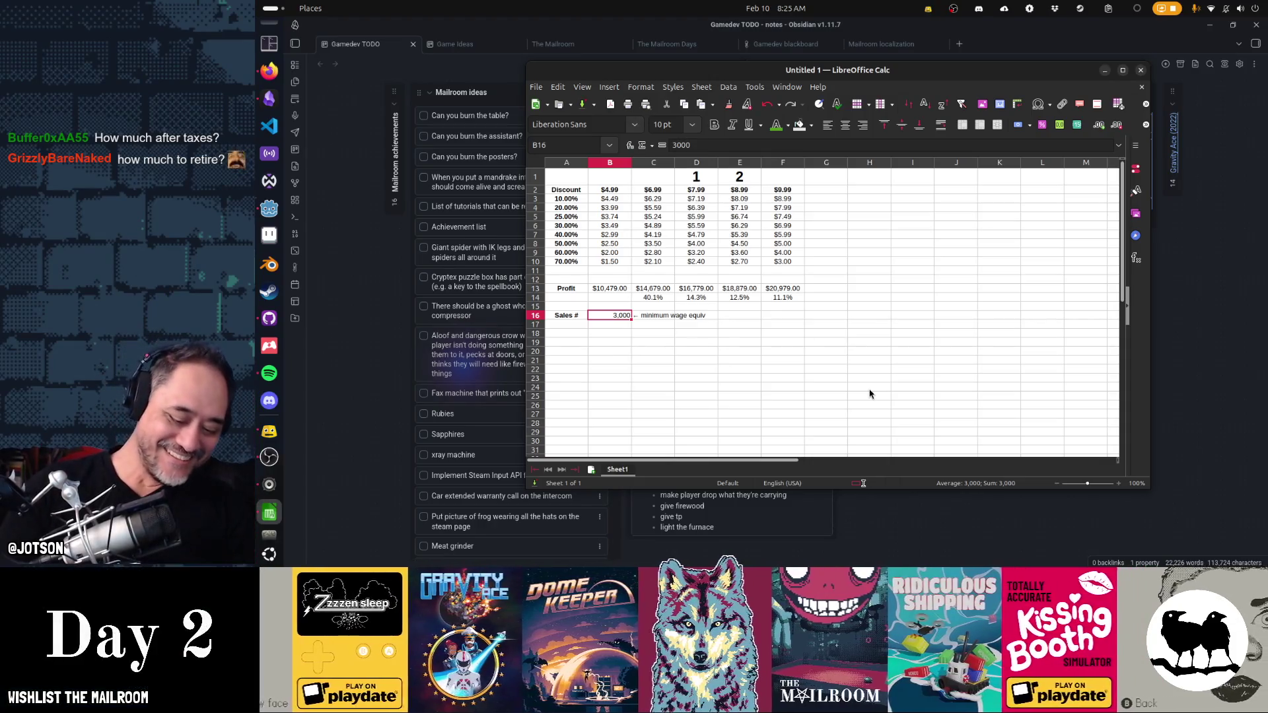
{"action": "type", "text": "50"}
{"action": "key", "text": "Return"}
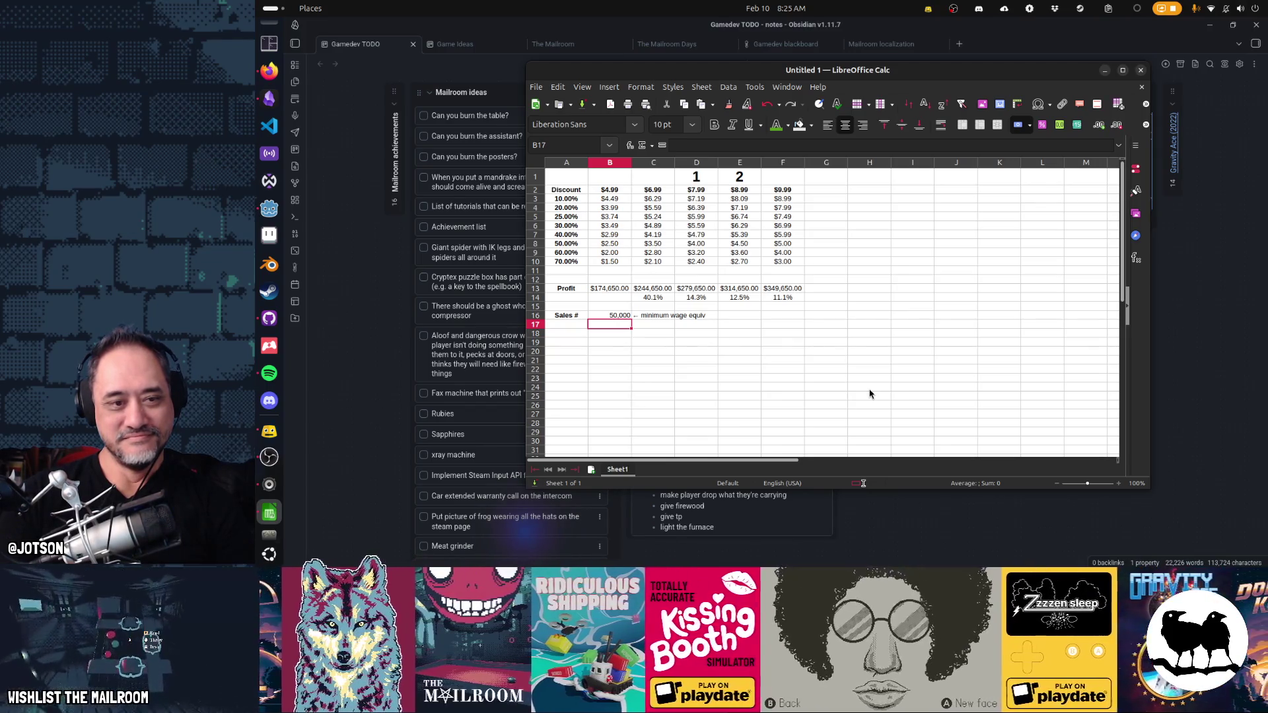
{"action": "key", "text": "Up"}
{"action": "type", "text": "10"}
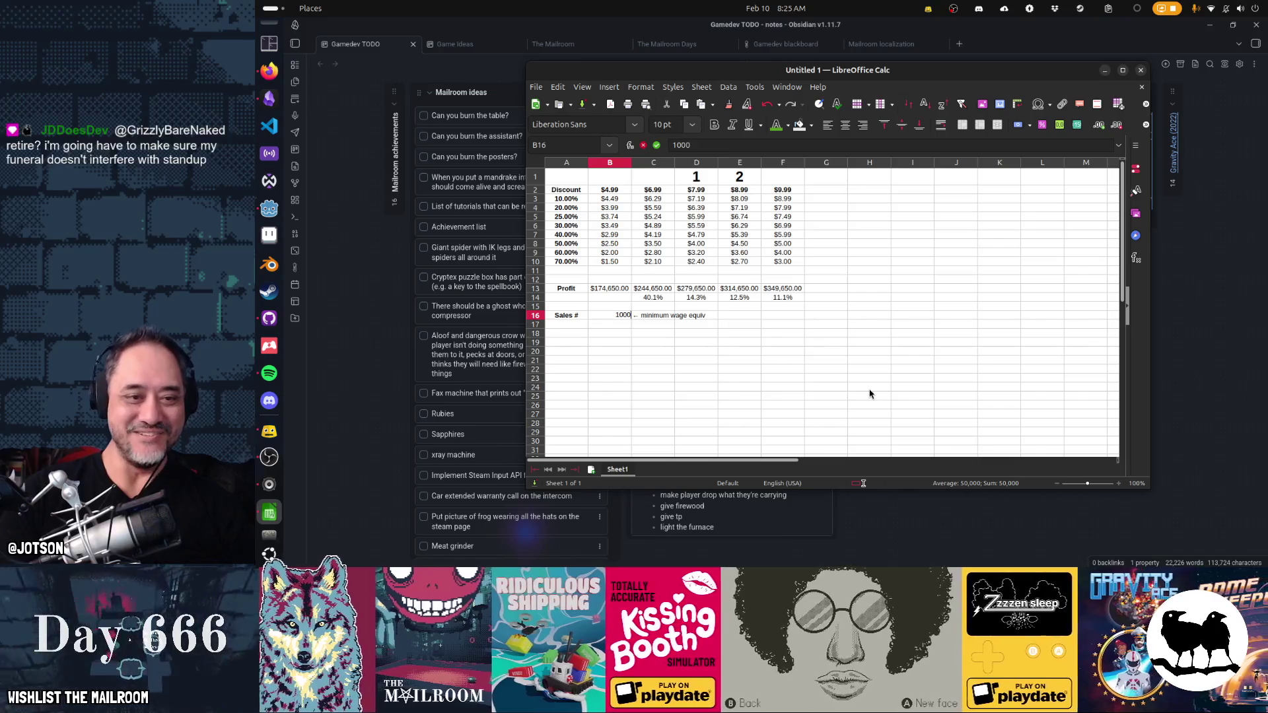
{"action": "type", "text": "0000"}
{"action": "key", "text": "Return"}
{"action": "key", "text": "Up"}
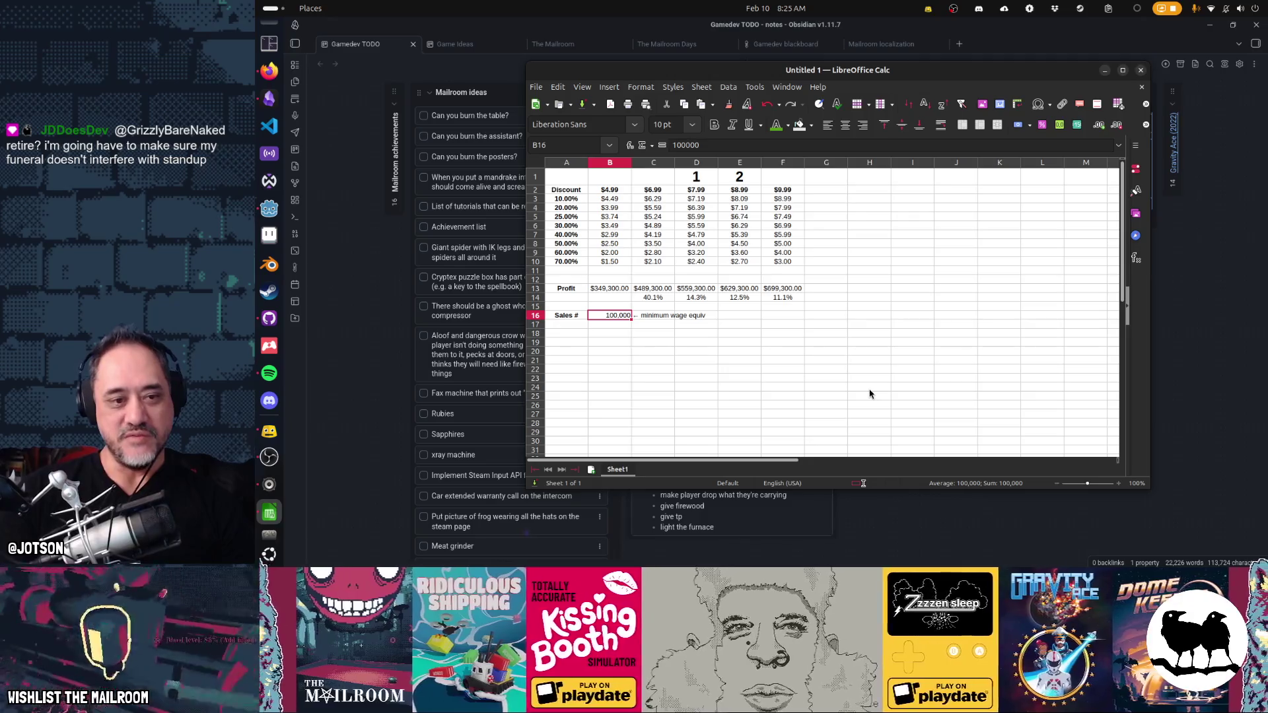
{"action": "type", "text": "000"}
{"action": "key", "text": "Return"}
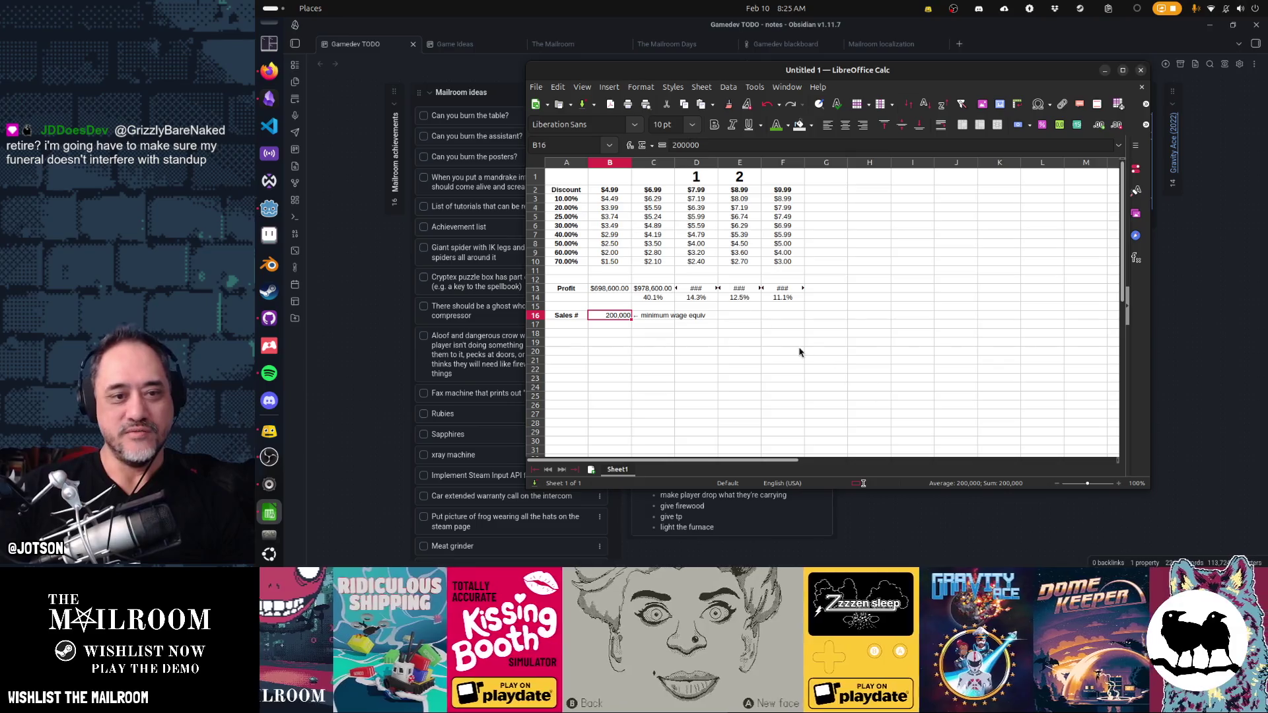
{"action": "left_click_drag", "start_coordinate": [610, 162], "coordinate": [814, 163]}
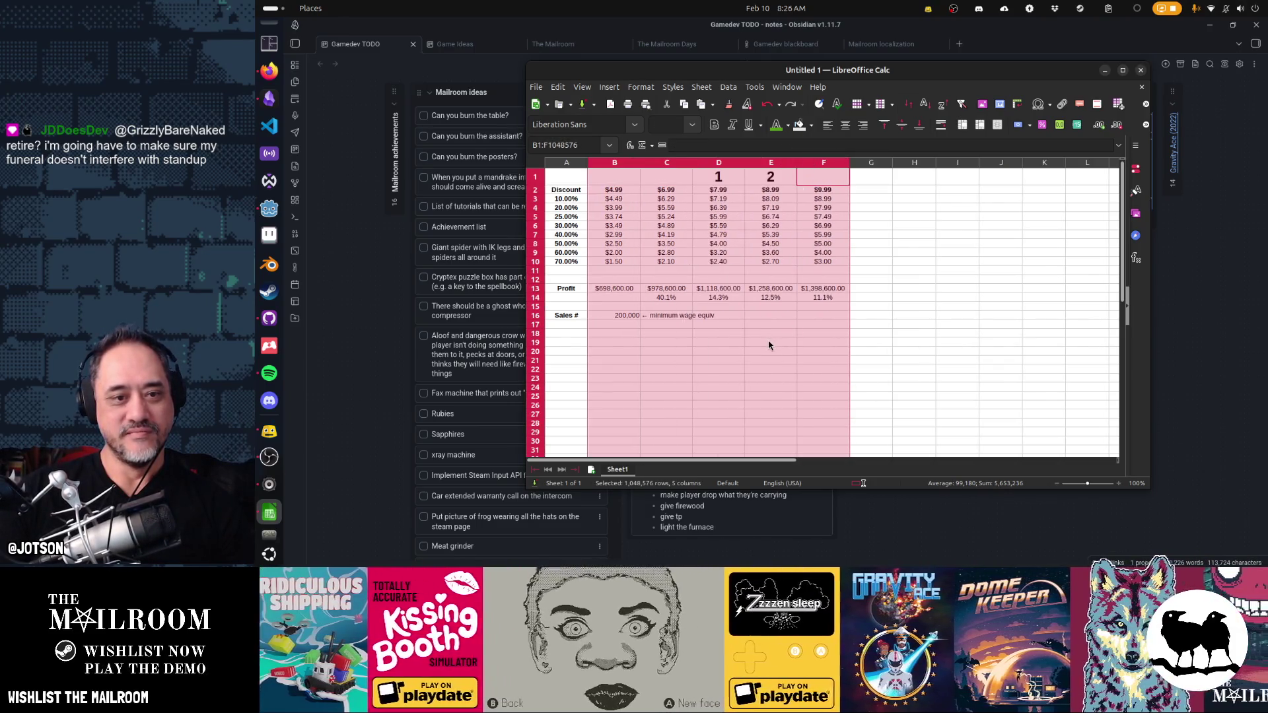
{"action": "left_click", "coordinate": [624, 315]}
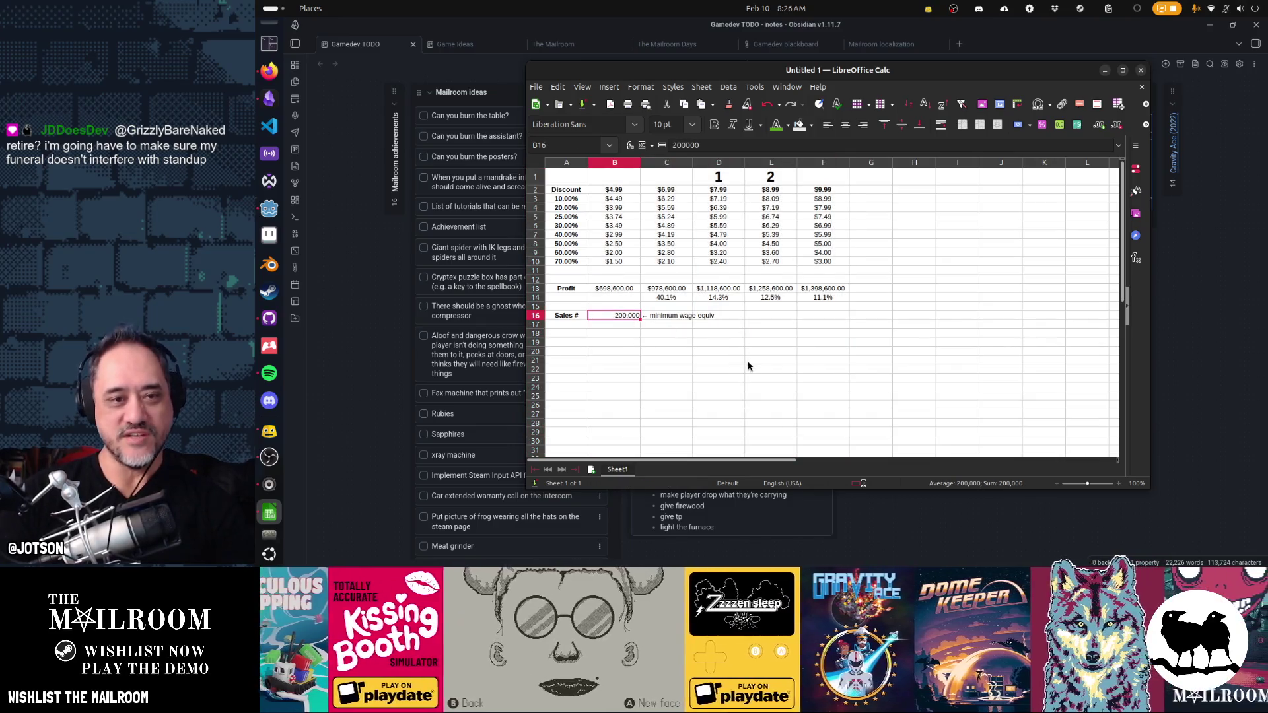
{"action": "key", "text": "Up"}
{"action": "key", "text": "Up"}
{"action": "key", "text": "Up"}
{"action": "key", "text": "Right"}
{"action": "key", "text": "Right"}
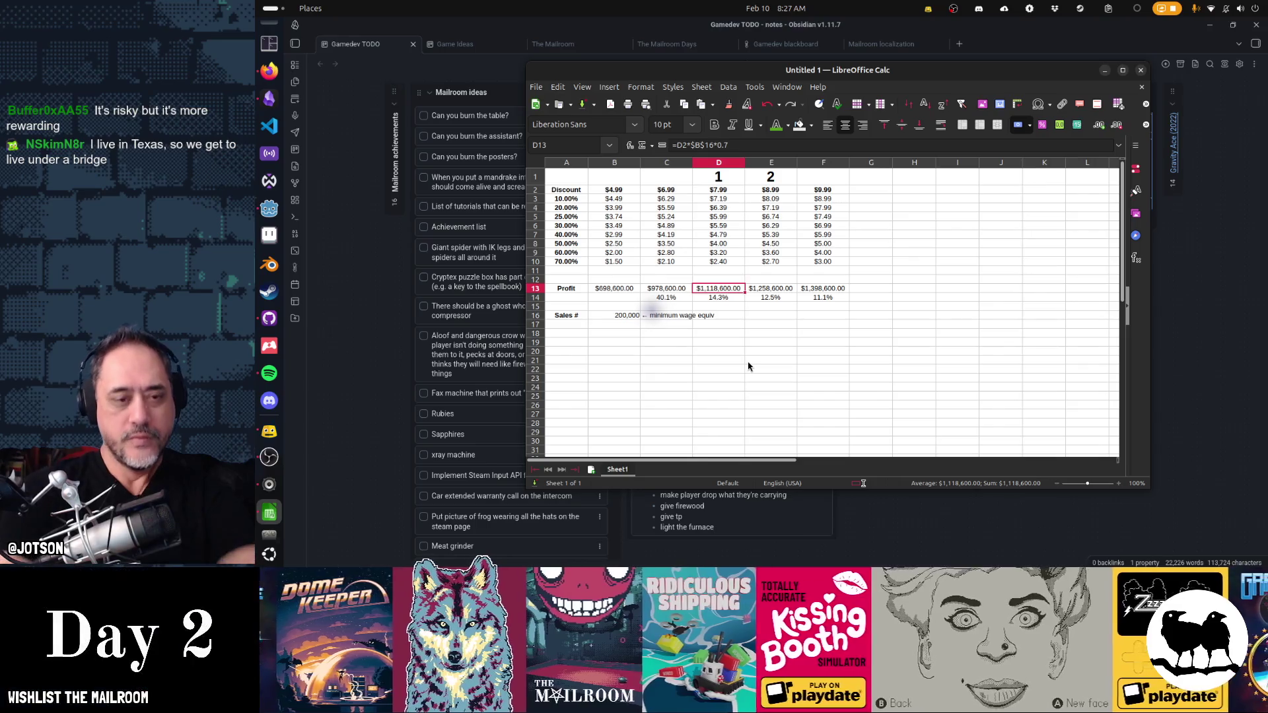
- Try 2,000 then set the sales count back to 3,000, restoring $10,479.00 first profit
{"action": "key", "text": "Down"}
{"action": "key", "text": "Down"}
{"action": "key", "text": "Left"}
{"action": "type", "text": "3"}
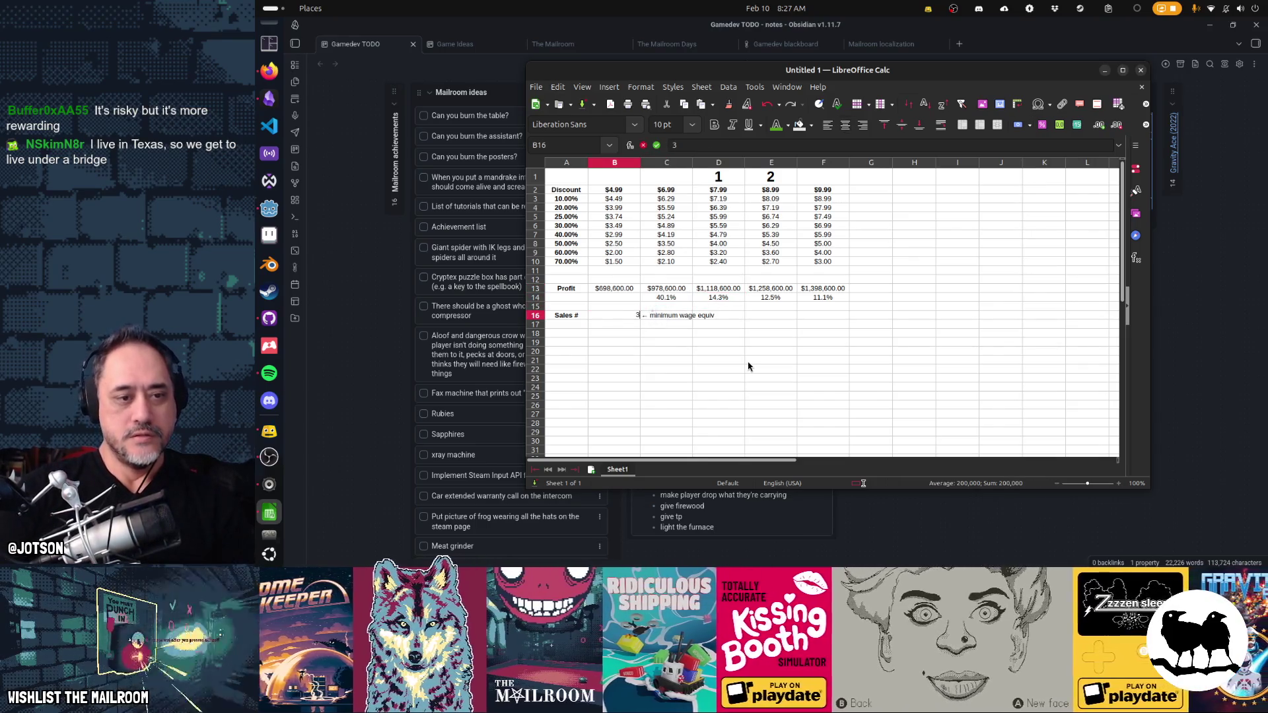
{"action": "key", "text": "Return"}
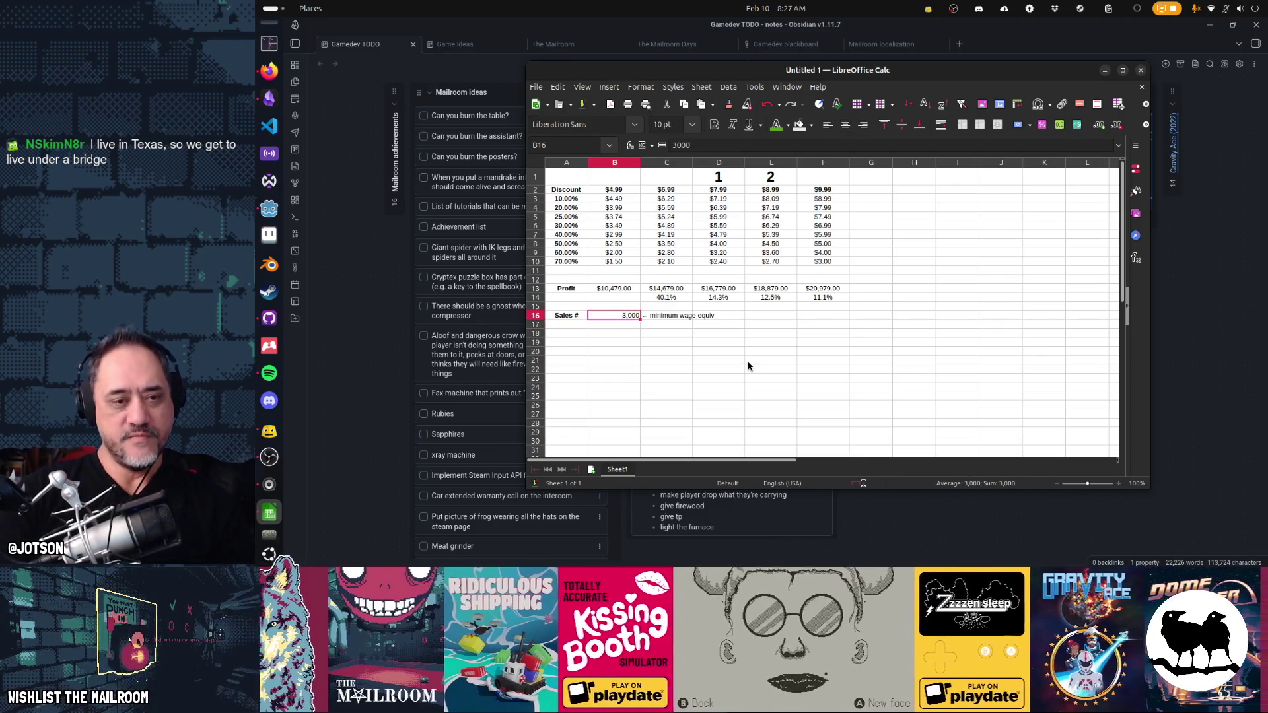
{"action": "type", "text": "2000"}
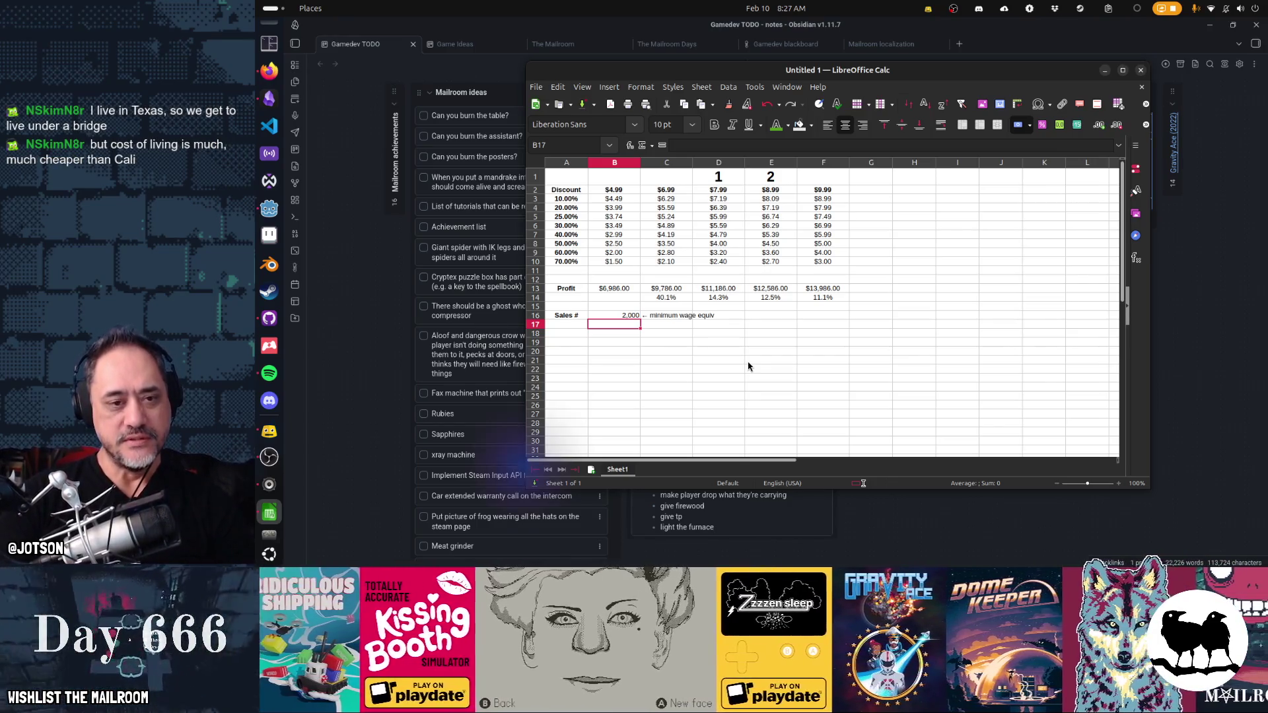
{"action": "type", "text": "3000"}
{"action": "key", "text": "Return"}
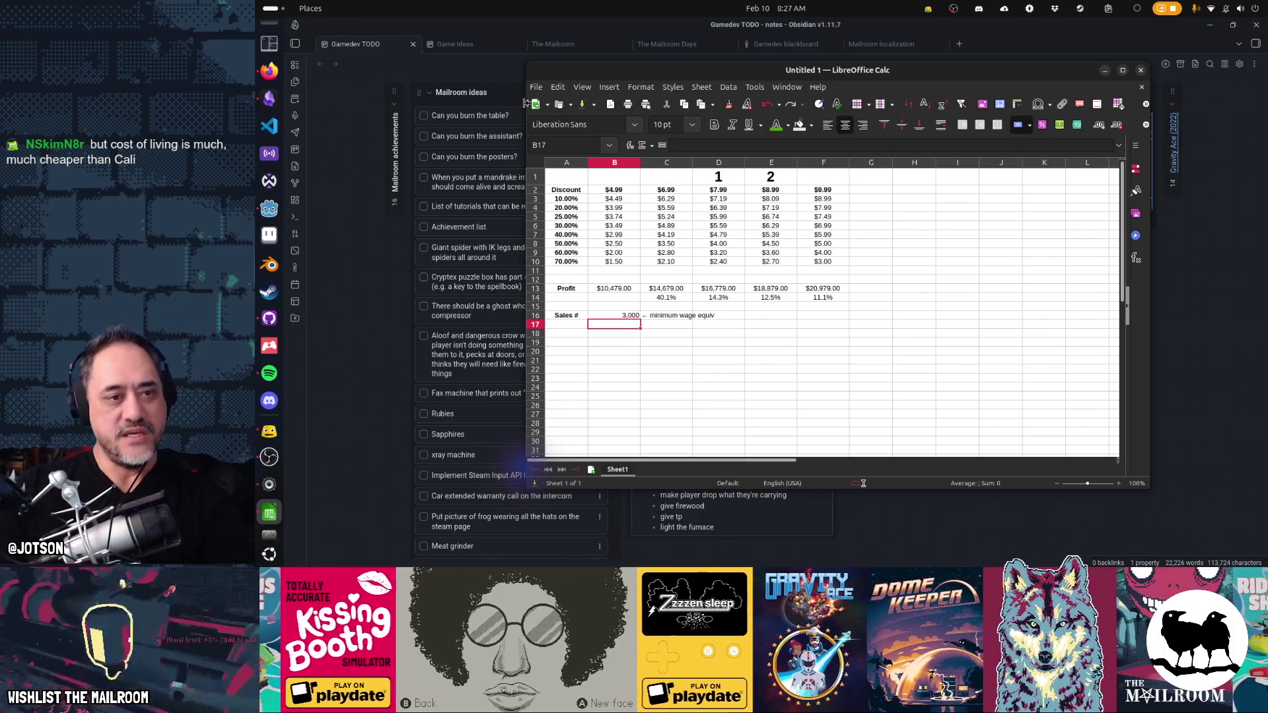
{"action": "left_click", "coordinate": [614, 163]}
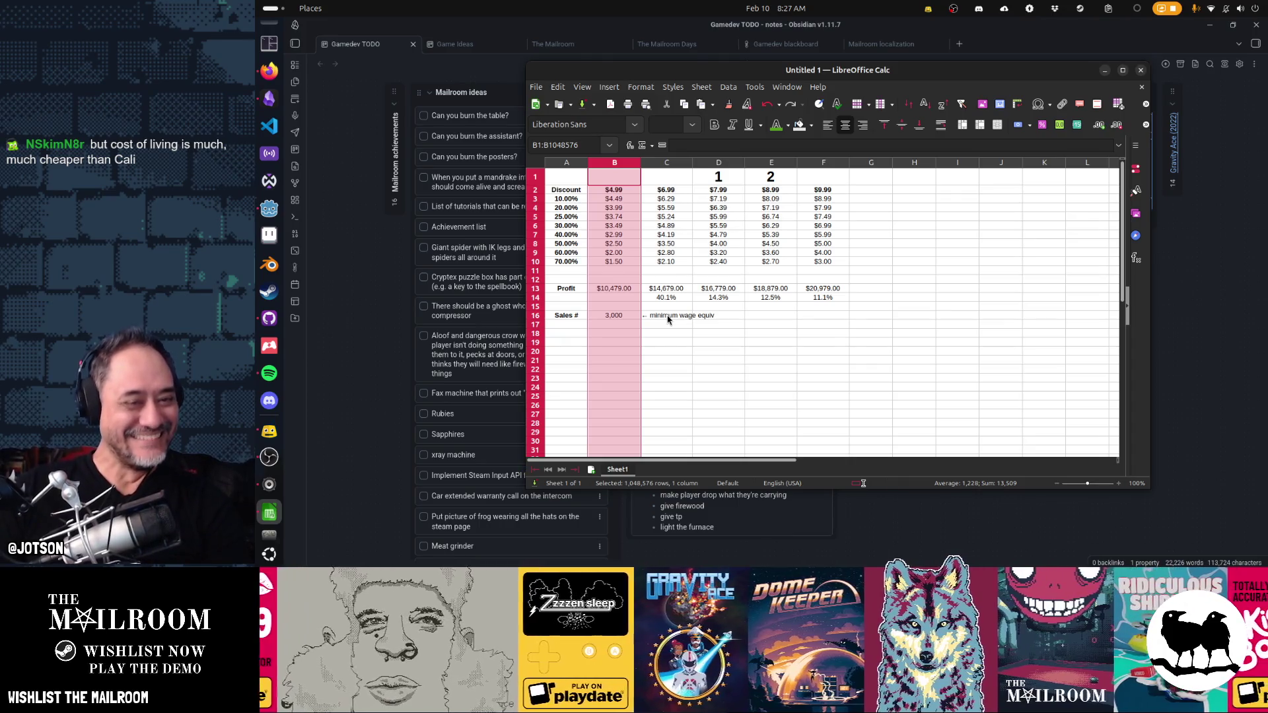
- Move the 3,000 count to A13 under Profit and fill the row 13 grid down to row 23
{"action": "left_click", "coordinate": [581, 317]}
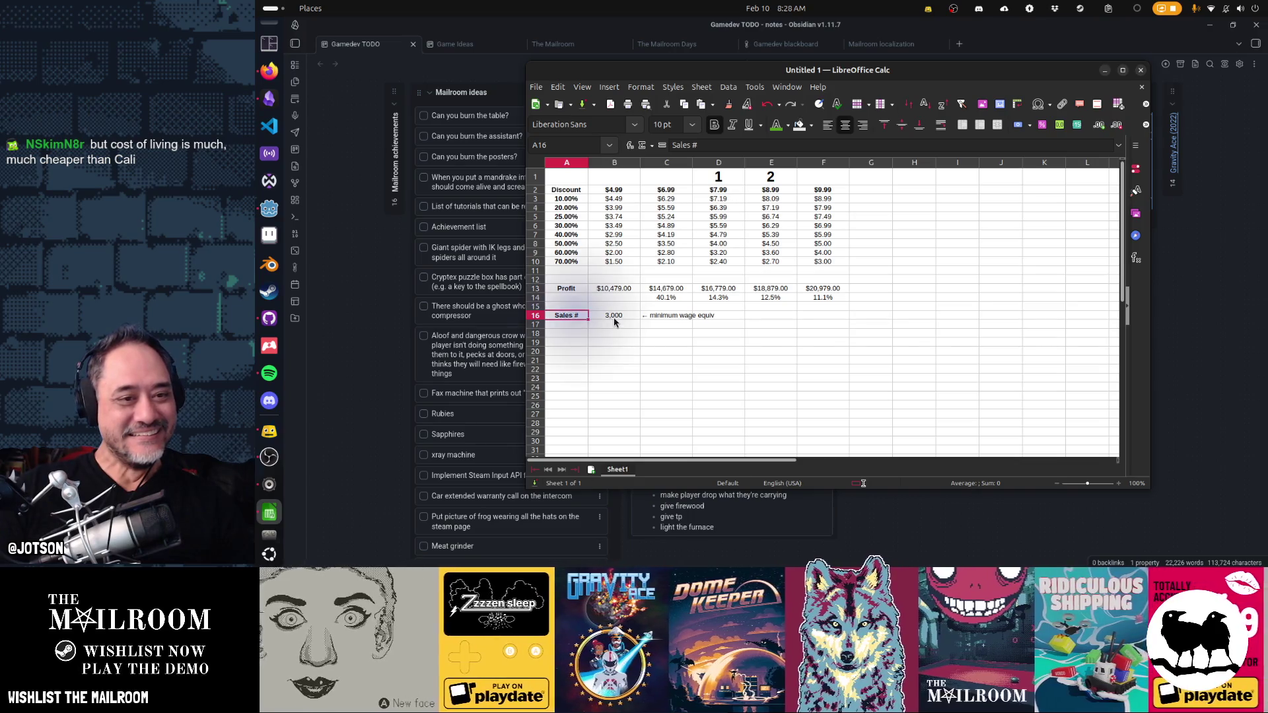
{"action": "left_click", "coordinate": [614, 316]}
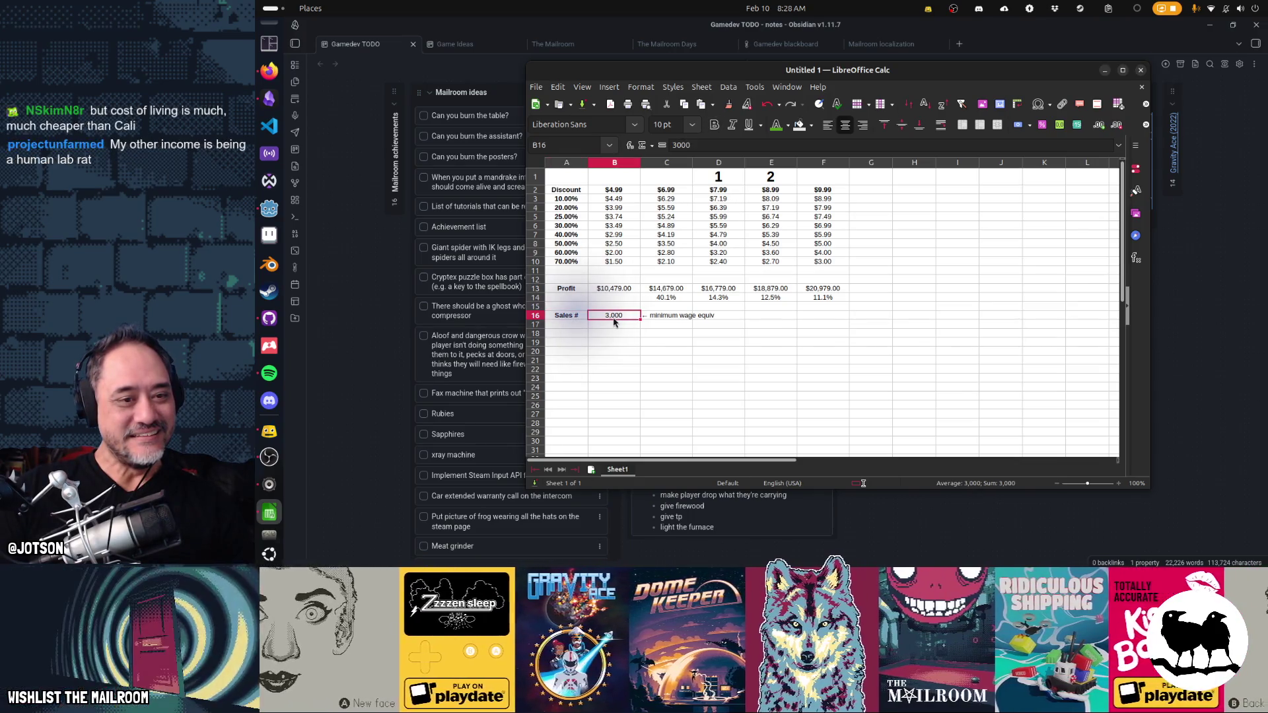
{"action": "left_click_drag", "start_coordinate": [614, 317], "coordinate": [569, 299]}
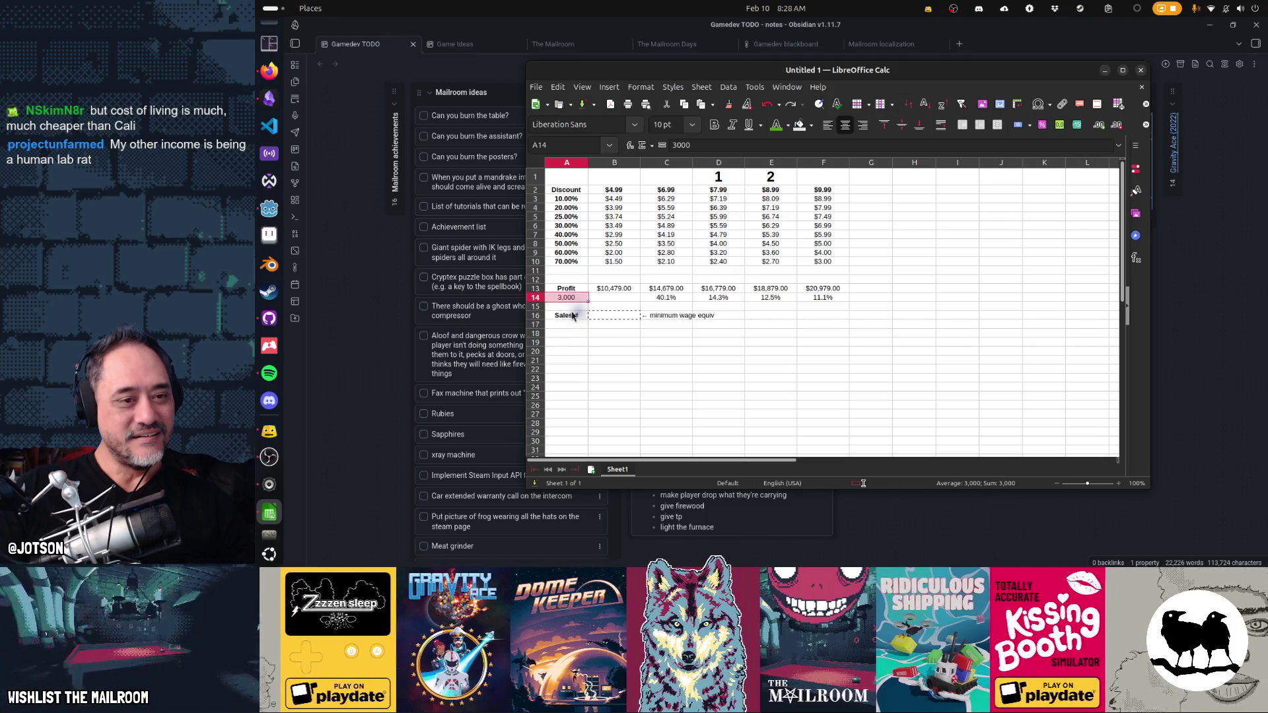
{"action": "left_click", "coordinate": [575, 291]}
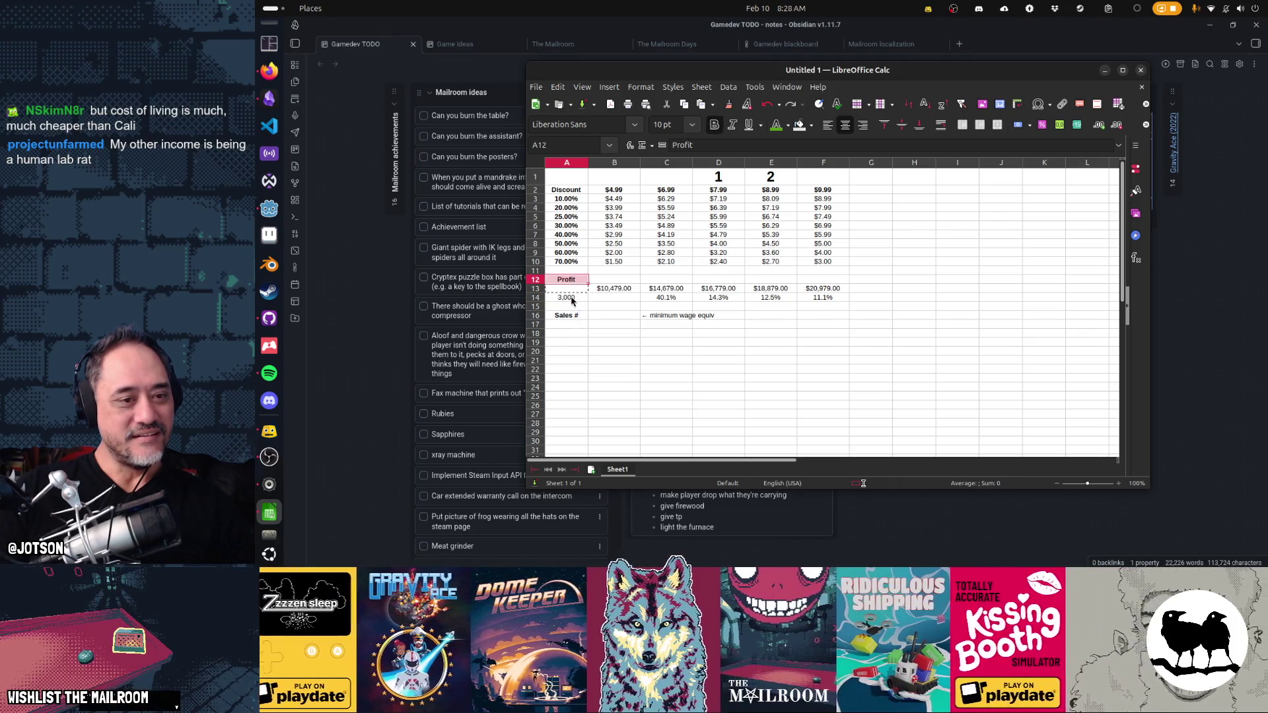
{"action": "left_click_drag", "start_coordinate": [573, 297], "coordinate": [575, 288]}
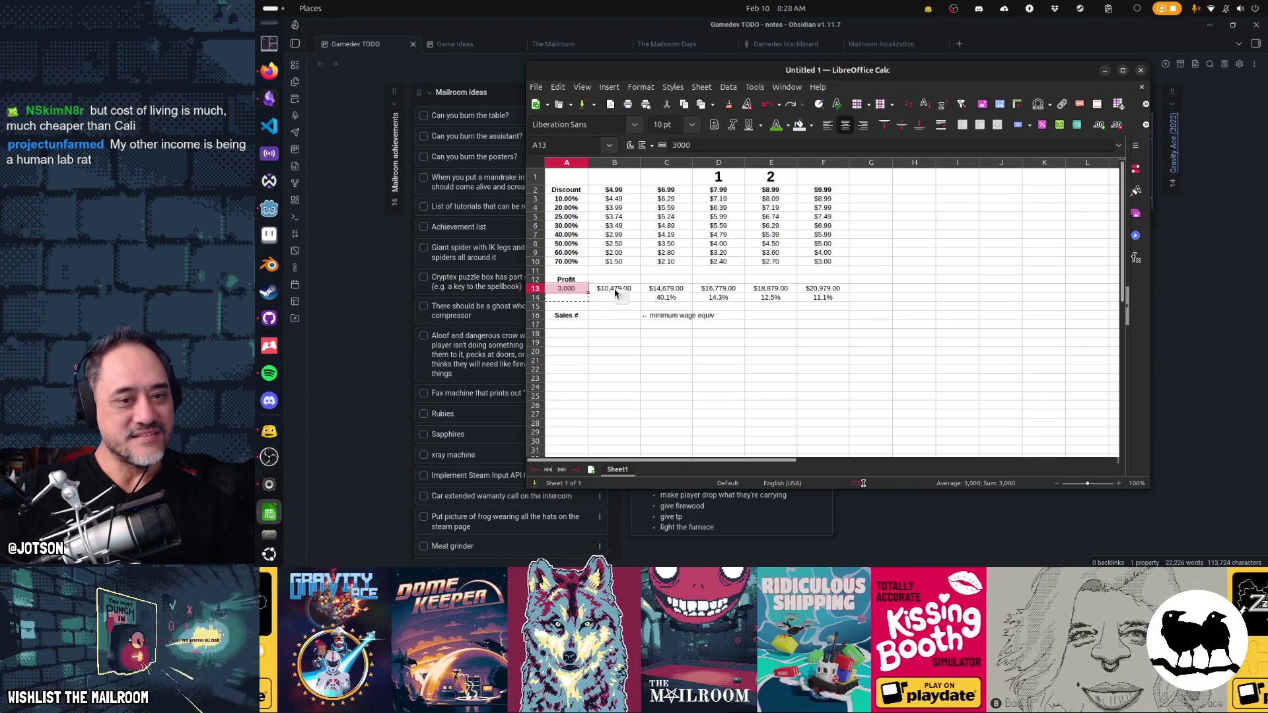
{"action": "mouse_move", "coordinate": [567, 289]}
{"action": "left_mouse_down"}
{"action": "mouse_move", "coordinate": [827, 288]}
{"action": "mouse_move", "coordinate": [847, 379]}
{"action": "left_mouse_up"}
{"action": "left_click", "coordinate": [566, 297]}
{"action": "type", "text": "4000"}
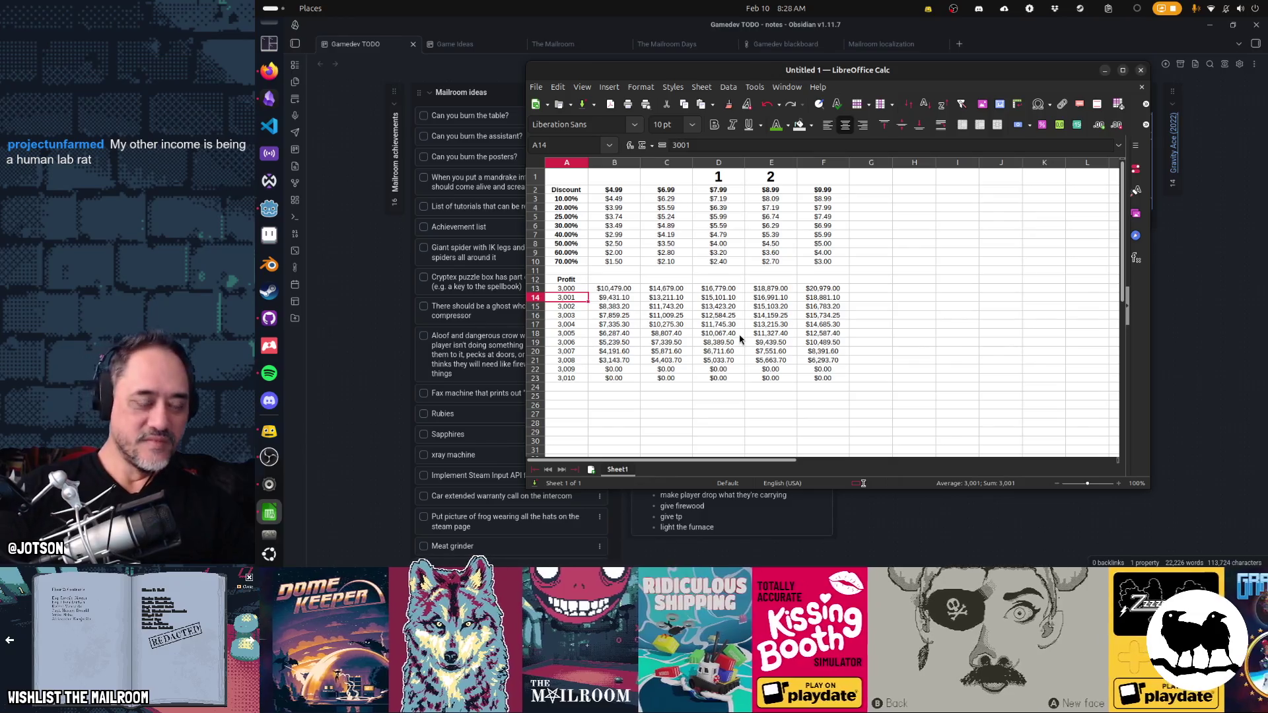
- Enter 4000 in A14 and fill sales counts 3,000–13,000 down to A23
{"action": "key", "text": "Up"}
{"action": "key", "text": "shift+Down"}
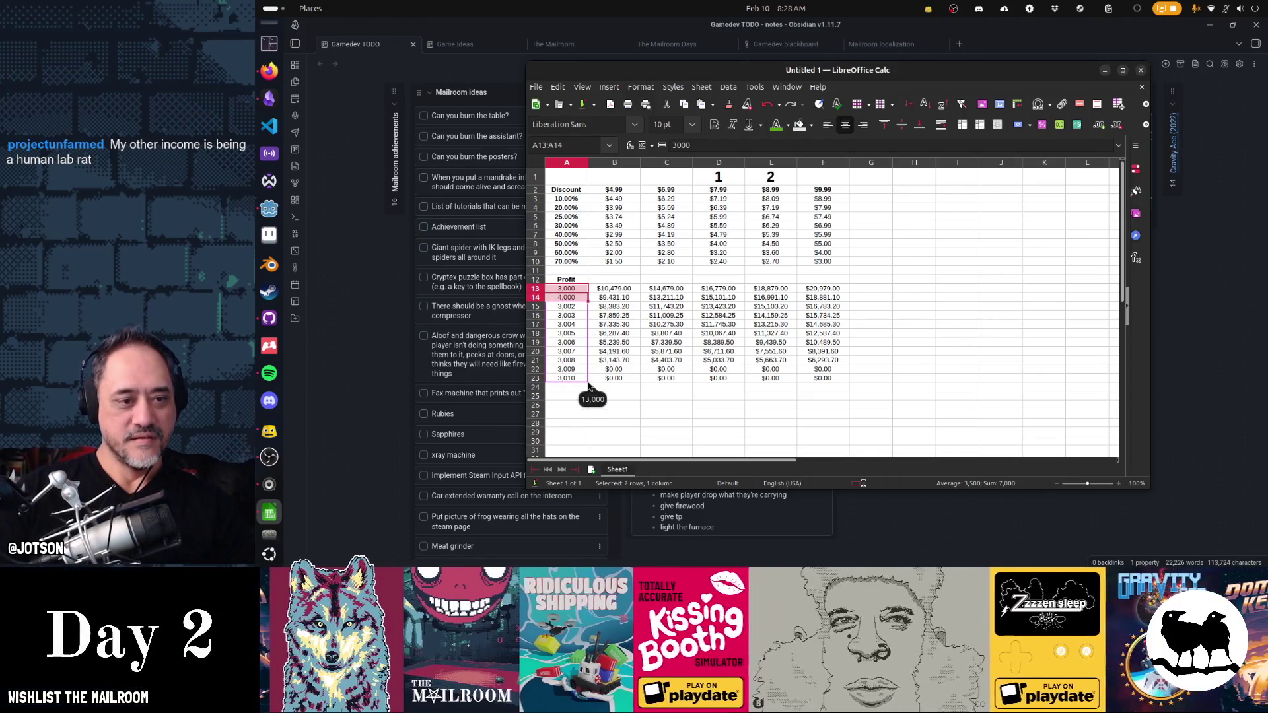
{"action": "left_click_drag", "start_coordinate": [587, 303], "coordinate": [588, 380]}
- Edit B13 to =B2*$A13*0.7 so each row's profit uses its own count
{"action": "left_click", "coordinate": [613, 288]}
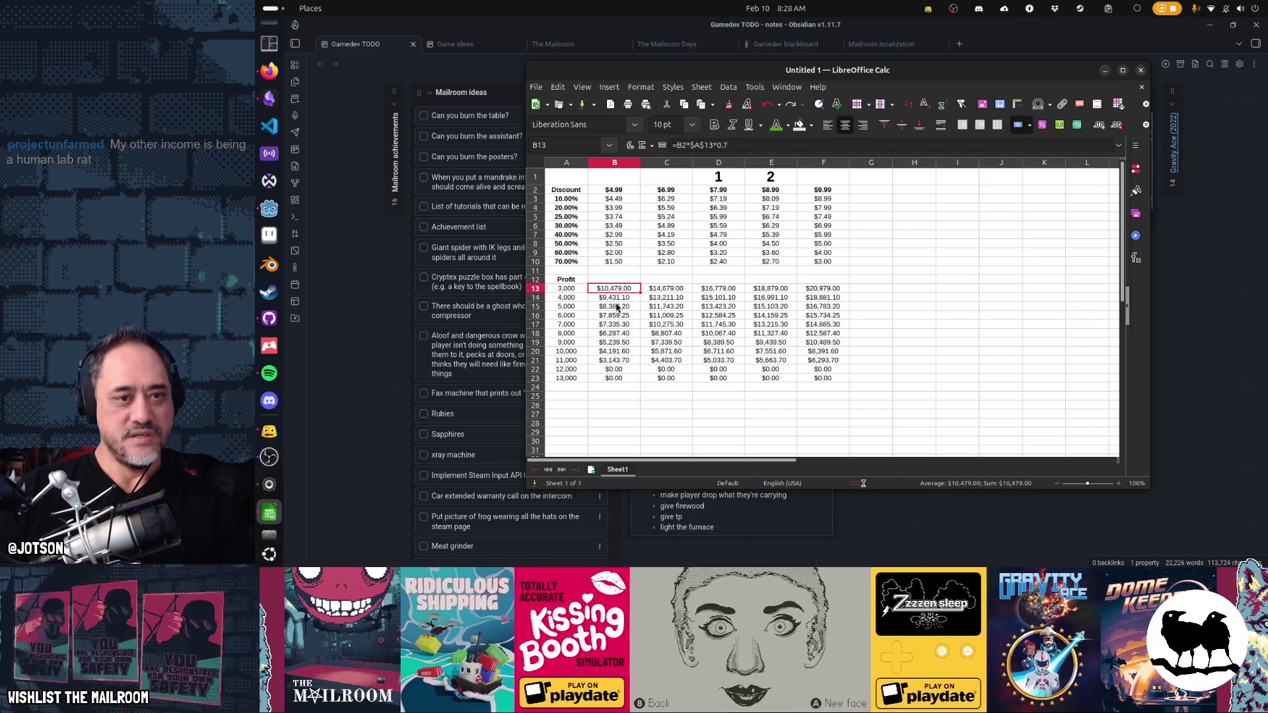
{"action": "key", "text": "F2"}
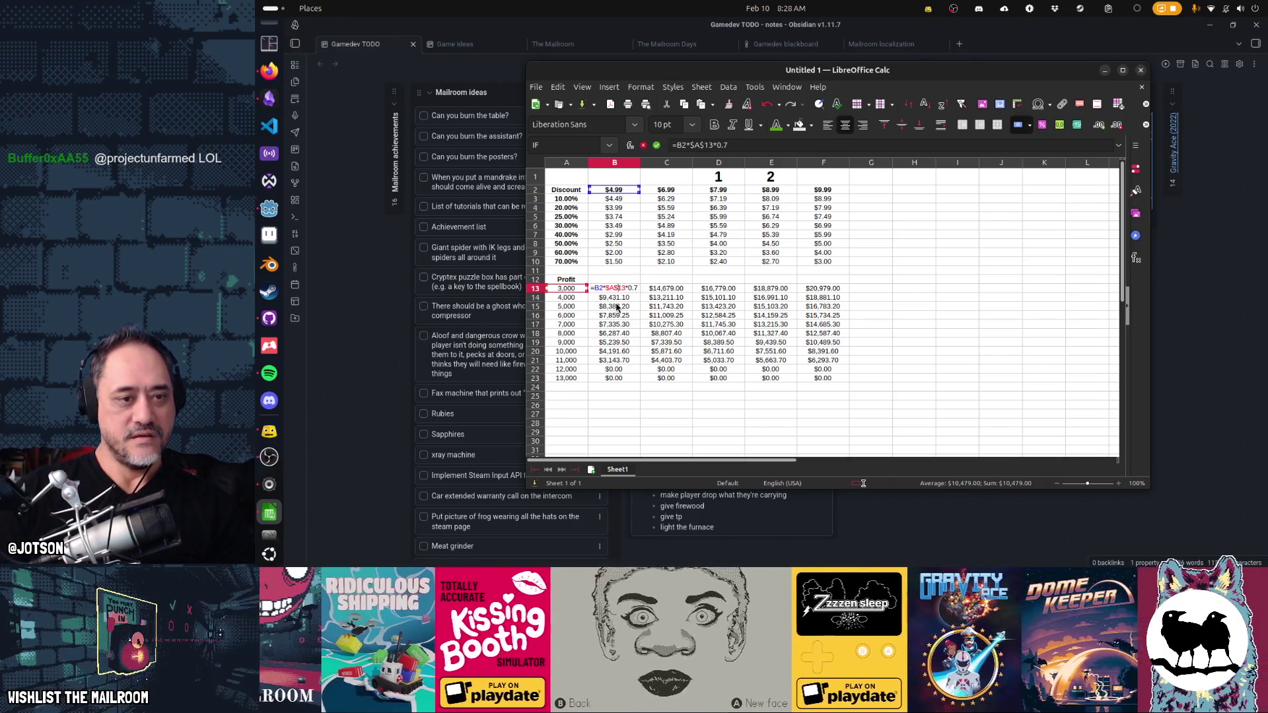
{"action": "key", "text": "Return"}
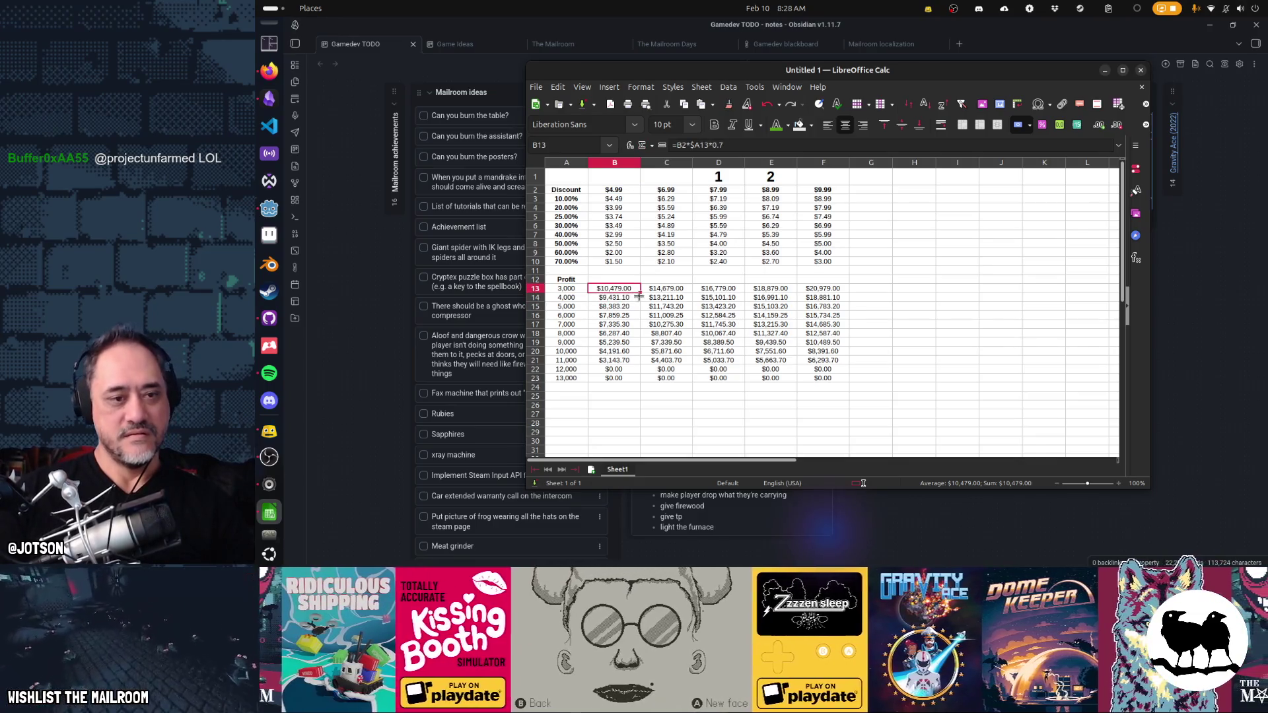
{"action": "left_click", "coordinate": [823, 288], "text": "shift"}
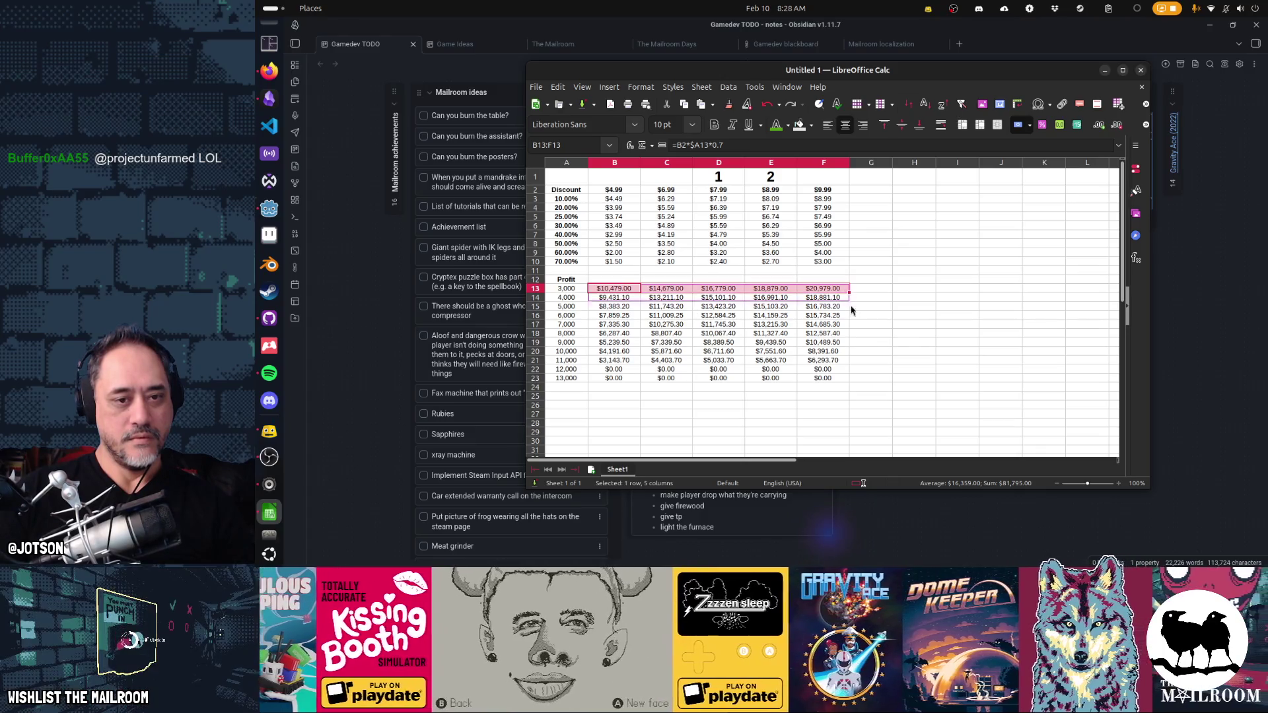
- Fill the profit formulas down through B13:F23 and check the column B results
{"action": "left_click", "coordinate": [847, 380], "text": "shift"}
{"action": "key", "text": "ctrl+d"}
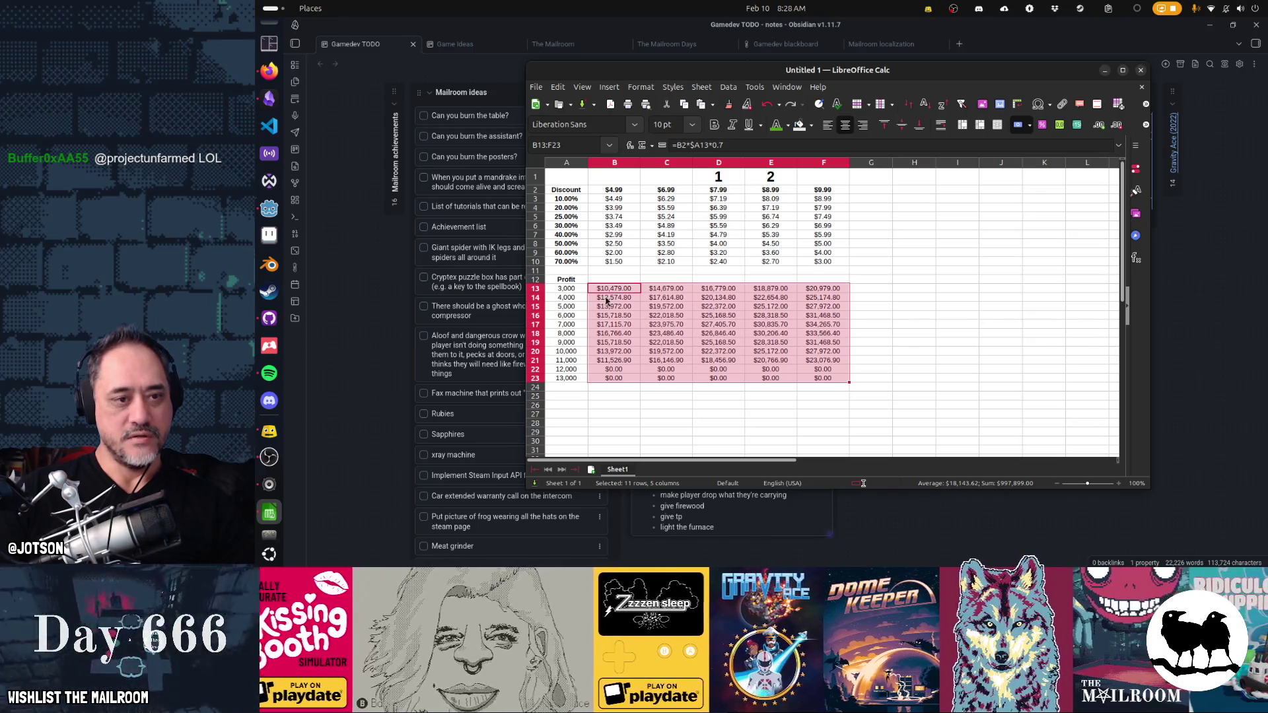
{"action": "left_click", "coordinate": [607, 295]}
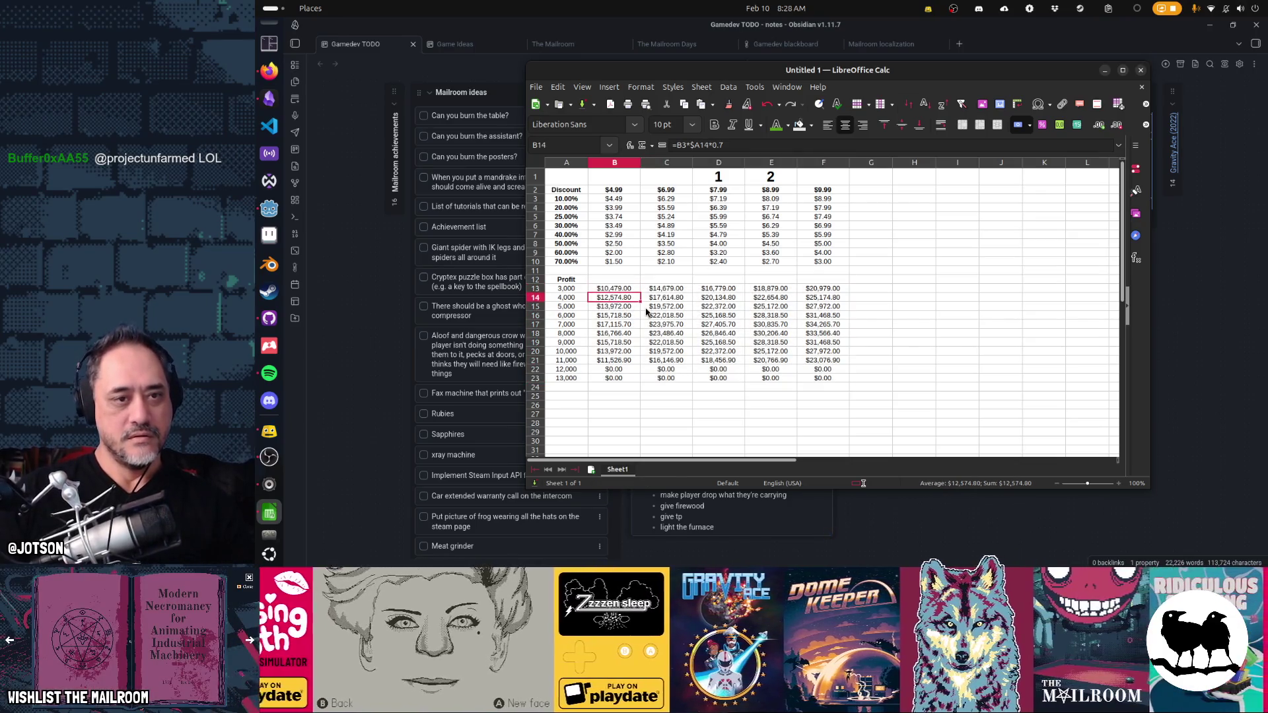
{"action": "key", "text": "Down"}
{"action": "key", "text": "Down"}
{"action": "key", "text": "Down"}
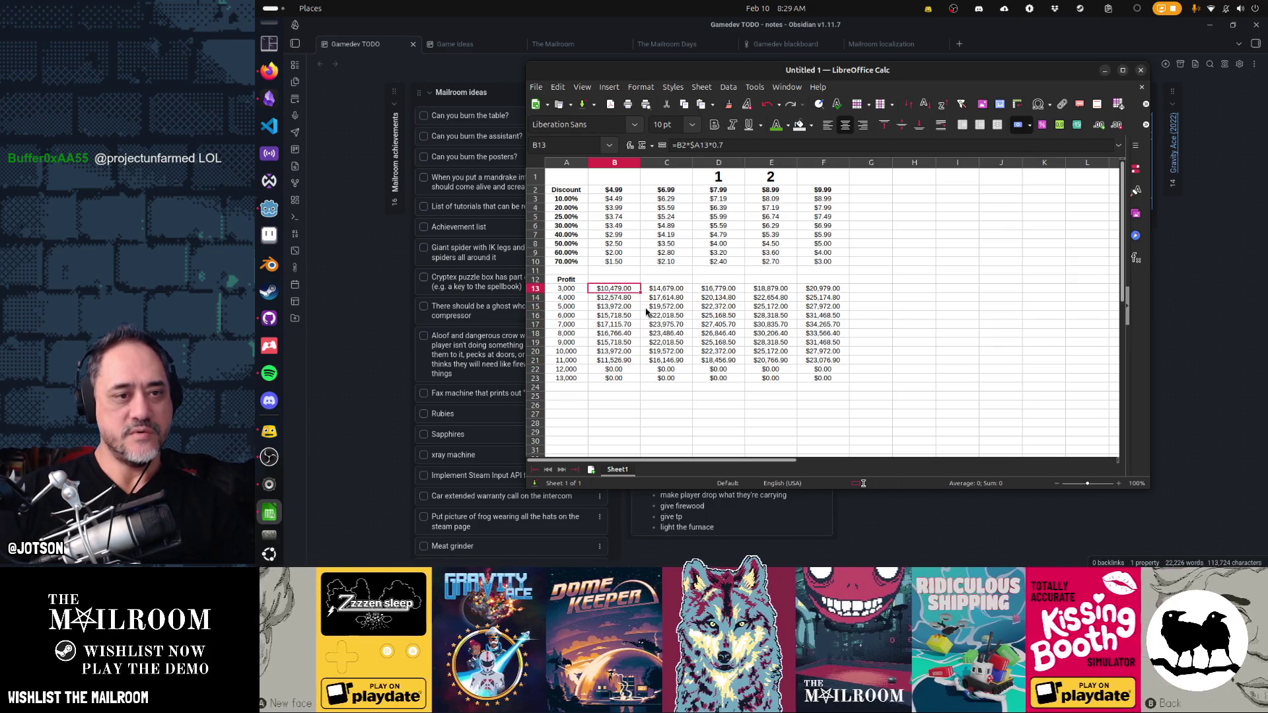
- Correct the B13 formula's price reference to B$2 and take the row 13 formulas
{"action": "key", "text": "F2"}
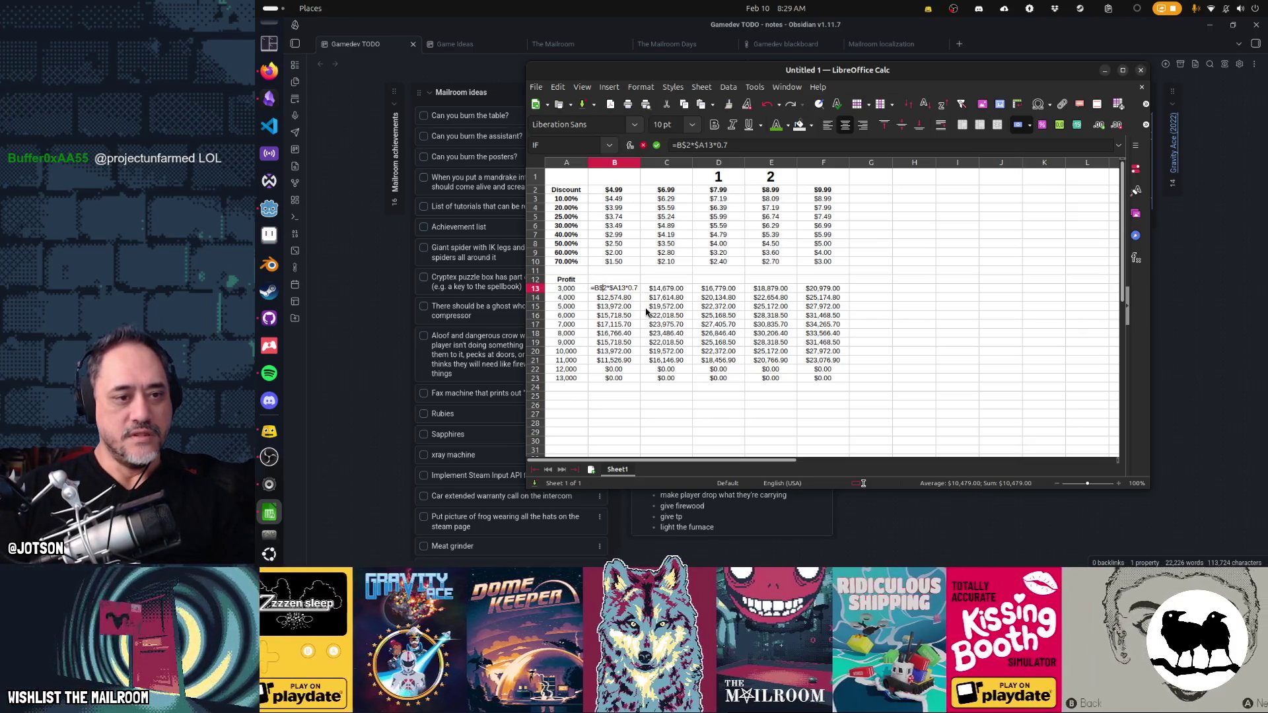
{"action": "key", "text": "Escape"}
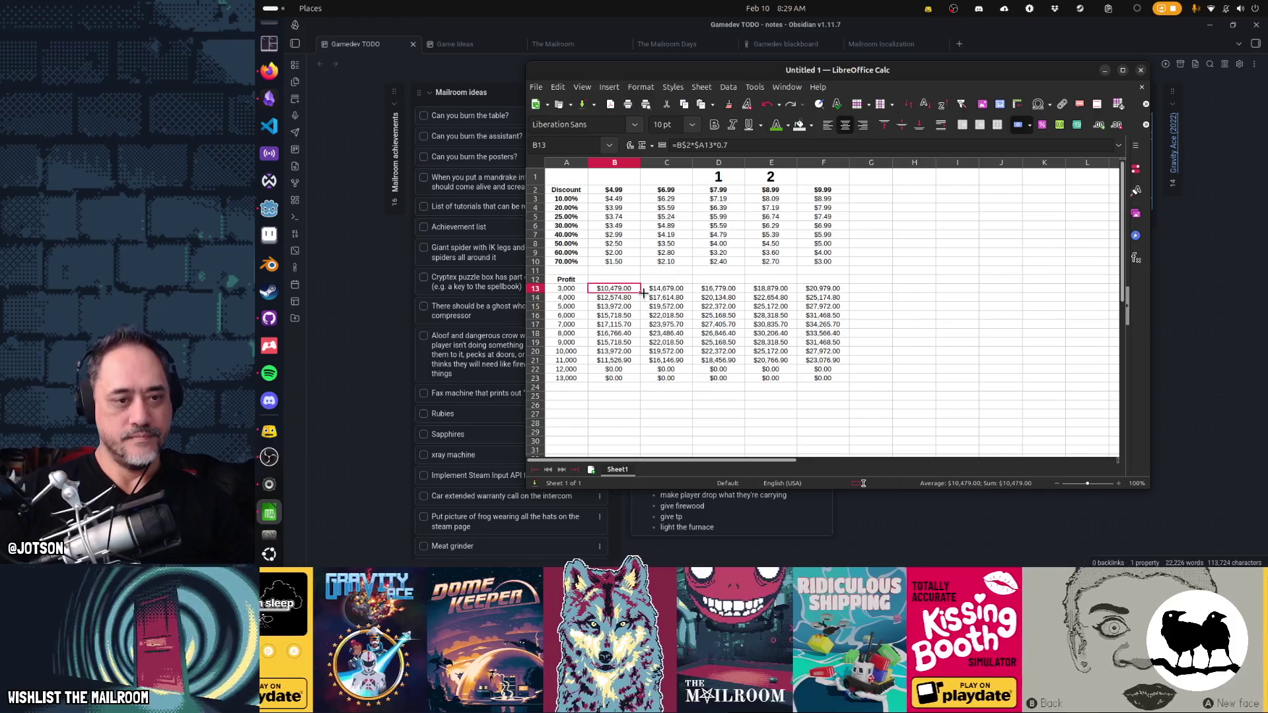
{"action": "mouse_move", "coordinate": [615, 288]}
{"action": "left_mouse_down"}
{"action": "mouse_move", "coordinate": [837, 288]}
{"action": "mouse_move", "coordinate": [849, 384]}
{"action": "left_mouse_up"}
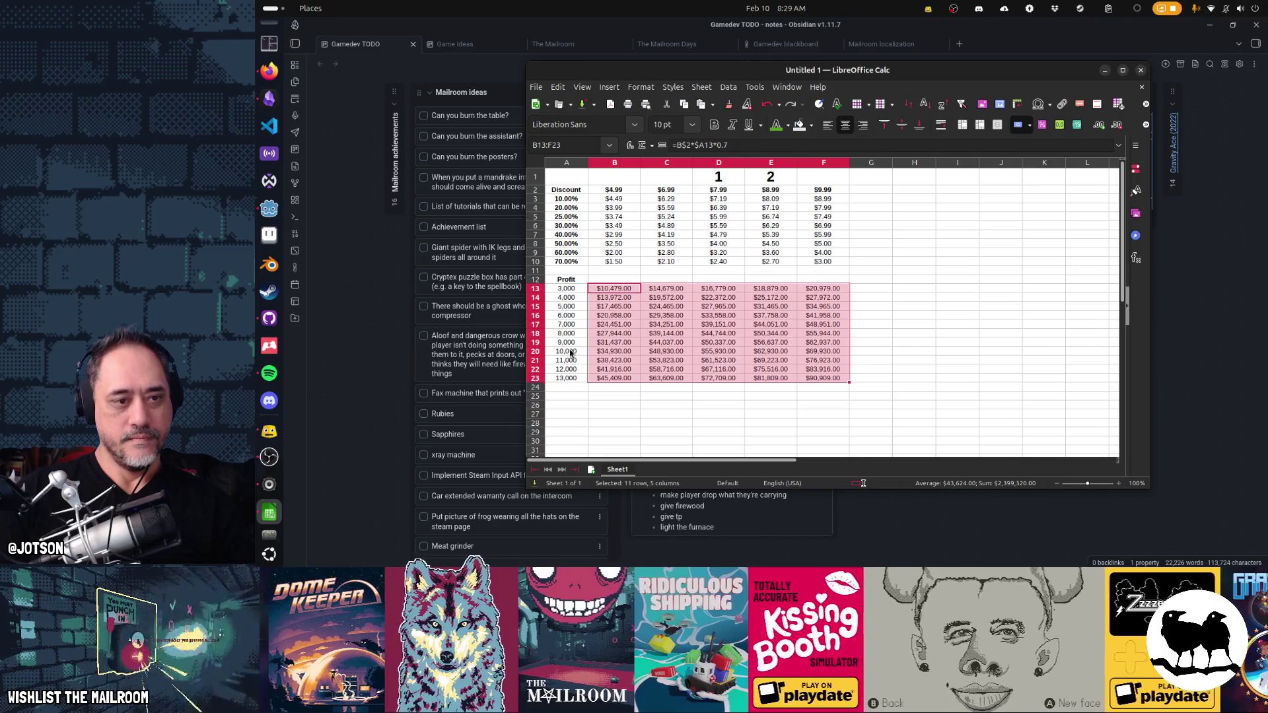
- Re-enter the sales counts down column A: 7,500, 10,000, 15,000, 20,000, 50,000, 100,000
{"action": "left_click", "coordinate": [566, 288]}
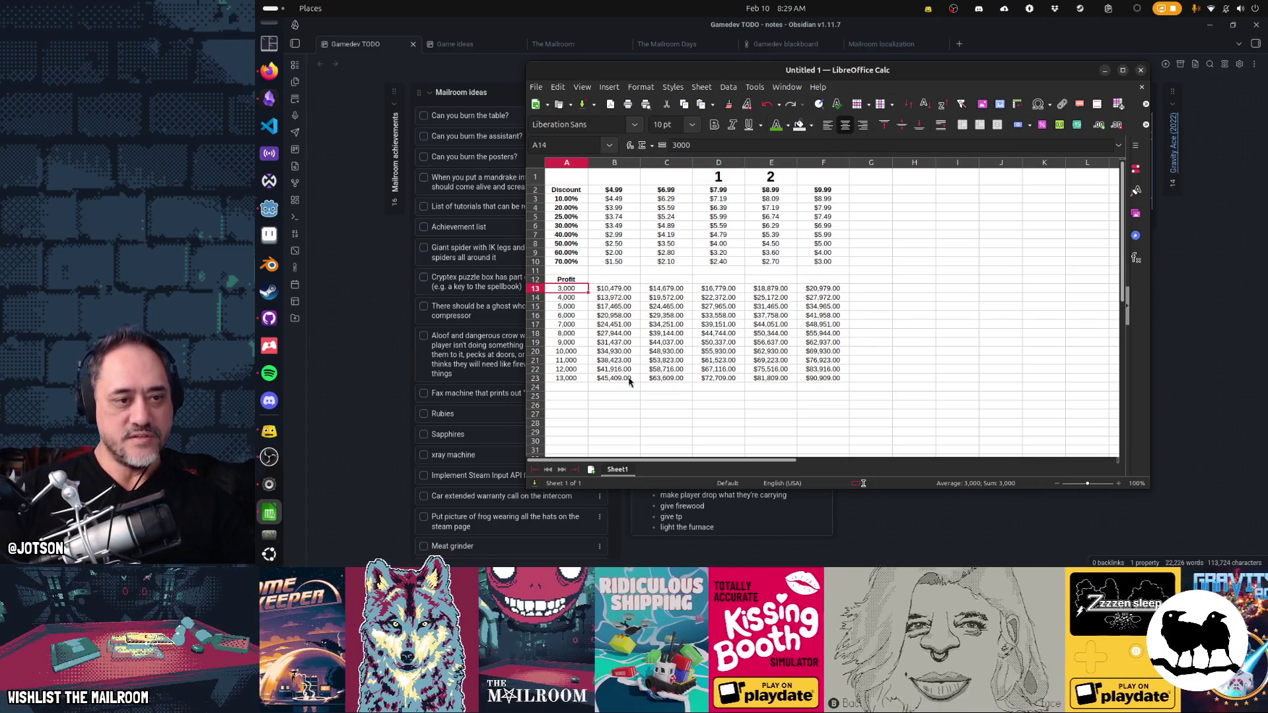
{"action": "key", "text": "Down"}
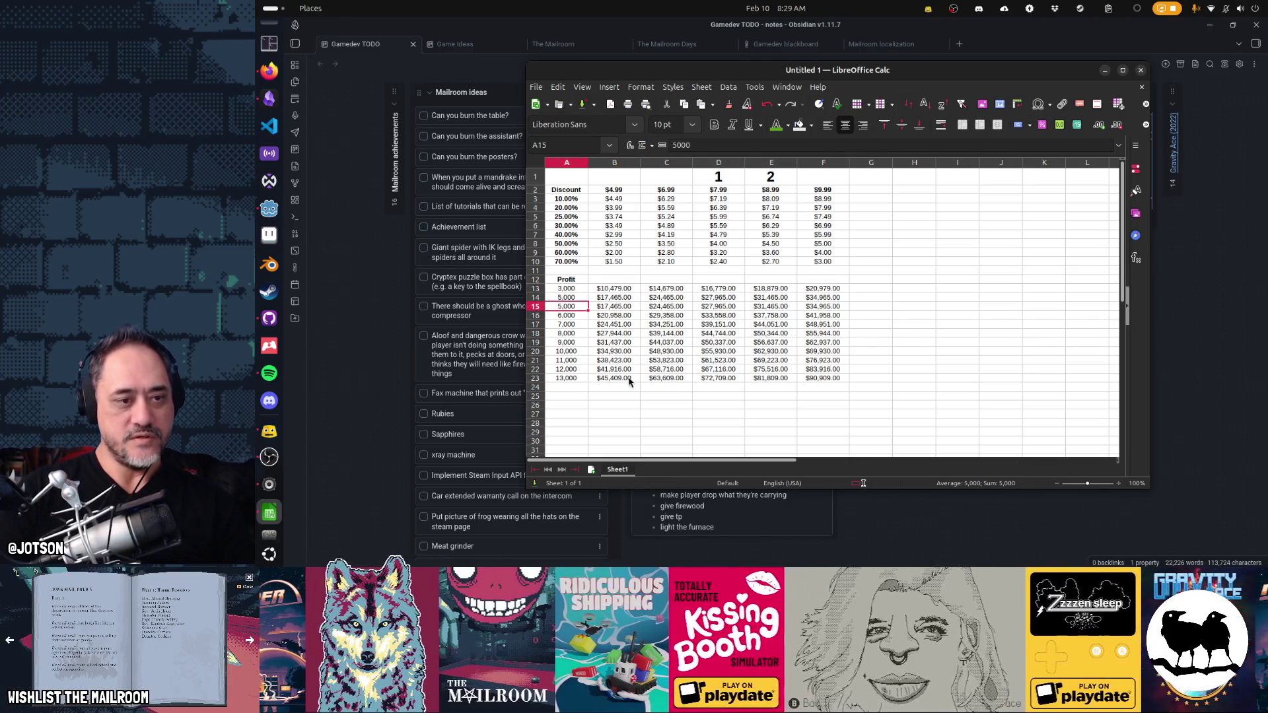
{"action": "key", "text": "Return"}
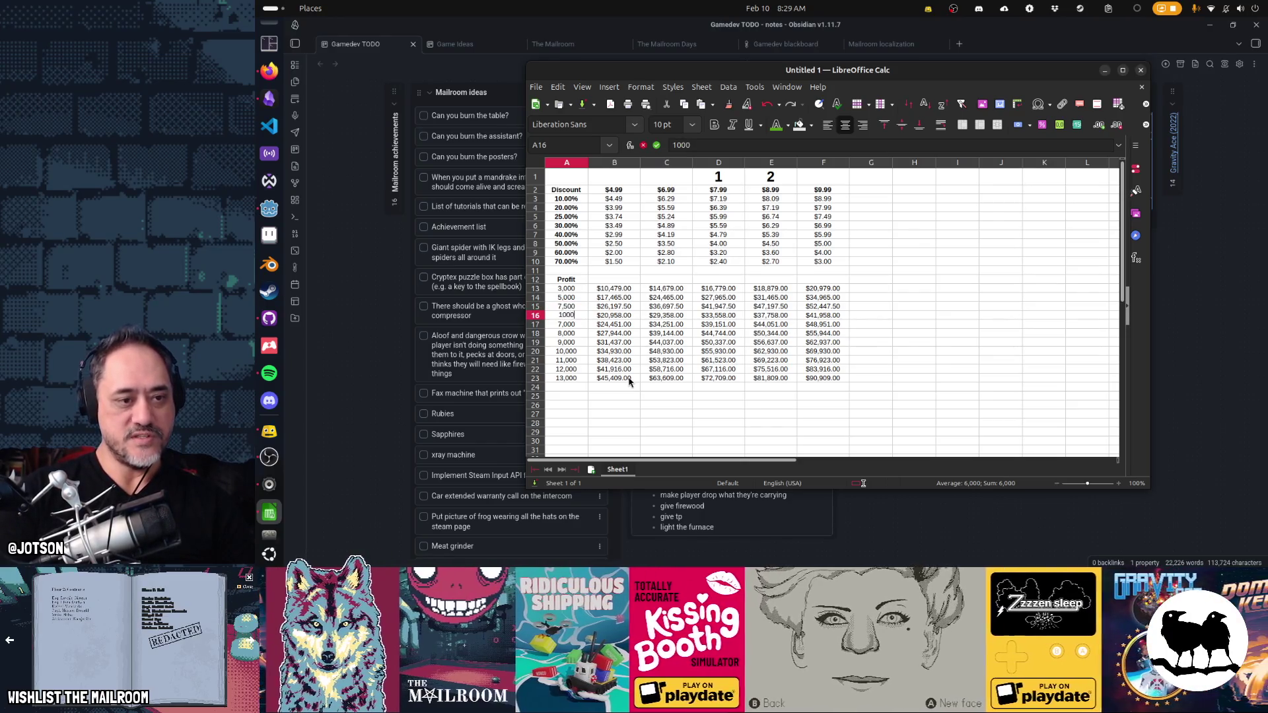
{"action": "key", "text": "BackSpace"}
{"action": "key", "text": "Return"}
{"action": "type", "text": "15000"}
{"action": "key", "text": "Return"}
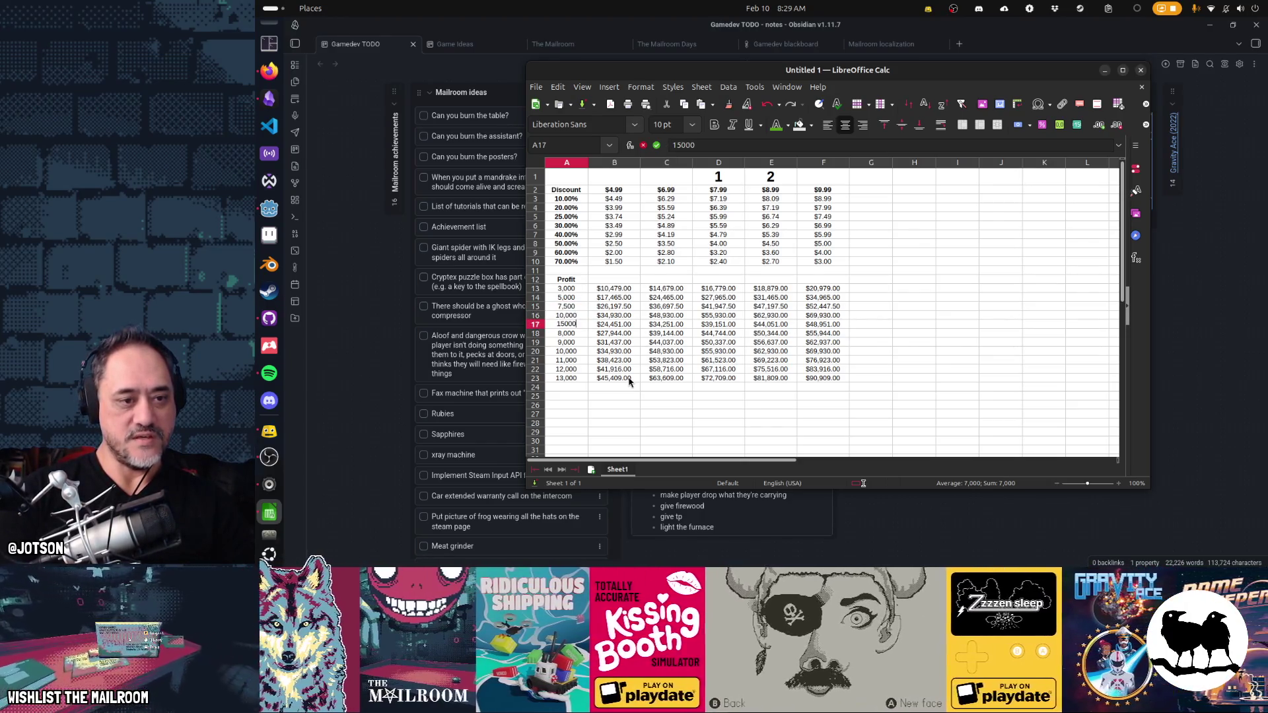
{"action": "type", "text": "20000"}
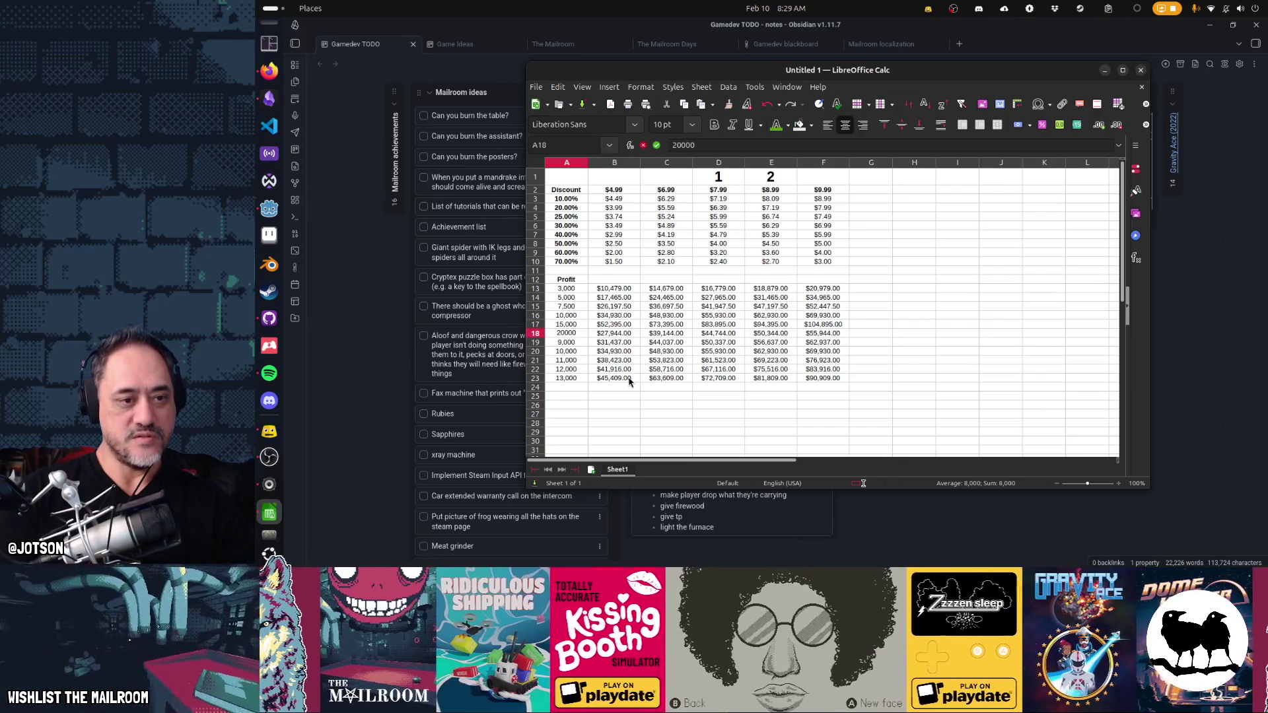
{"action": "key", "text": "Return"}
{"action": "key", "text": "Up"}
{"action": "type", "text": "25"}
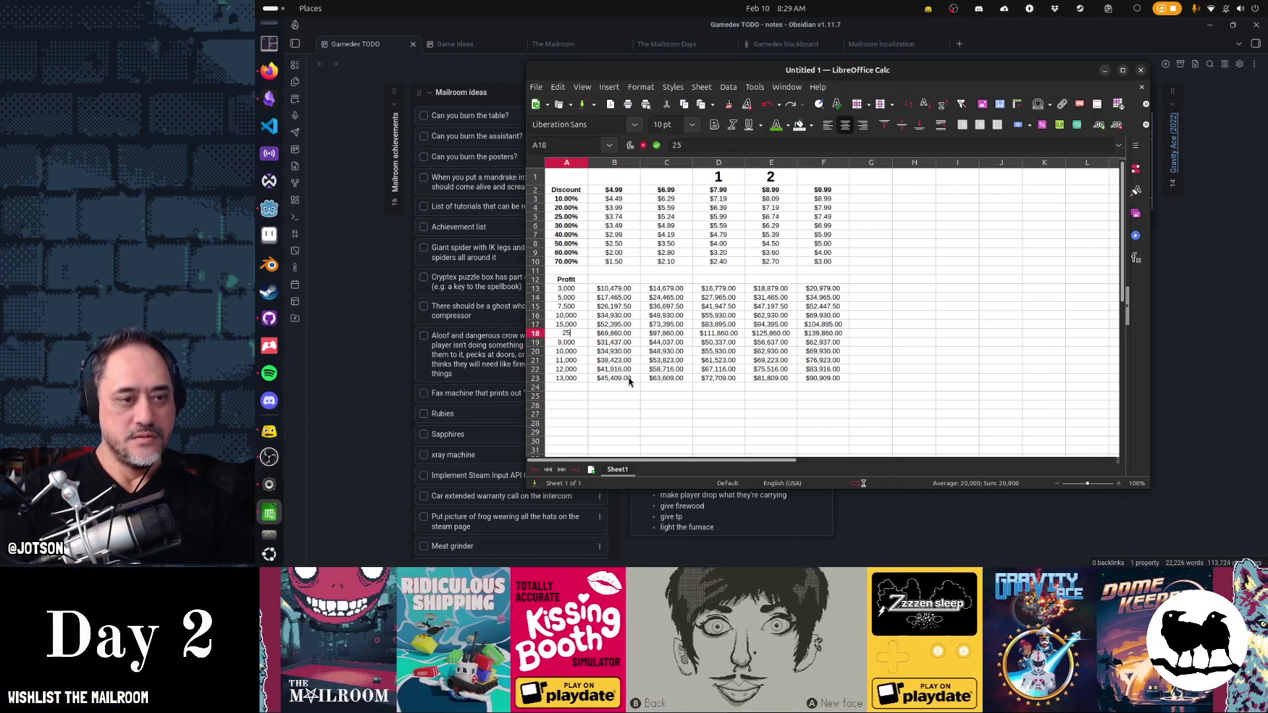
{"action": "type", "text": "000"}
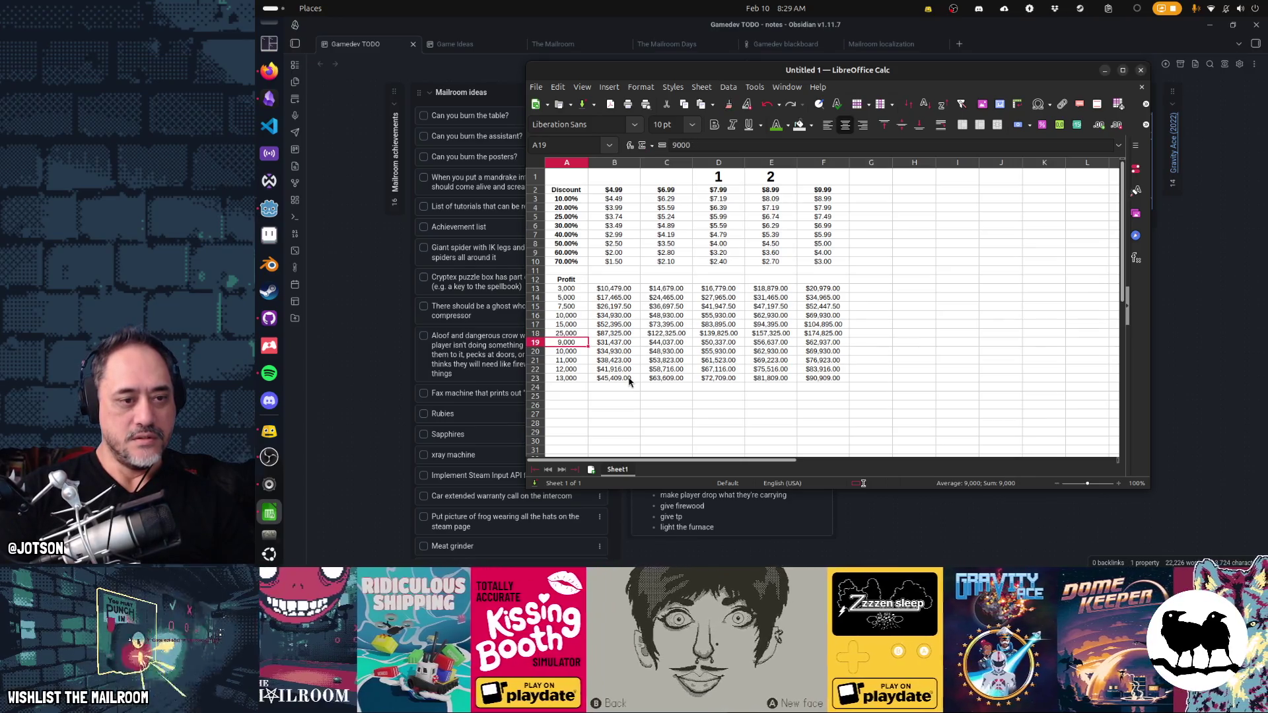
{"action": "key", "text": "Return"}
{"action": "type", "text": "0"}
{"action": "key", "text": "Return"}
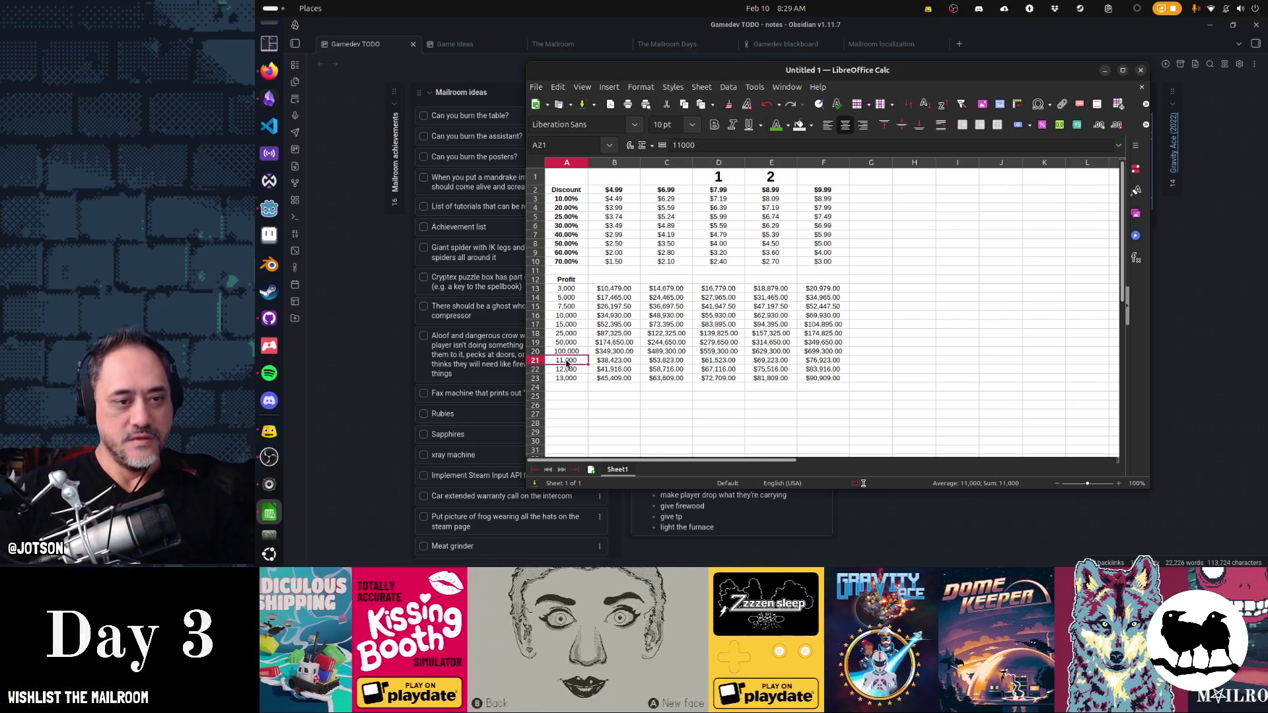
- Clear the unneeded rows 21 to 23 and review the lower profit rows
{"action": "left_click_drag", "start_coordinate": [565, 360], "coordinate": [804, 385]}
{"action": "key", "text": "Delete"}
{"action": "key", "text": "Up"}
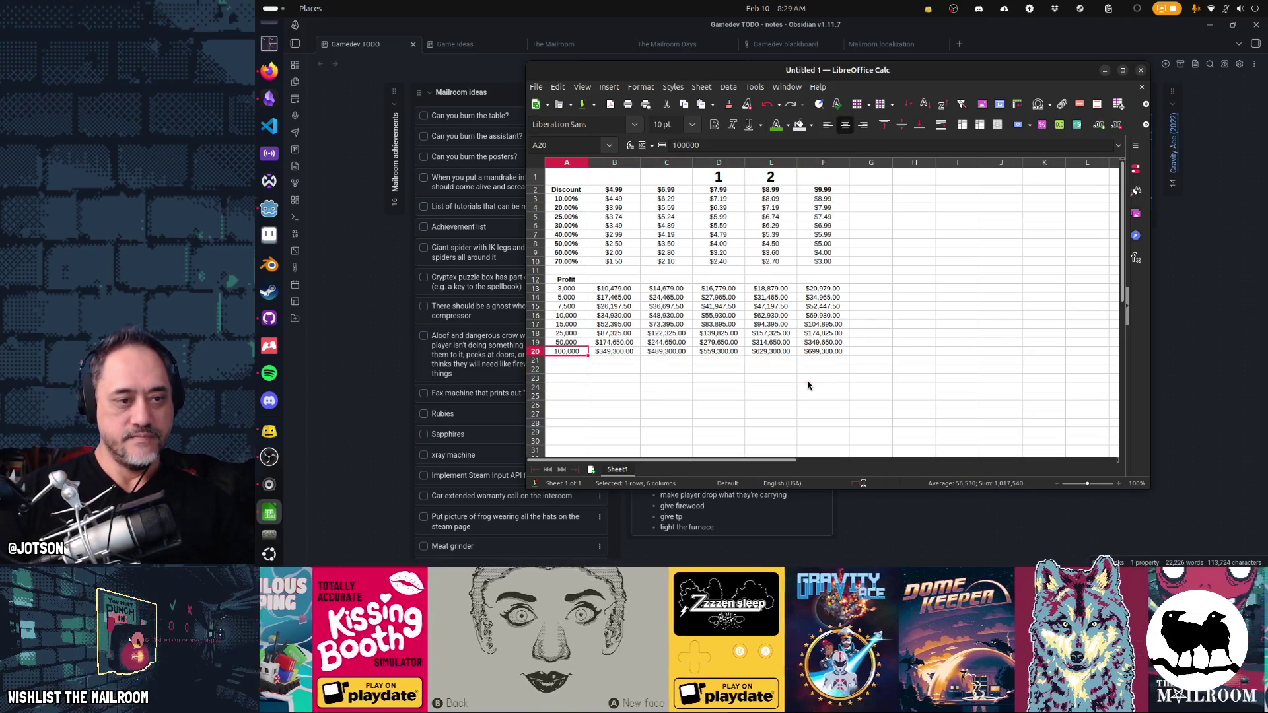
{"action": "key", "text": "shift+Right"}
{"action": "key", "text": "shift+Right"}
{"action": "key", "text": "shift+Right"}
{"action": "key", "text": "shift+Right"}
{"action": "key", "text": "shift+Right"}
{"action": "key", "text": "shift+Up"}
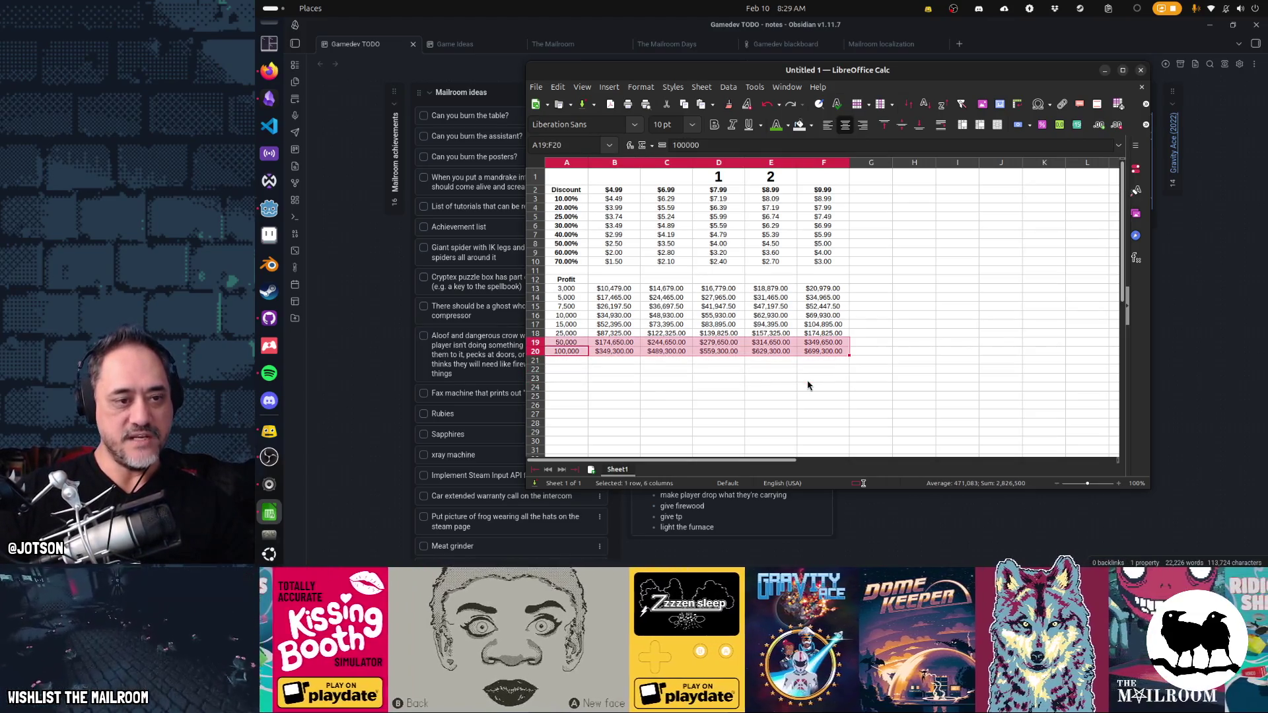
{"action": "key", "text": "shift+Up"}
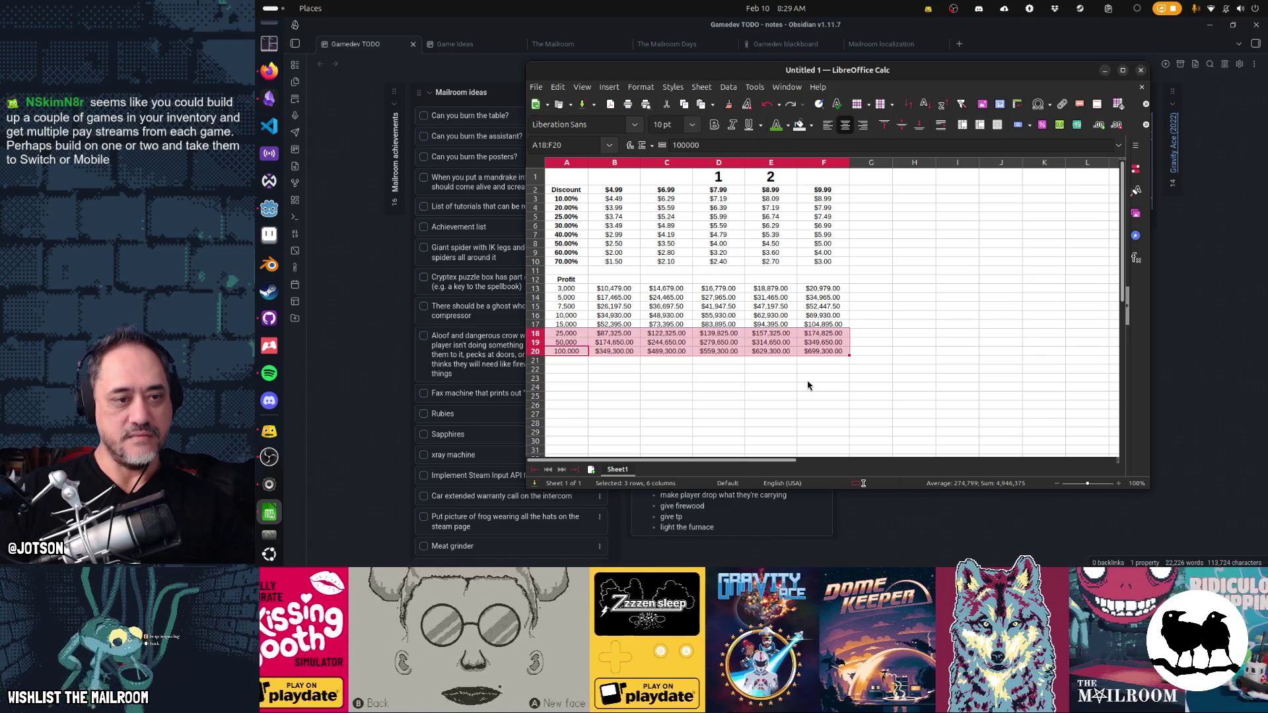
{"action": "key", "text": "Escape"}
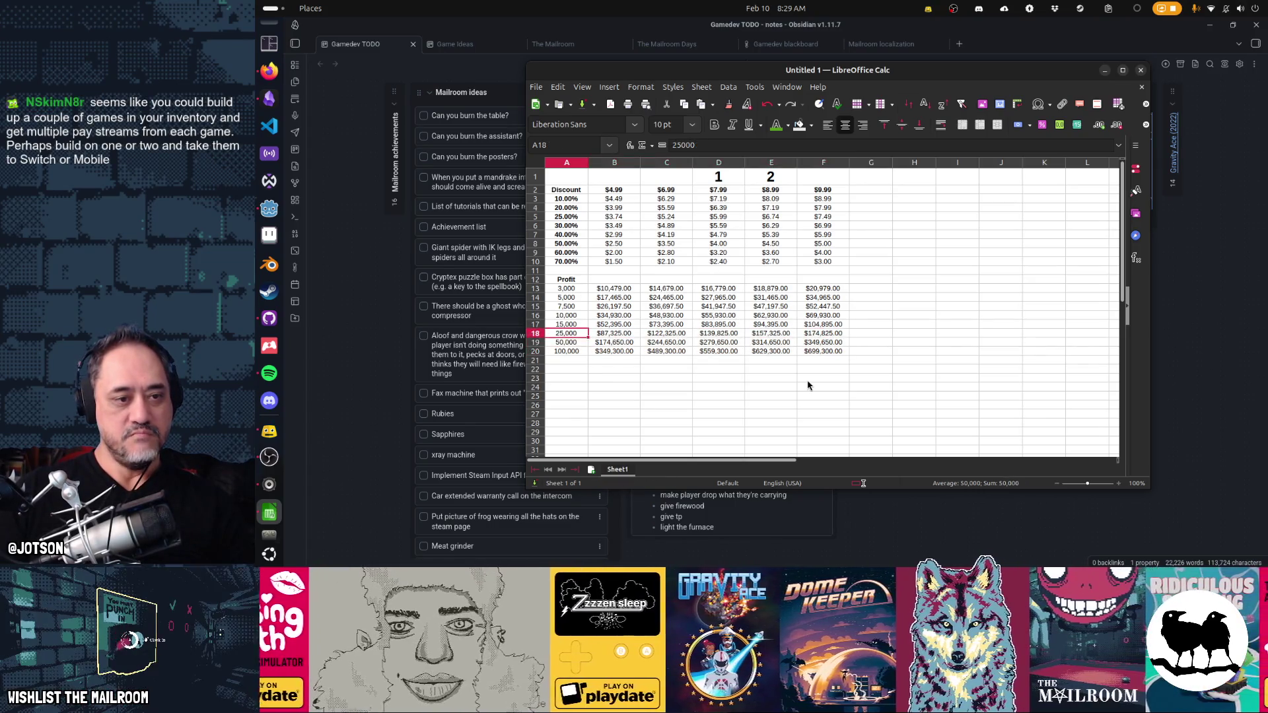
{"action": "key", "text": "shift+Right"}
{"action": "key", "text": "shift+Right"}
{"action": "key", "text": "shift+Right"}
{"action": "key", "text": "shift+Right"}
{"action": "key", "text": "shift+Right"}
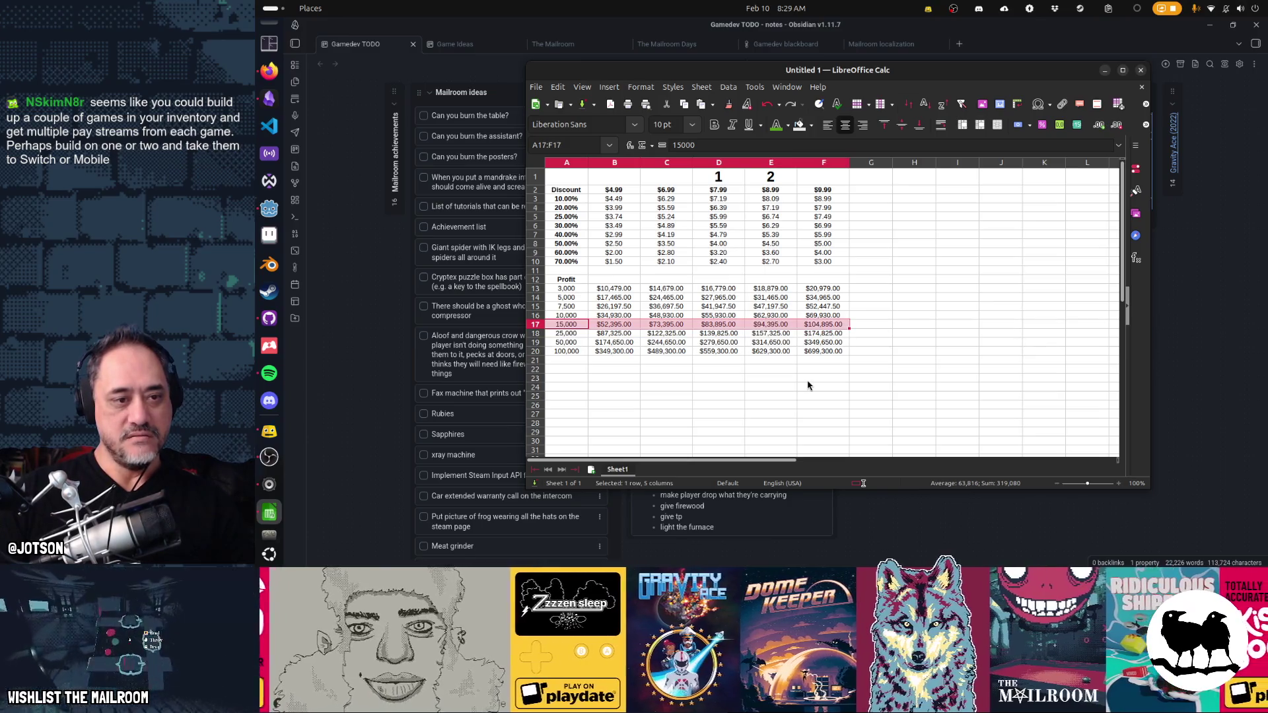
{"action": "key", "text": "shift+Up"}
{"action": "key", "text": "shift+Up"}
{"action": "key", "text": "shift+Up"}
{"action": "key", "text": "shift+Up"}
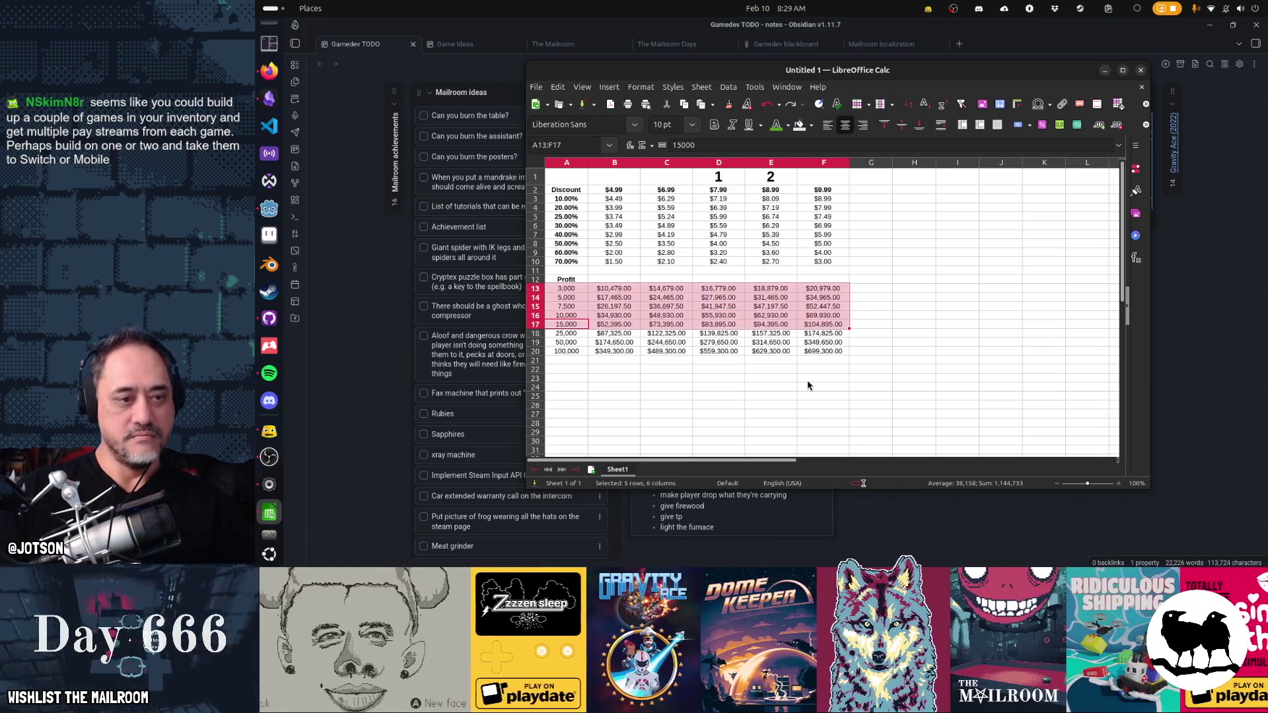
- Delete rows 18 to 20 from the profit grid
{"action": "left_click_drag", "start_coordinate": [536, 334], "coordinate": [535, 351]}
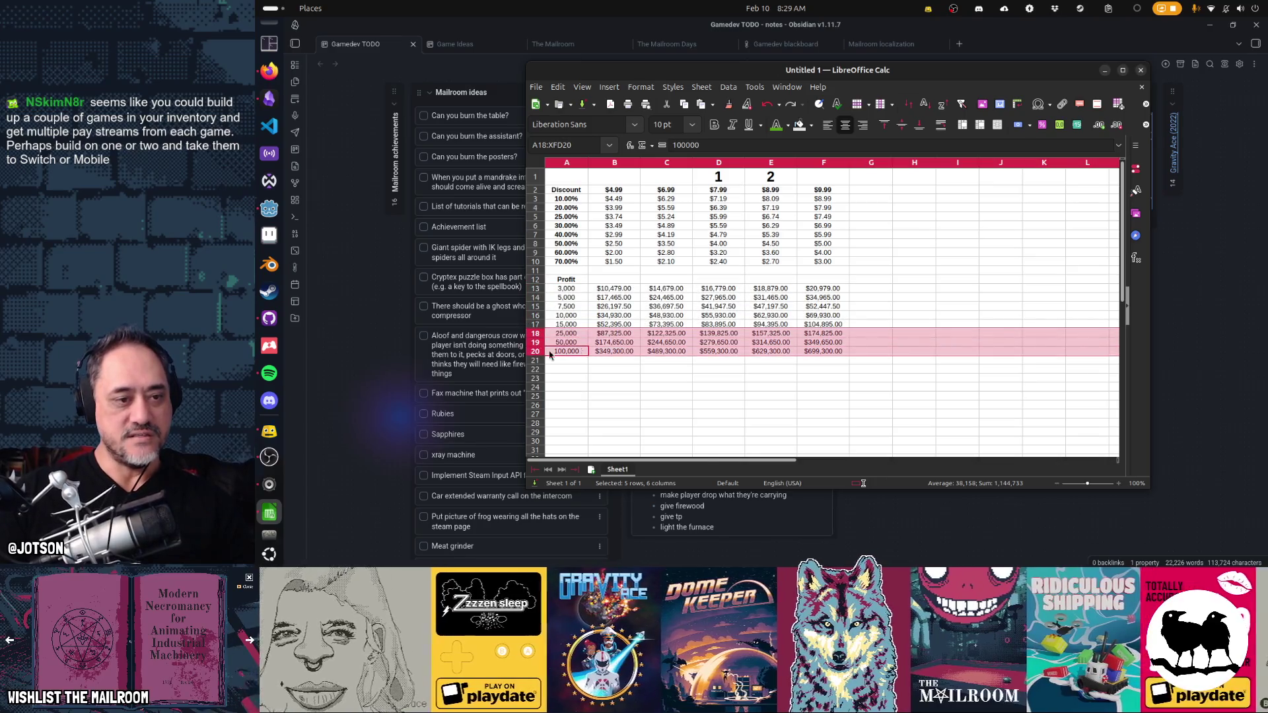
{"action": "right_click", "coordinate": [612, 342]}
{"action": "left_click", "coordinate": [634, 445]}
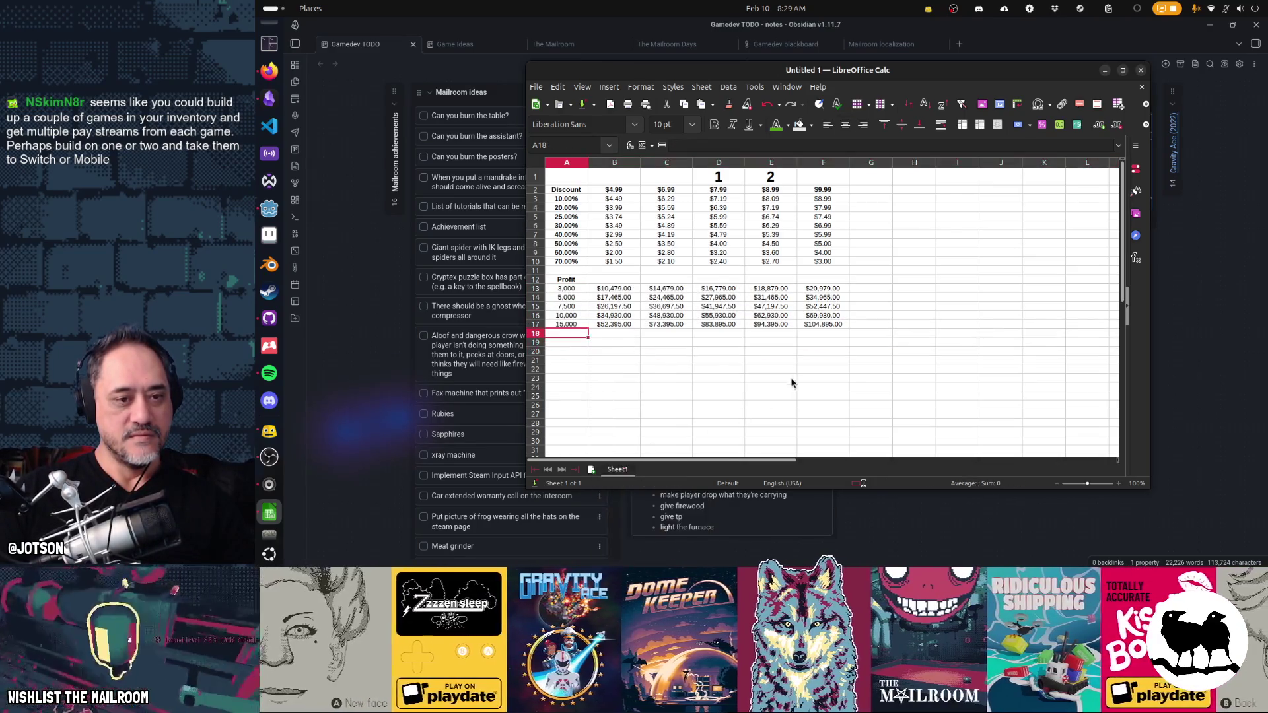
- Inspect the B13 and C13 profit formulas, then reach the Format menu
{"action": "left_click", "coordinate": [771, 378]}
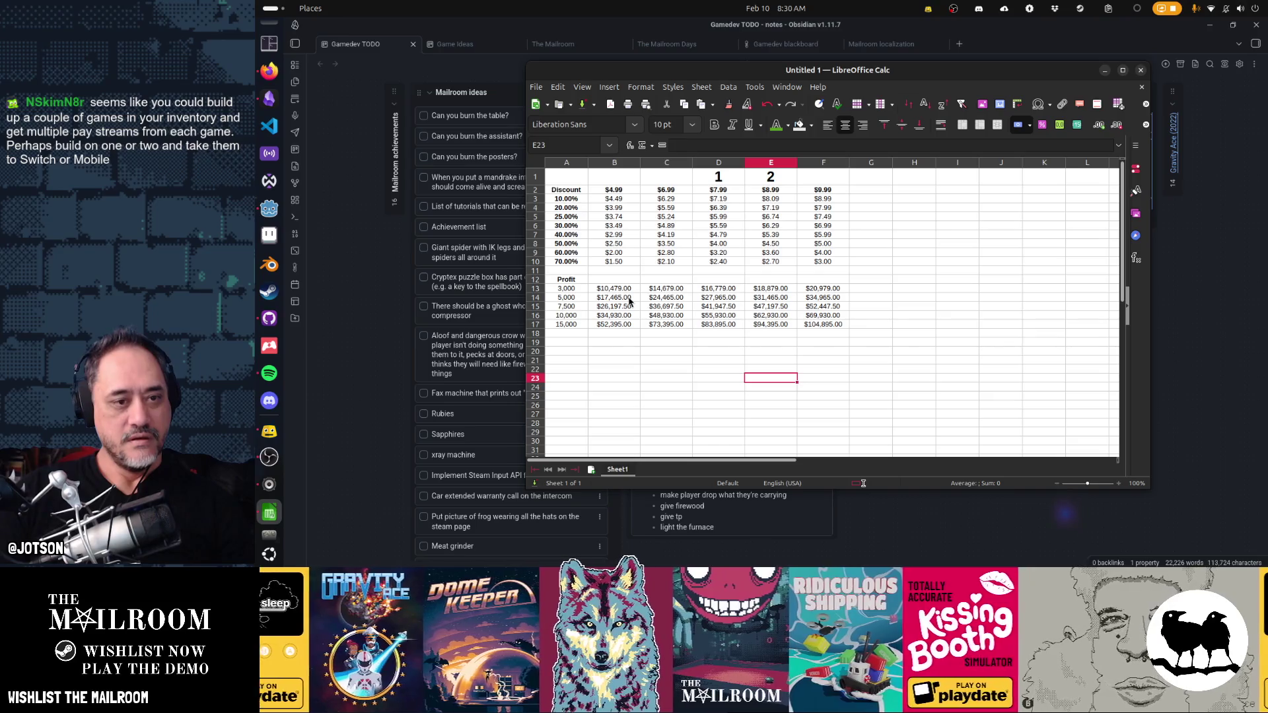
{"action": "mouse_move", "coordinate": [614, 297]}
{"action": "left_mouse_down"}
{"action": "mouse_move", "coordinate": [761, 308]}
{"action": "mouse_move", "coordinate": [723, 290]}
{"action": "left_mouse_up"}
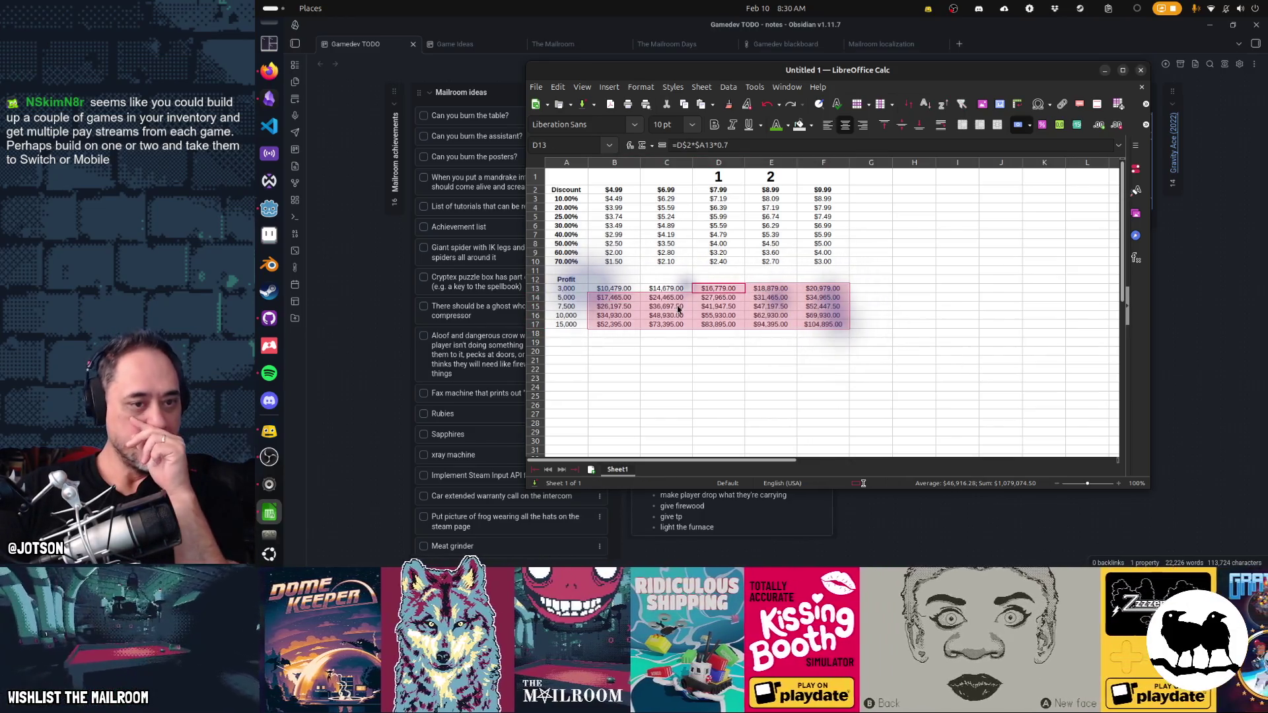
{"action": "left_click", "coordinate": [614, 288]}
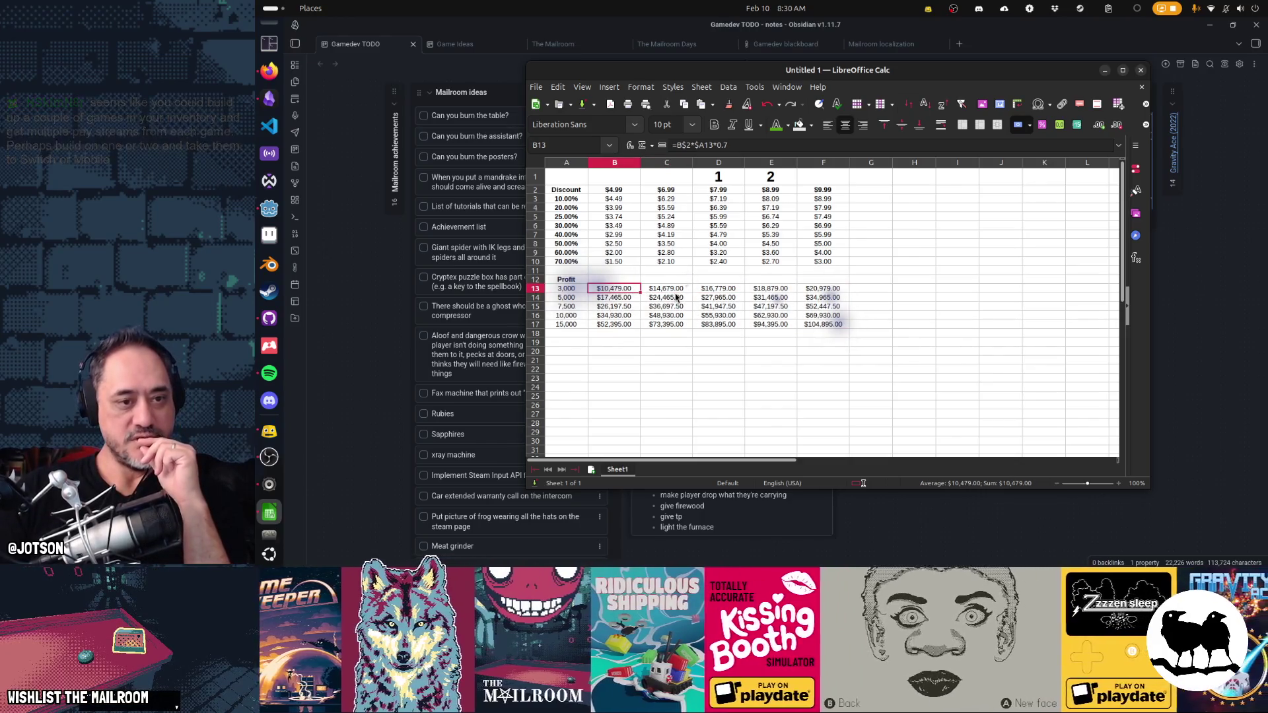
{"action": "left_click", "coordinate": [665, 289]}
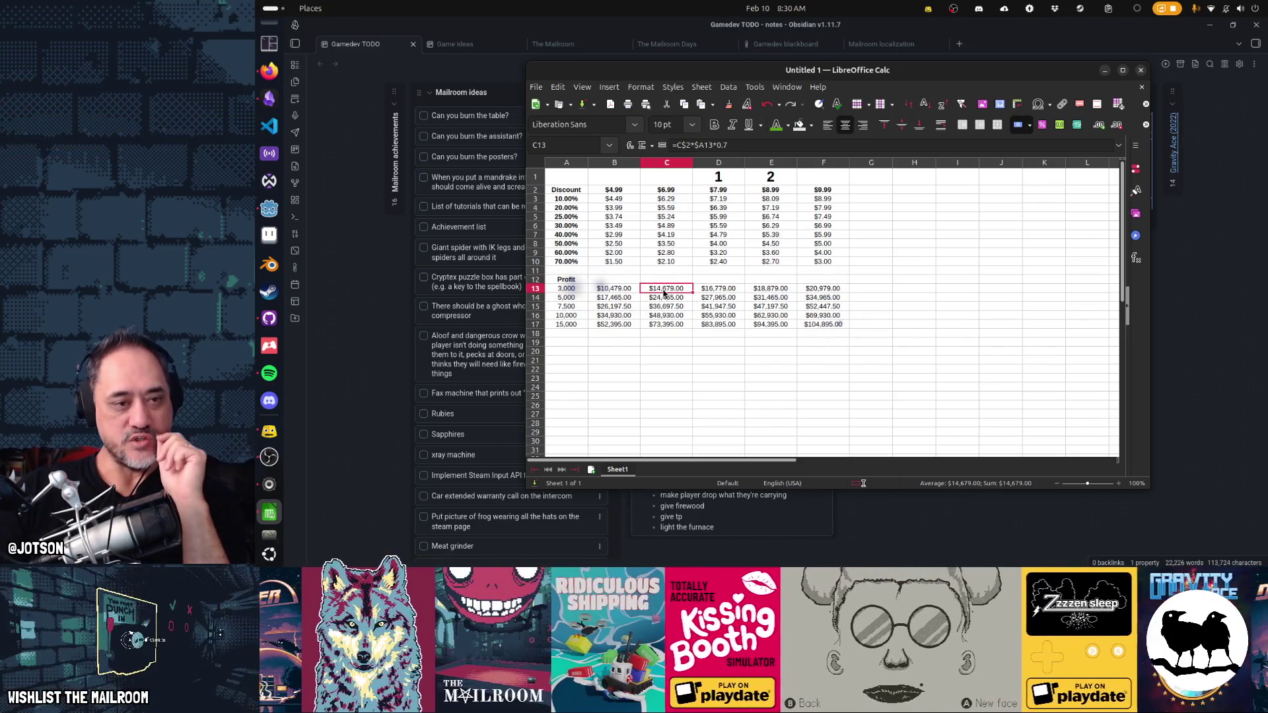
{"action": "left_click", "coordinate": [626, 290]}
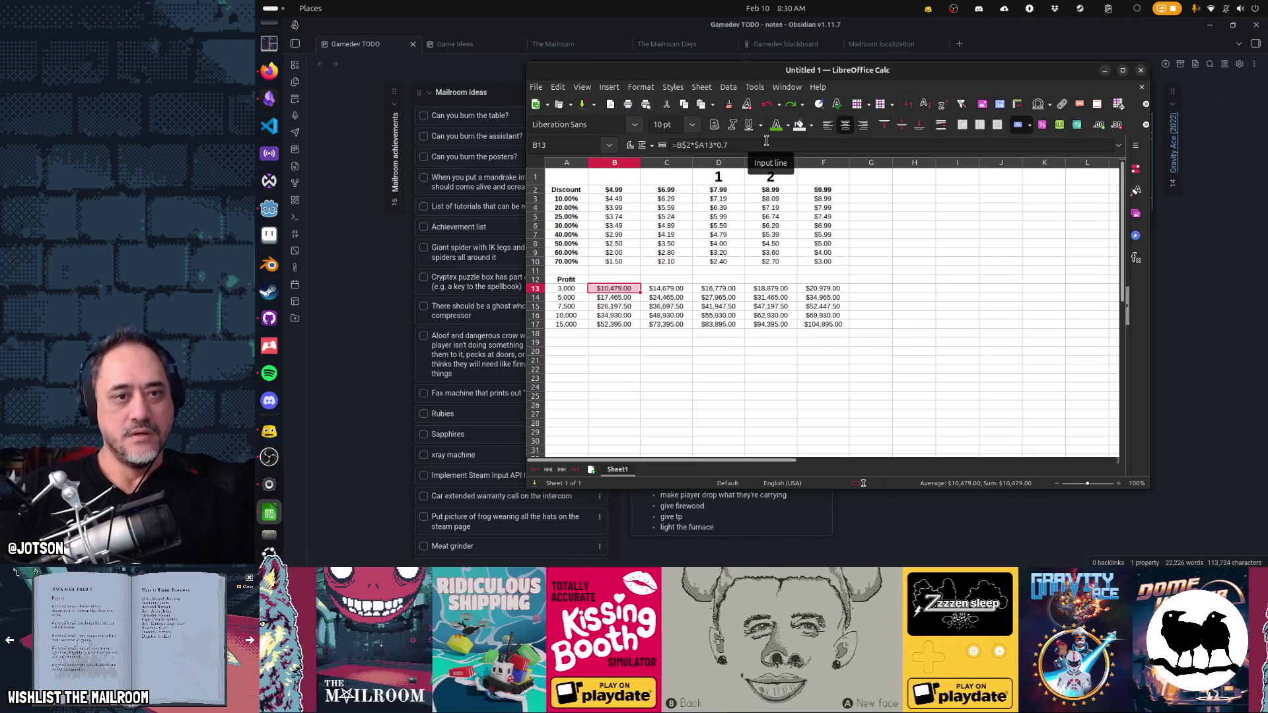
{"action": "left_click", "coordinate": [641, 86]}
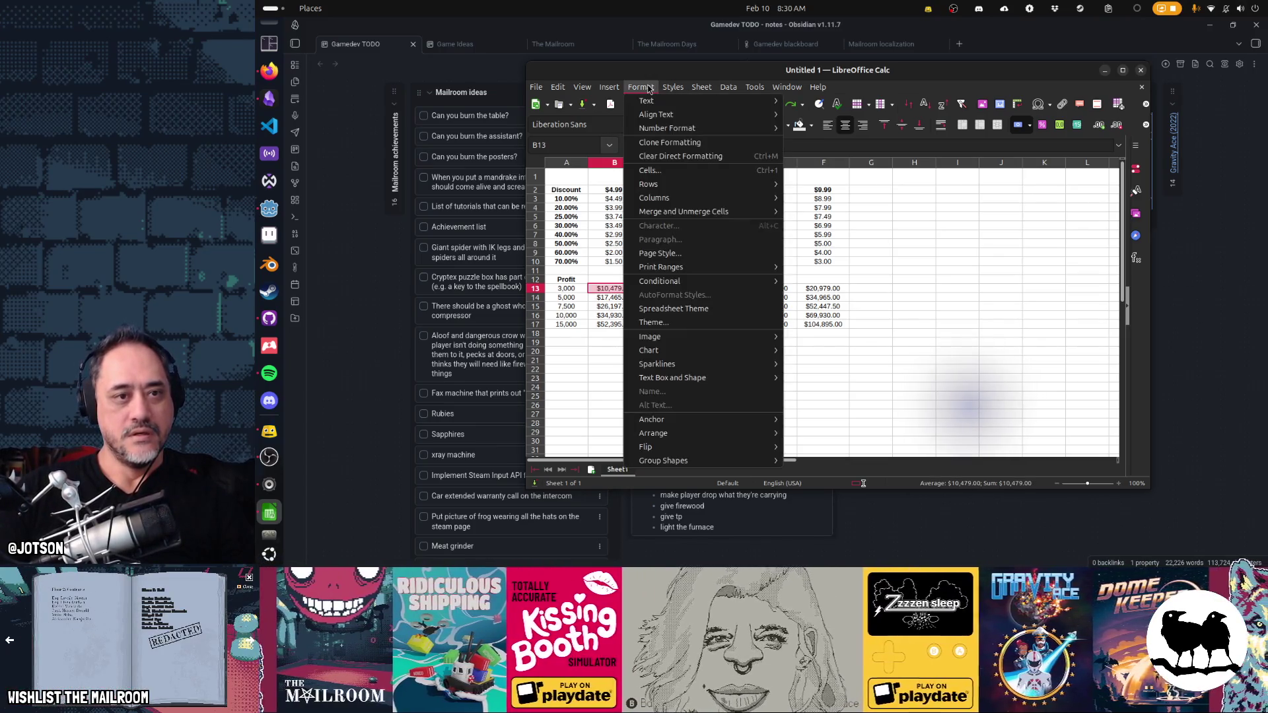
- Give the $10,479.00 profit in B13 the red Error cell style
{"action": "left_click", "coordinate": [617, 286]}
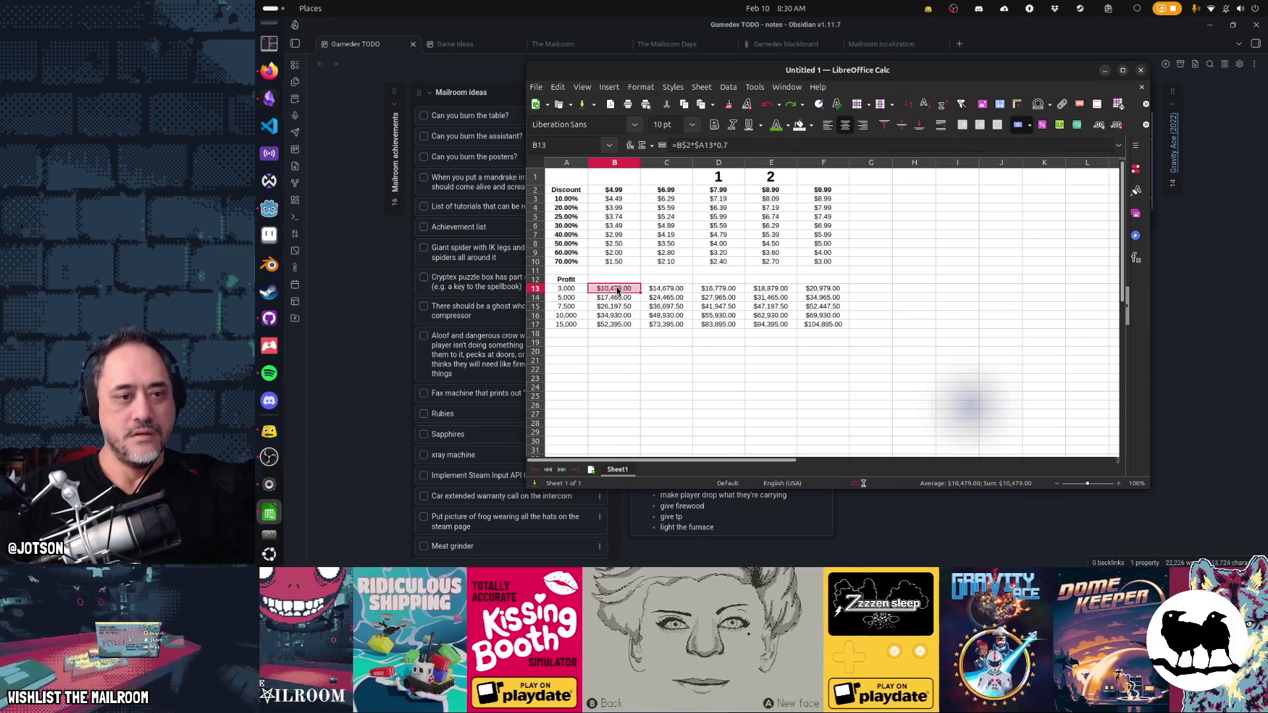
{"action": "right_click", "coordinate": [616, 286]}
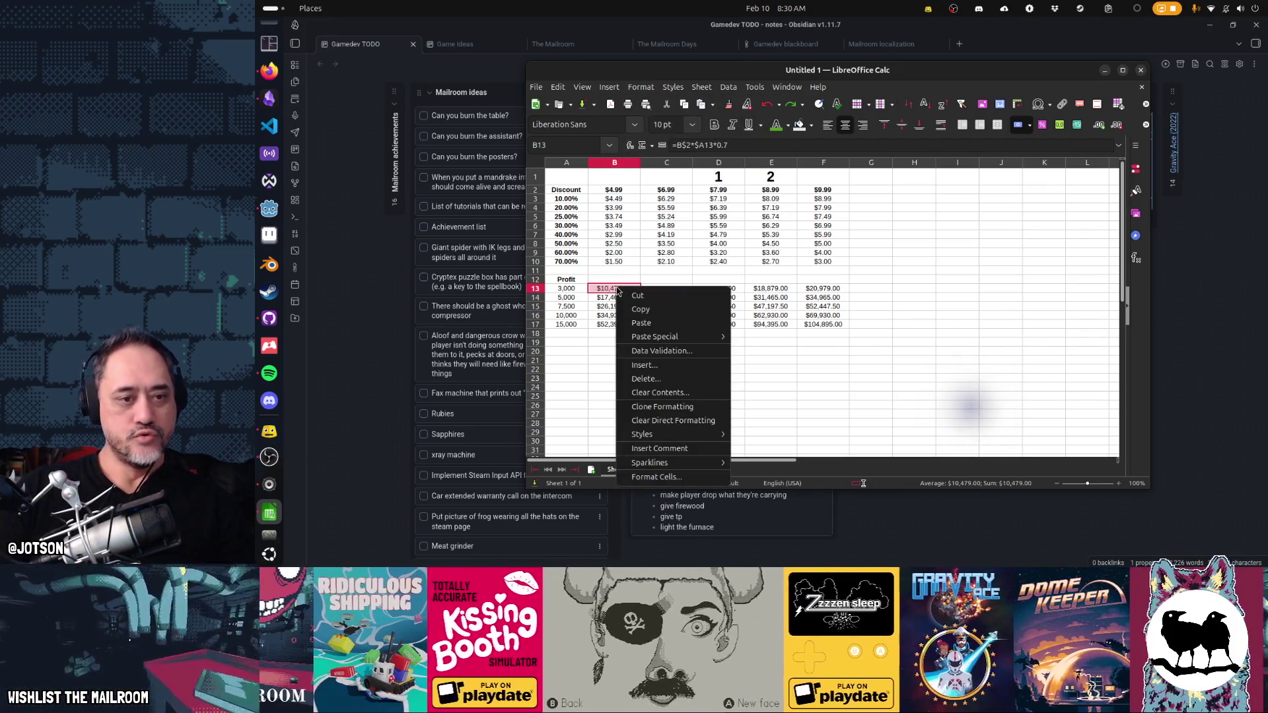
{"action": "mouse_move", "coordinate": [641, 435]}
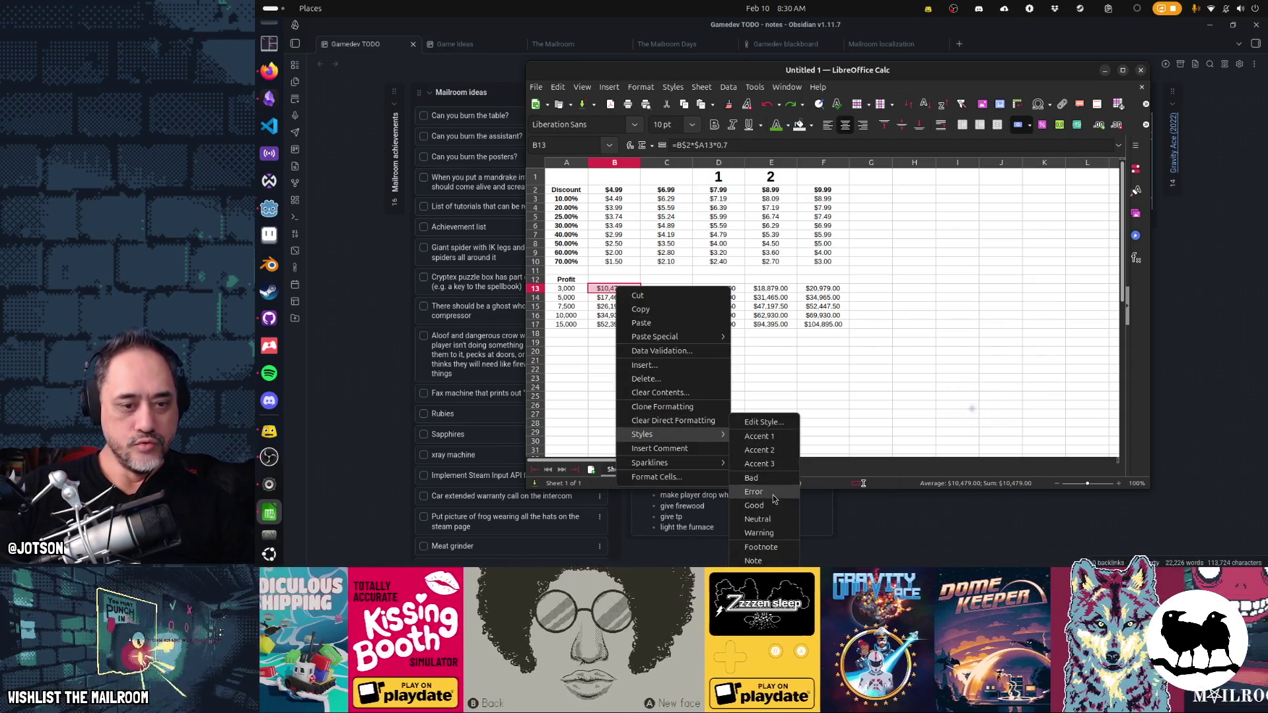
{"action": "key", "text": "Escape"}
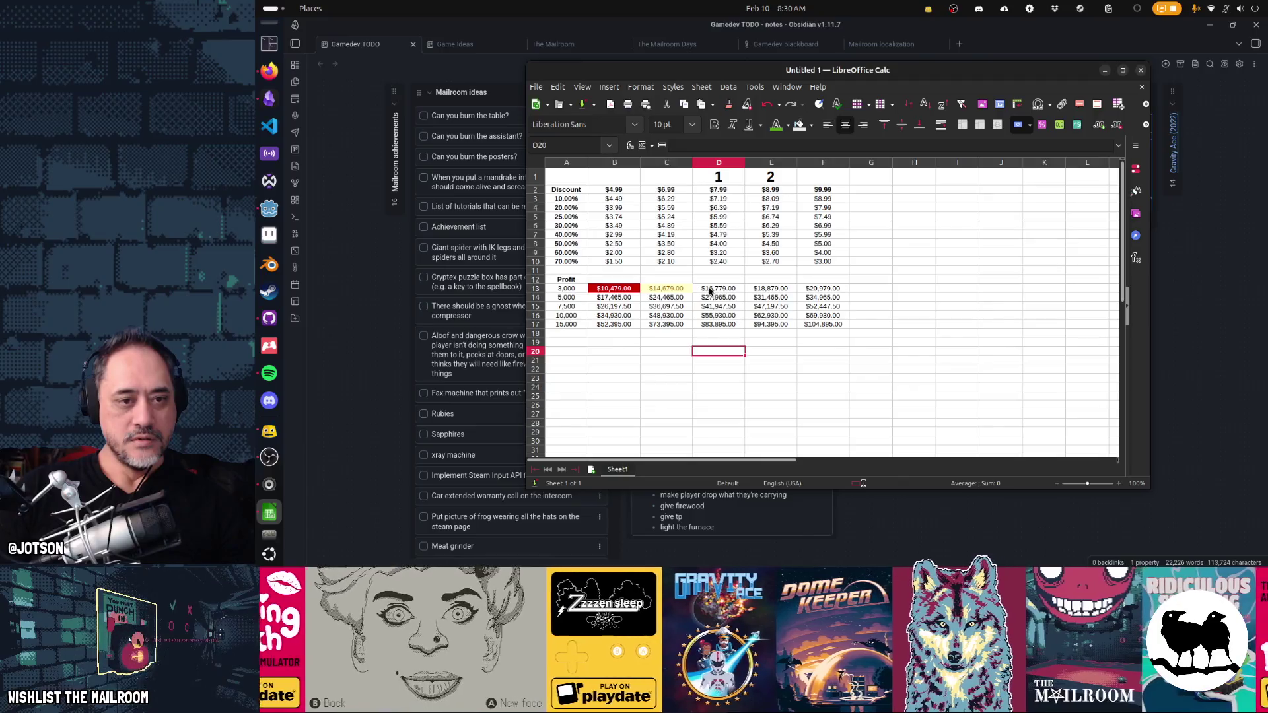
- Give the remaining profit cells D13:F13 and B14:F17 the green Good style
{"action": "left_click_drag", "start_coordinate": [614, 297], "coordinate": [835, 327]}
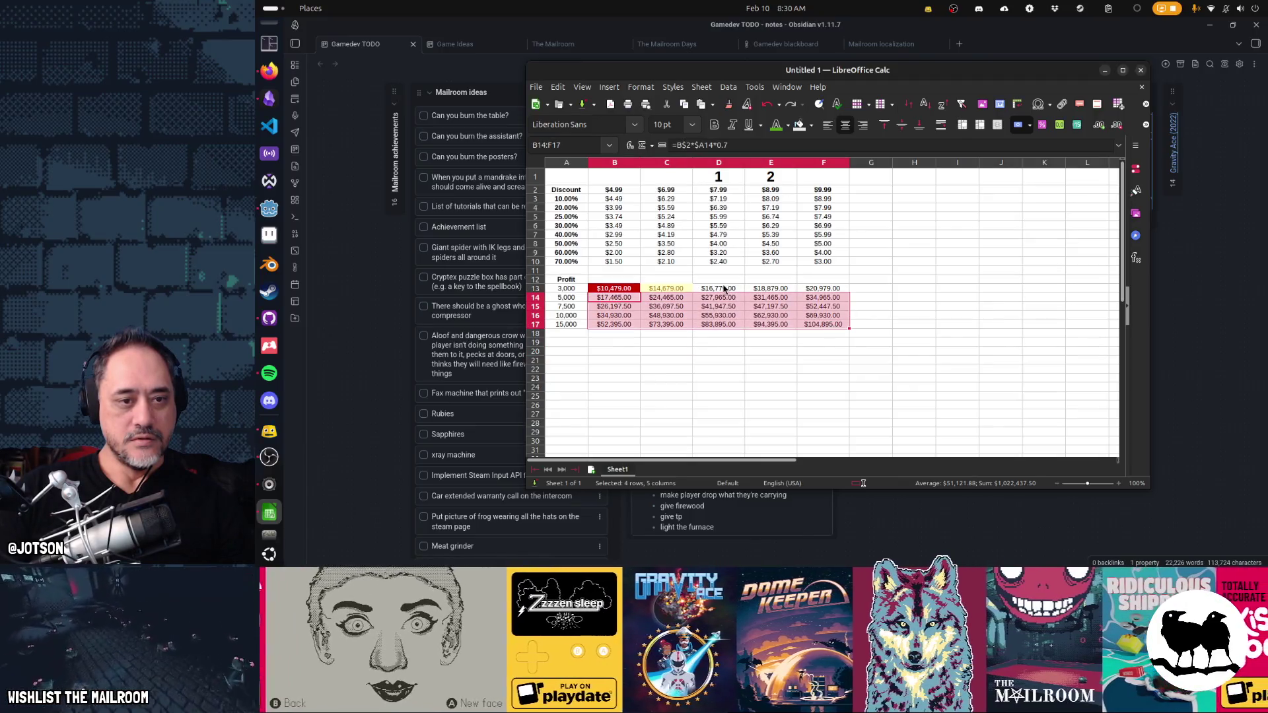
{"action": "left_click", "coordinate": [723, 289], "text": "ctrl"}
{"action": "right_click", "coordinate": [813, 288]}
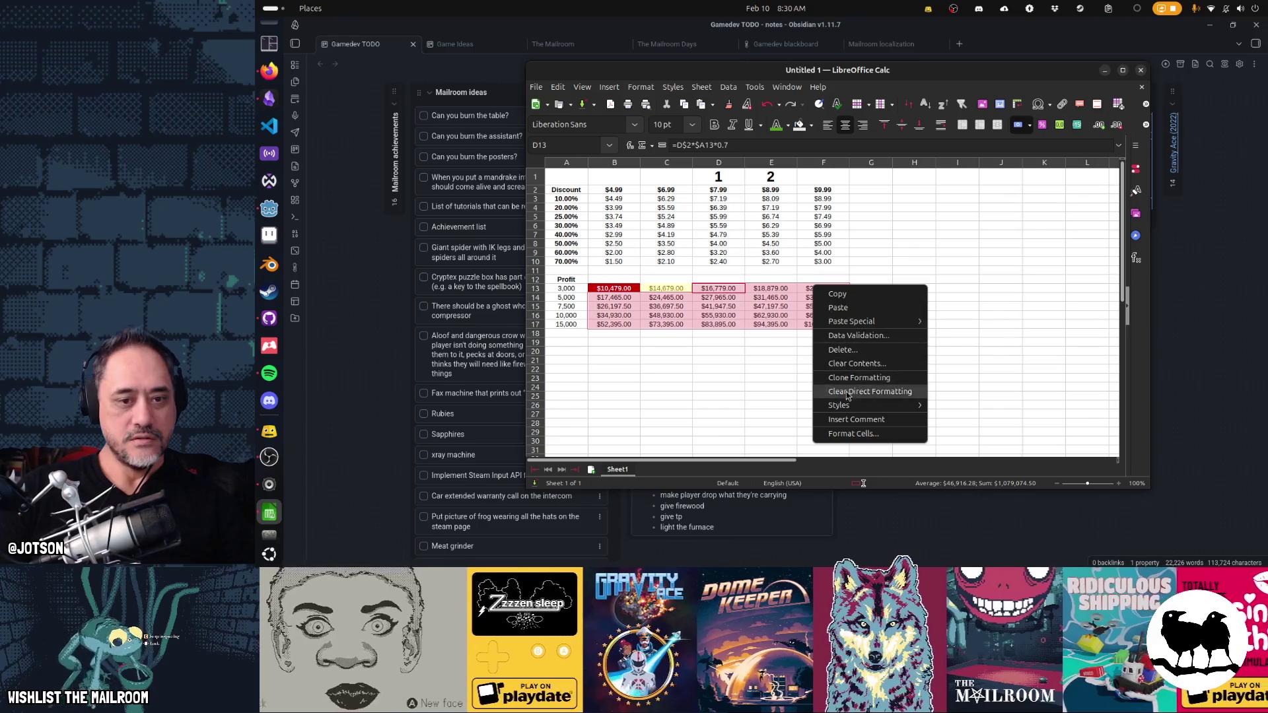
{"action": "mouse_move", "coordinate": [838, 405]}
{"action": "left_click", "coordinate": [951, 489]}
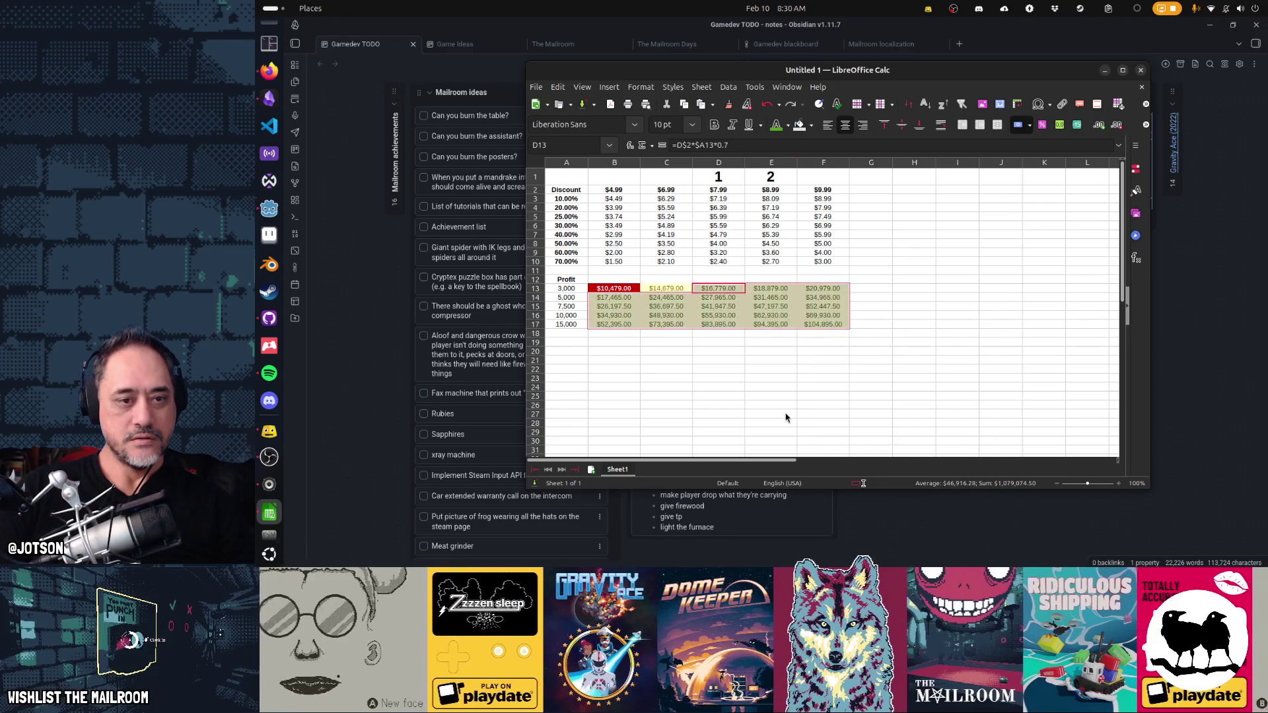
{"action": "left_click", "coordinate": [770, 414]}
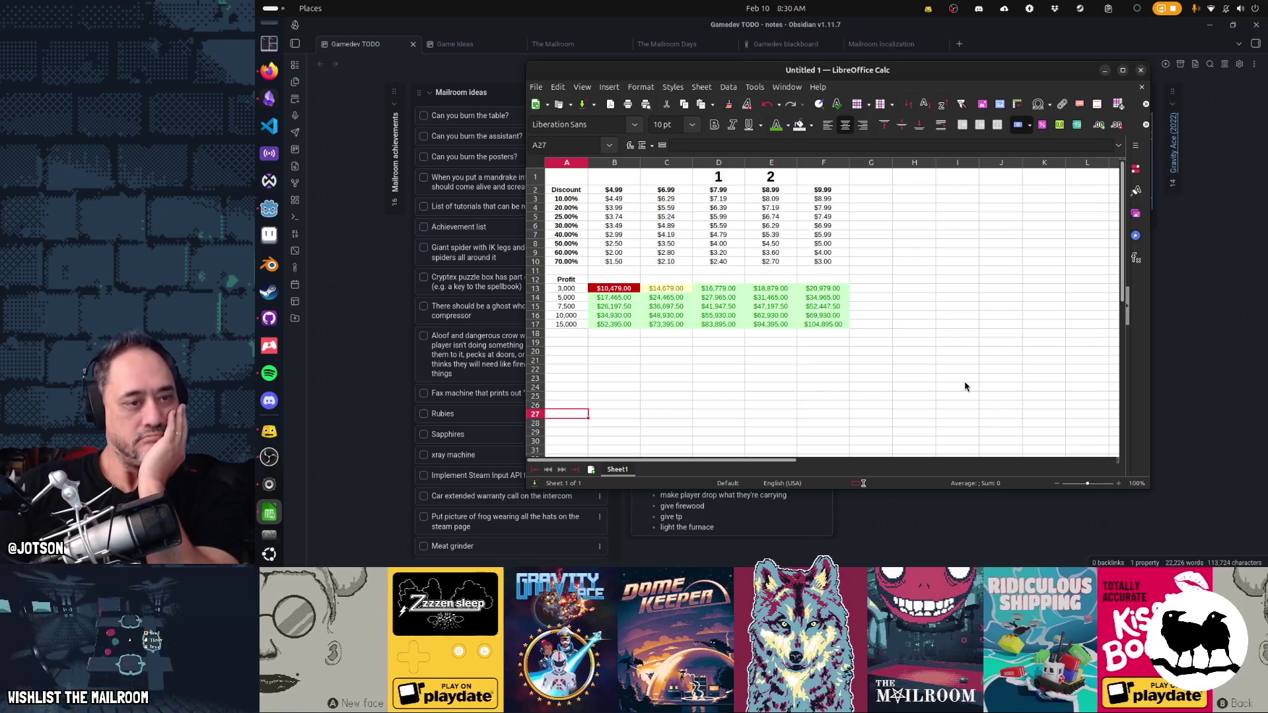
{"action": "left_click", "coordinate": [567, 343]}
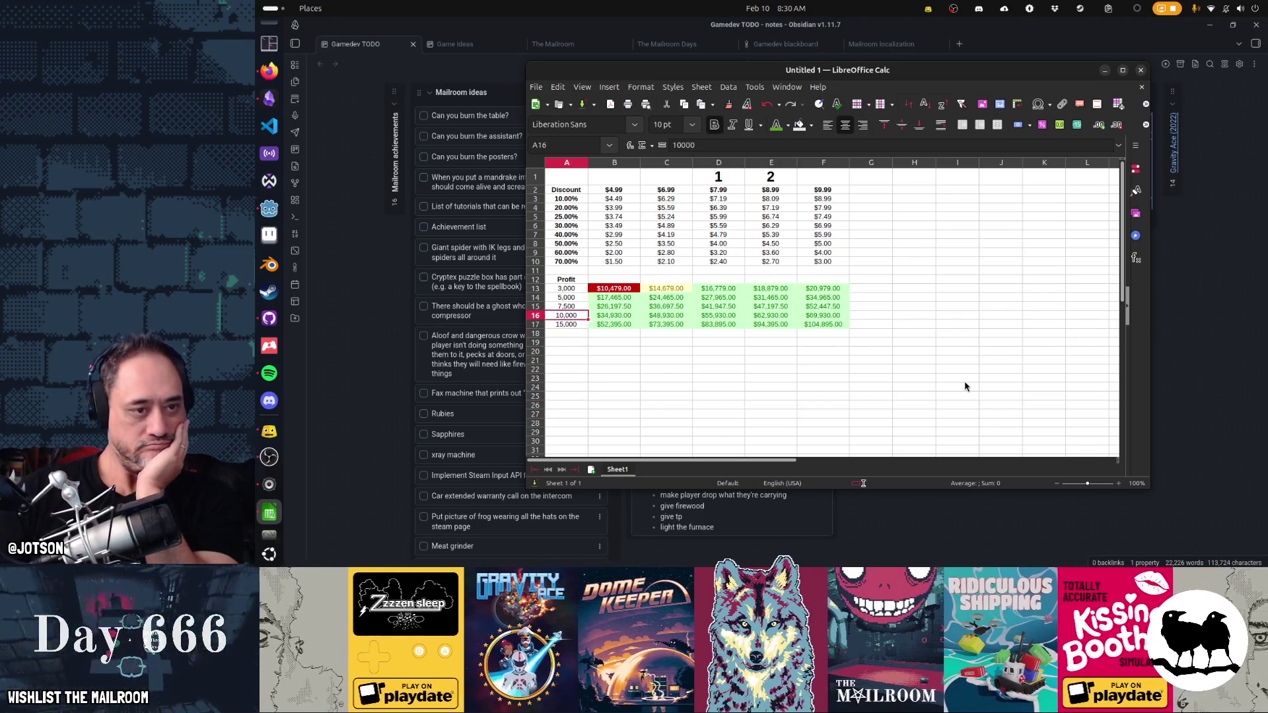
{"action": "key", "text": "Up"}
{"action": "key", "text": "Up"}
{"action": "key", "text": "Up"}
- Clear A12 and merge B12:F12 into a 'Fantasy Profit Machine' heading
{"action": "key", "text": "Delete"}
{"action": "key", "text": "Right"}
{"action": "key", "text": "shift+Right"}
{"action": "key", "text": "shift+Right"}
{"action": "key", "text": "shift+Right"}
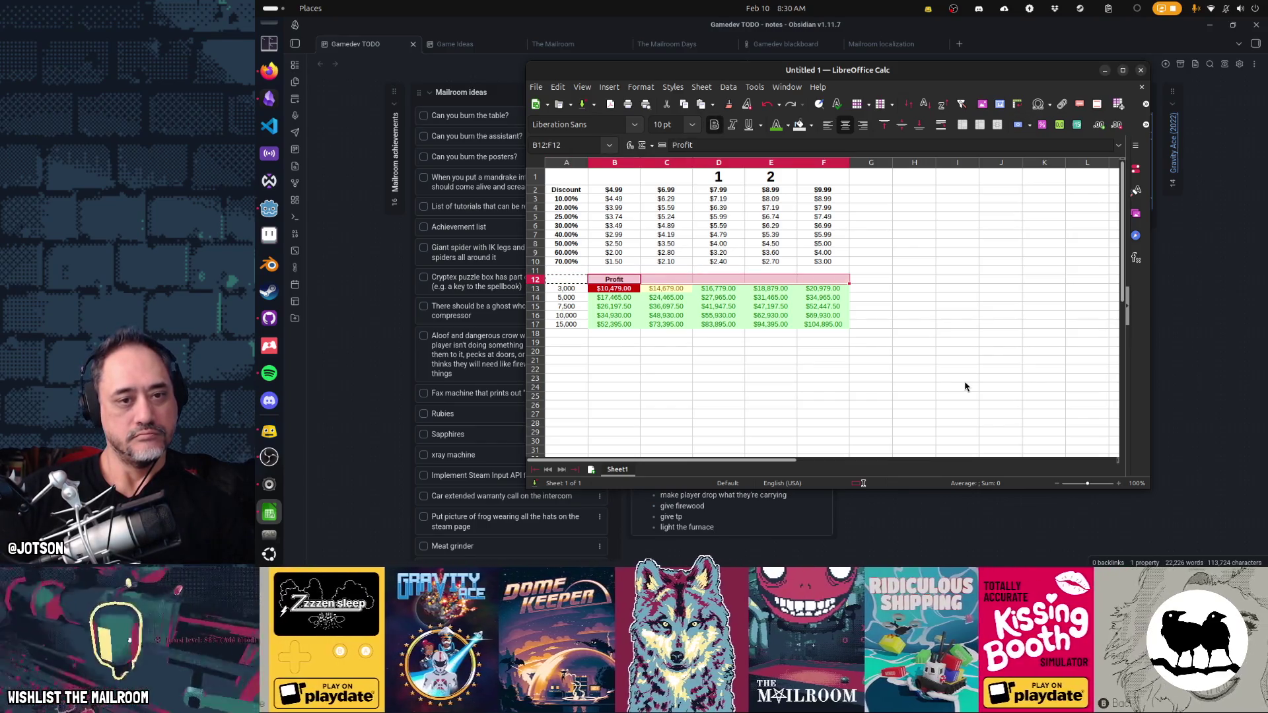
{"action": "right_click", "coordinate": [810, 282]}
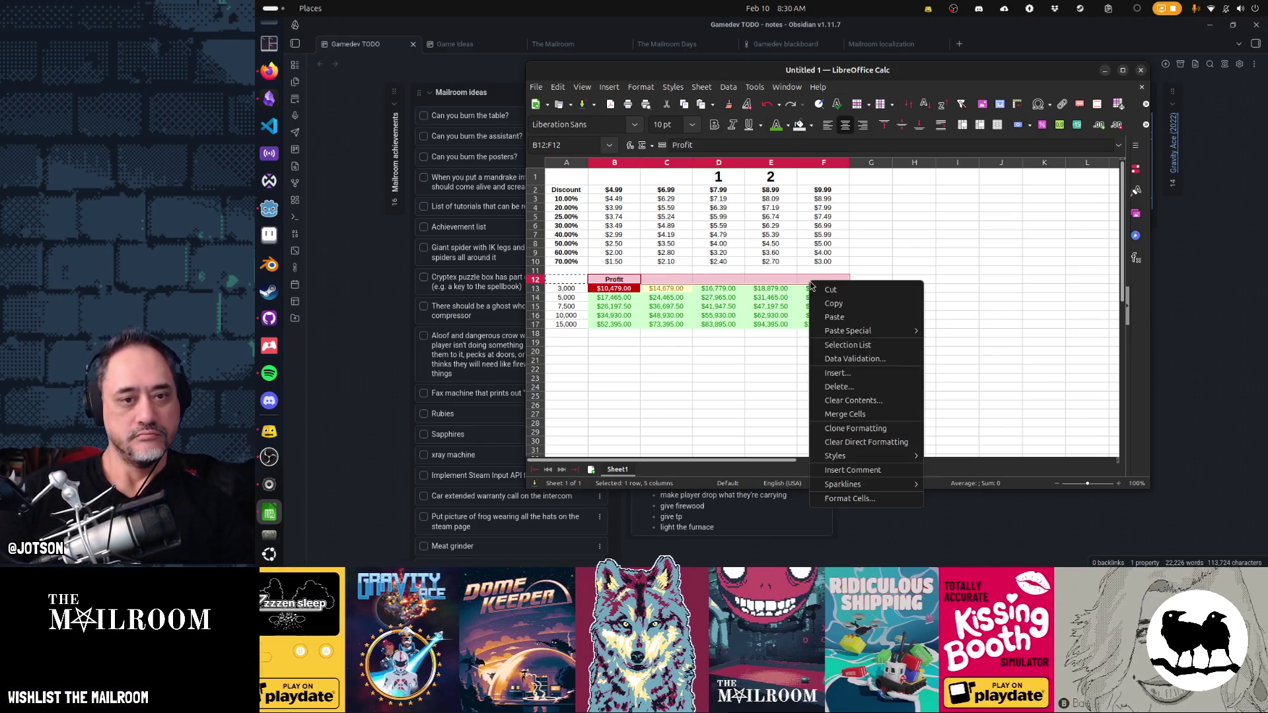
{"action": "left_click", "coordinate": [845, 407]}
{"action": "left_click", "coordinate": [718, 271]}
{"action": "left_click", "coordinate": [721, 281]}
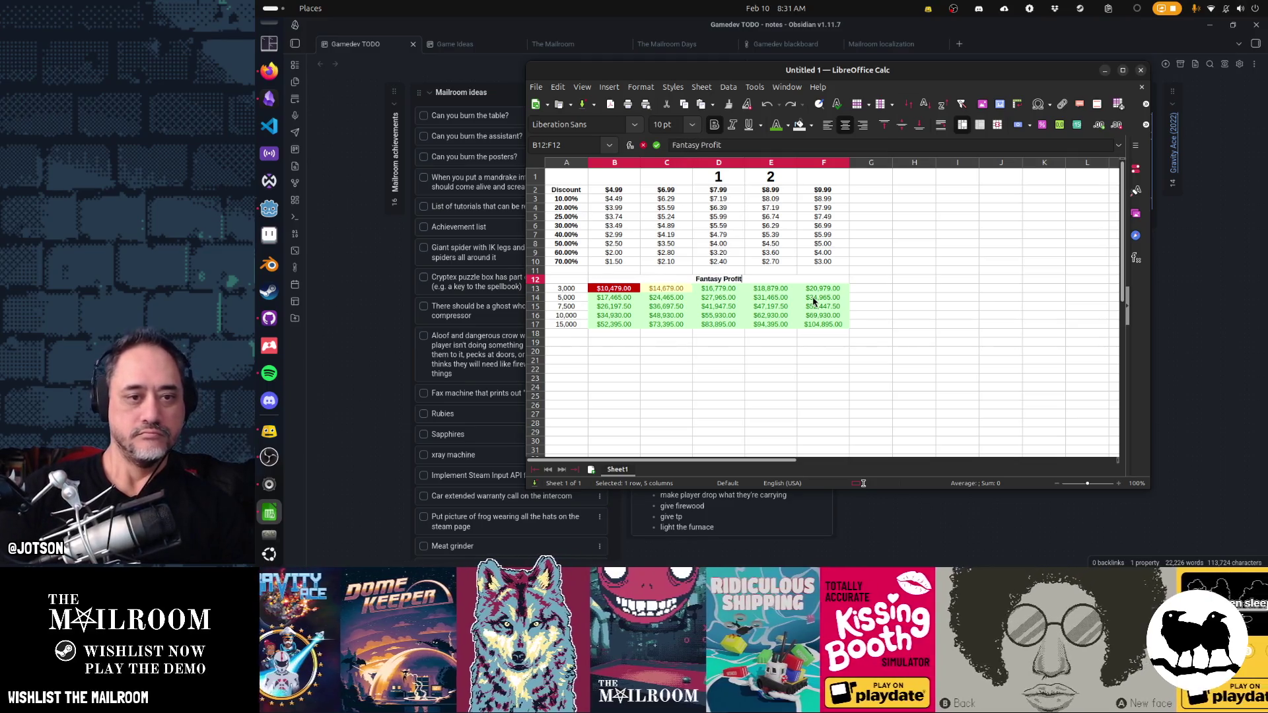
{"action": "type", "text": " Machine"}
{"action": "key", "text": "Return"}
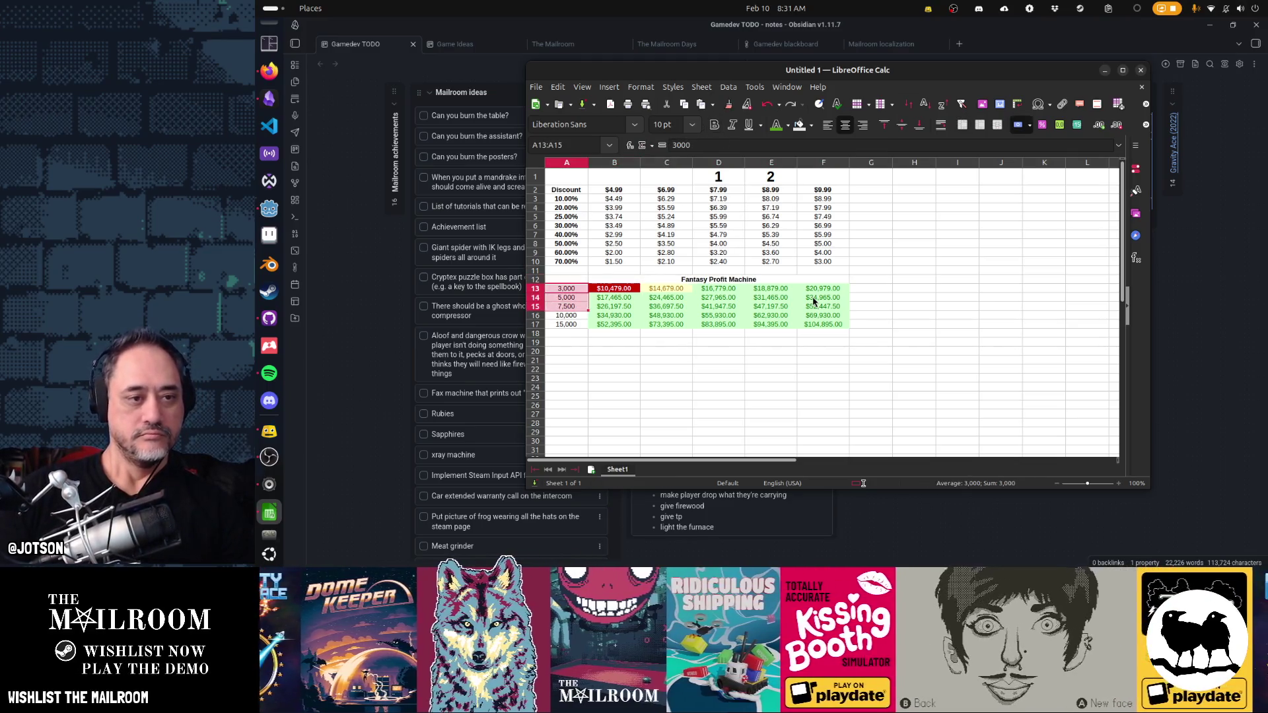
- Label A12 'Sales' and bold column A
{"action": "left_click_drag", "start_coordinate": [566, 288], "coordinate": [566, 324]}
{"action": "left_click", "coordinate": [566, 280]}
{"action": "type", "text": "Sales"}
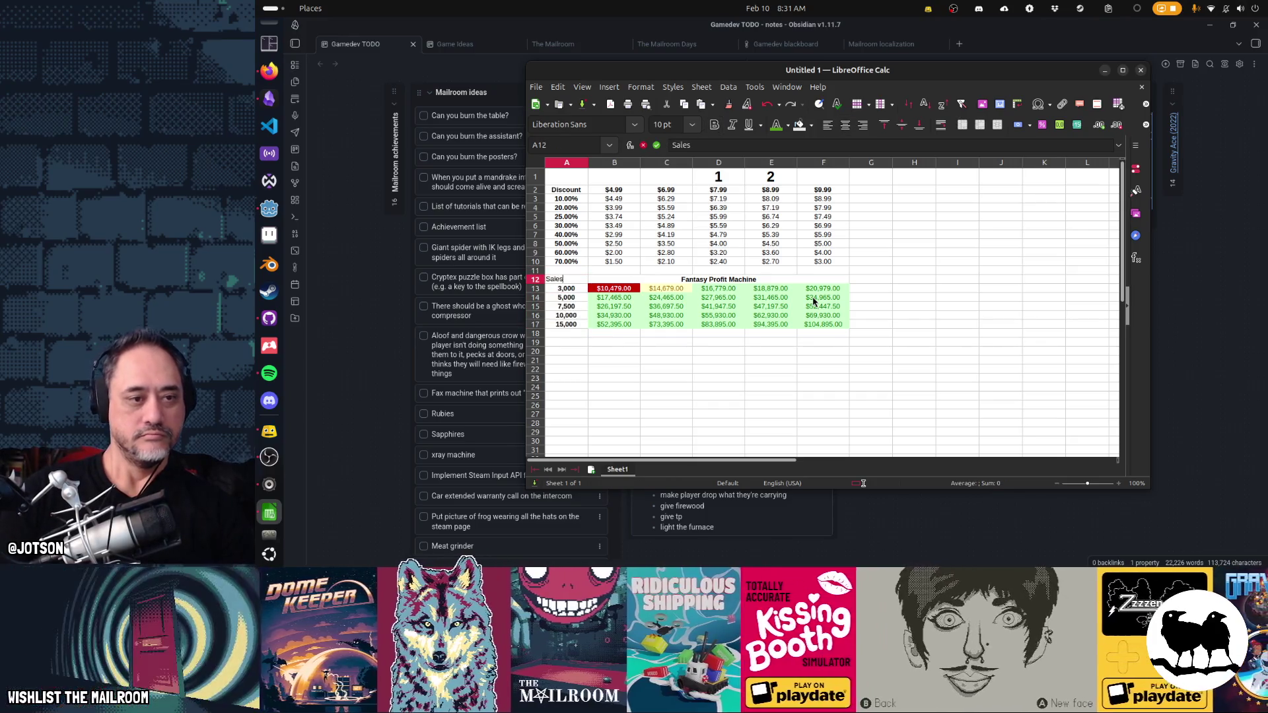
{"action": "left_click", "coordinate": [565, 163]}
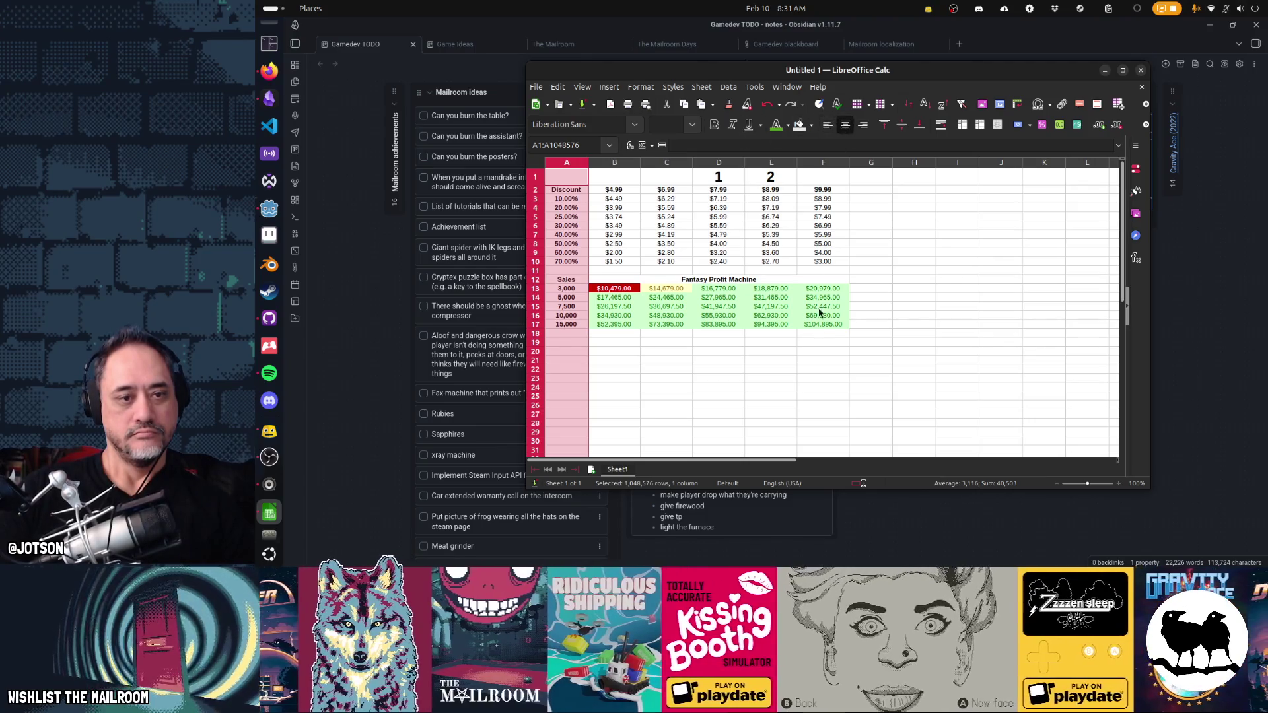
{"action": "left_click", "coordinate": [822, 351]}
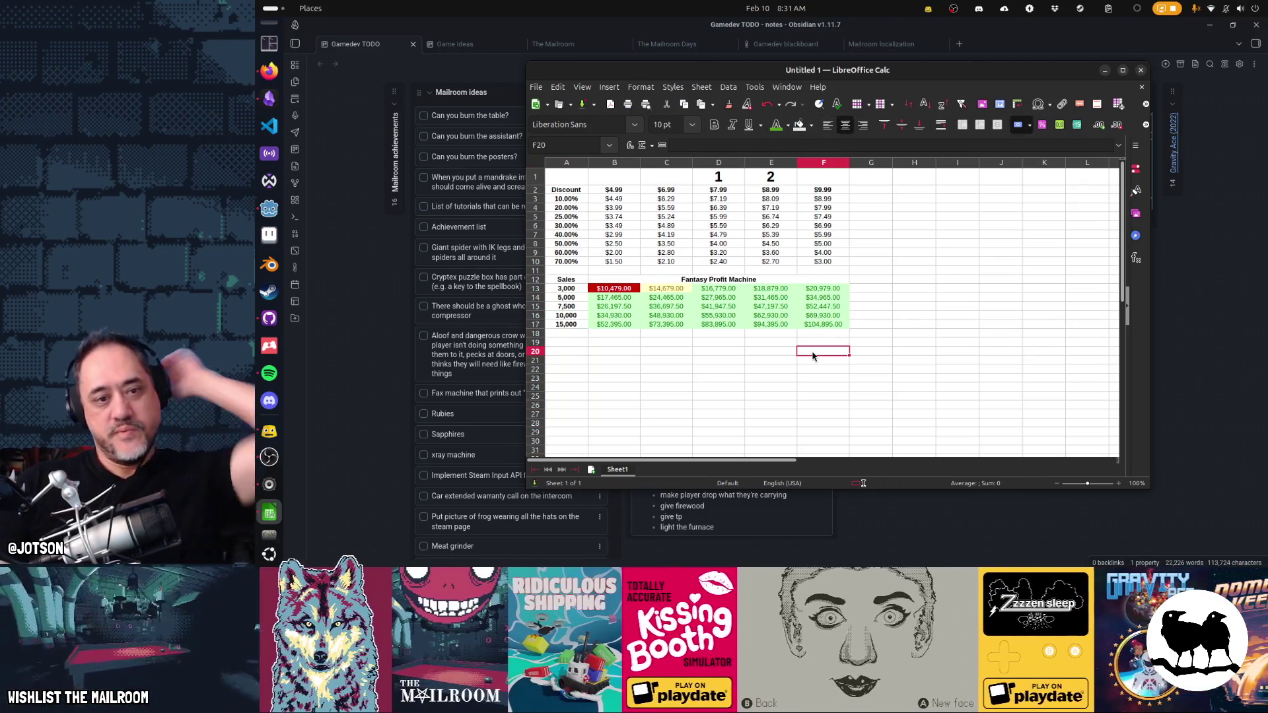
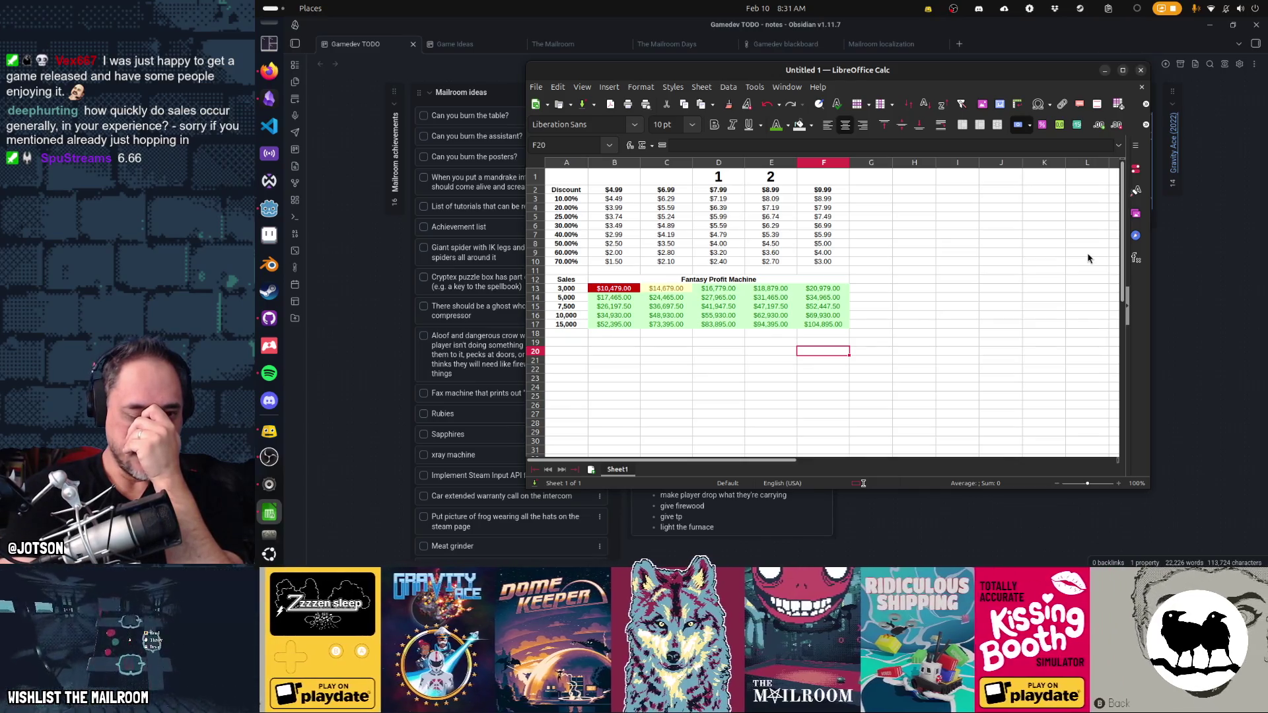
- Try second-tier discount values of 24%, 21.6%, 21% and 22% in A4 of the price table
{"action": "key", "text": "Left"}
{"action": "key", "text": "Up"}
{"action": "key", "text": "Left"}
{"action": "key", "text": "Left"}
{"action": "key", "text": "Left"}
{"action": "key", "text": "Right"}
{"action": "key", "text": "ctrl+Up"}
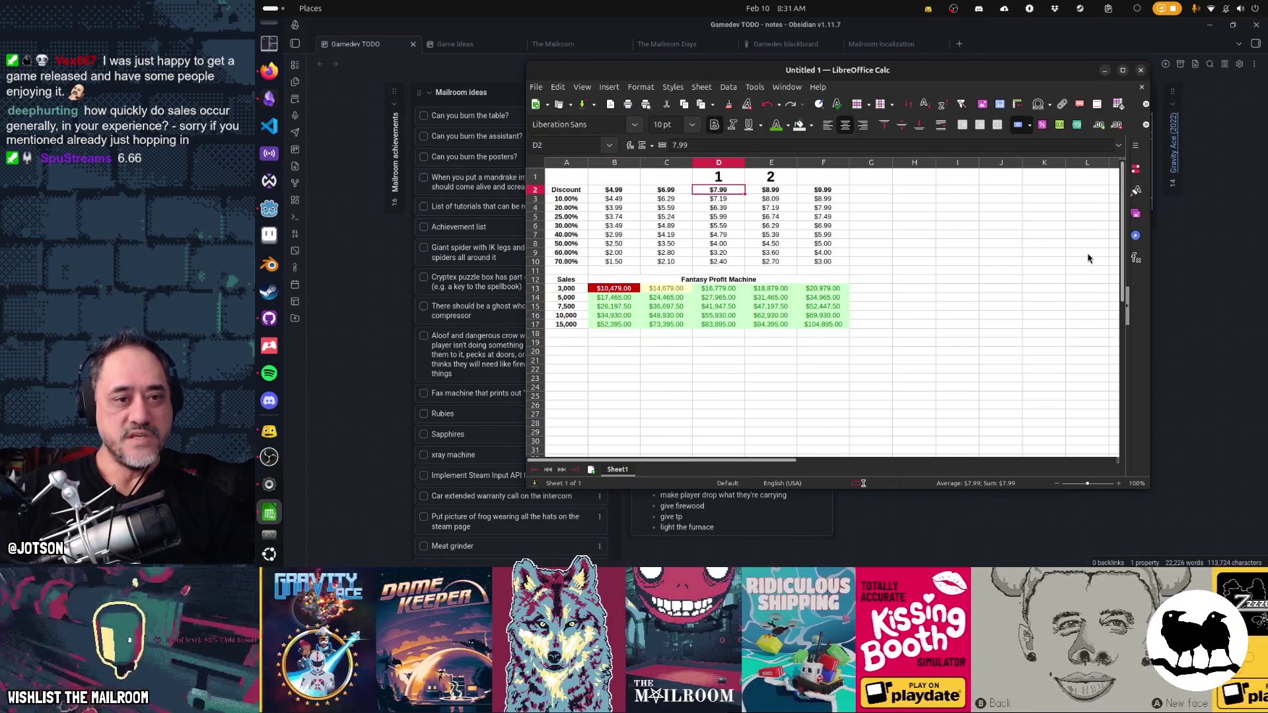
{"action": "key", "text": "Down"}
{"action": "key", "text": "Down"}
{"action": "key", "text": "Left"}
{"action": "key", "text": "Left"}
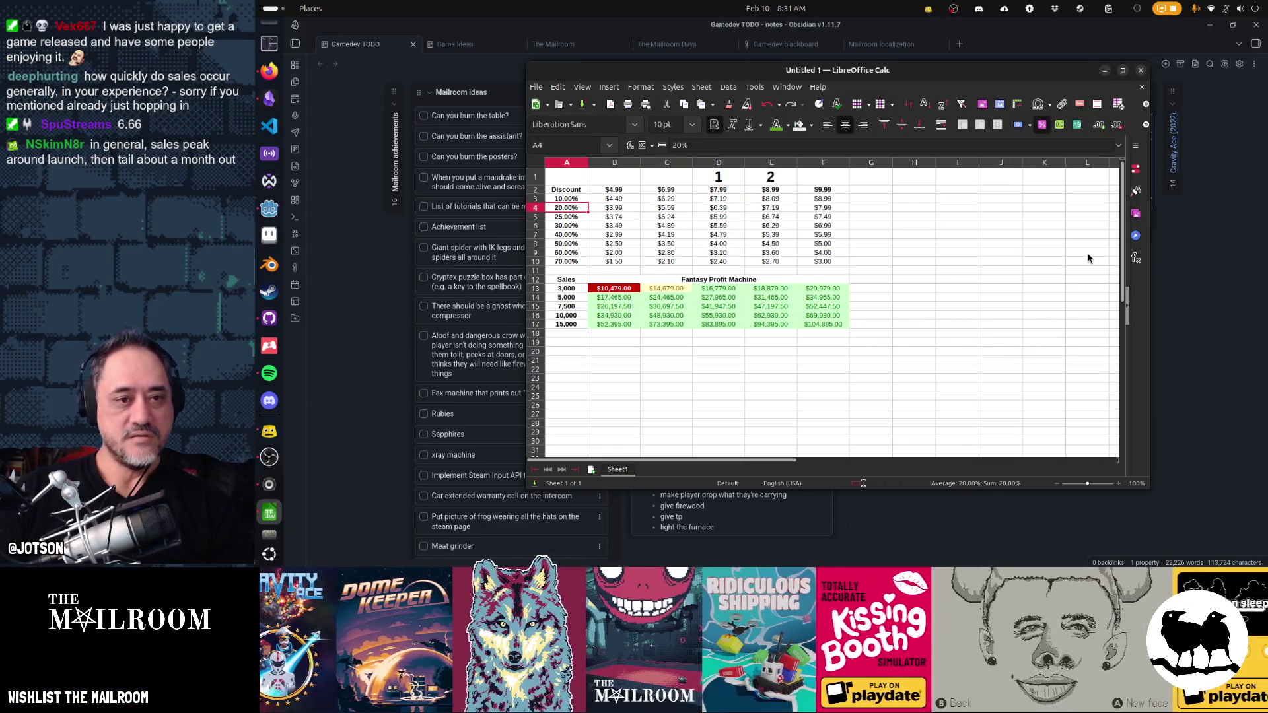
{"action": "key", "text": "Down"}
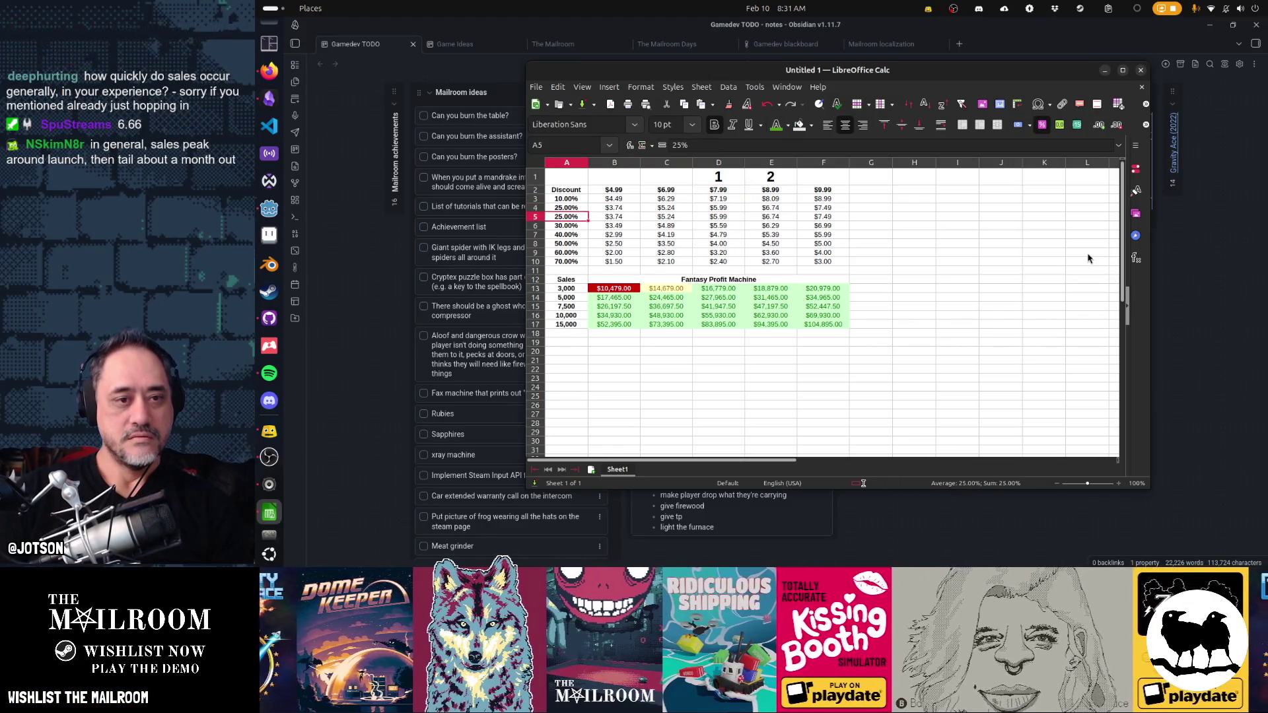
{"action": "type", "text": "24%"}
{"action": "key", "text": "Return"}
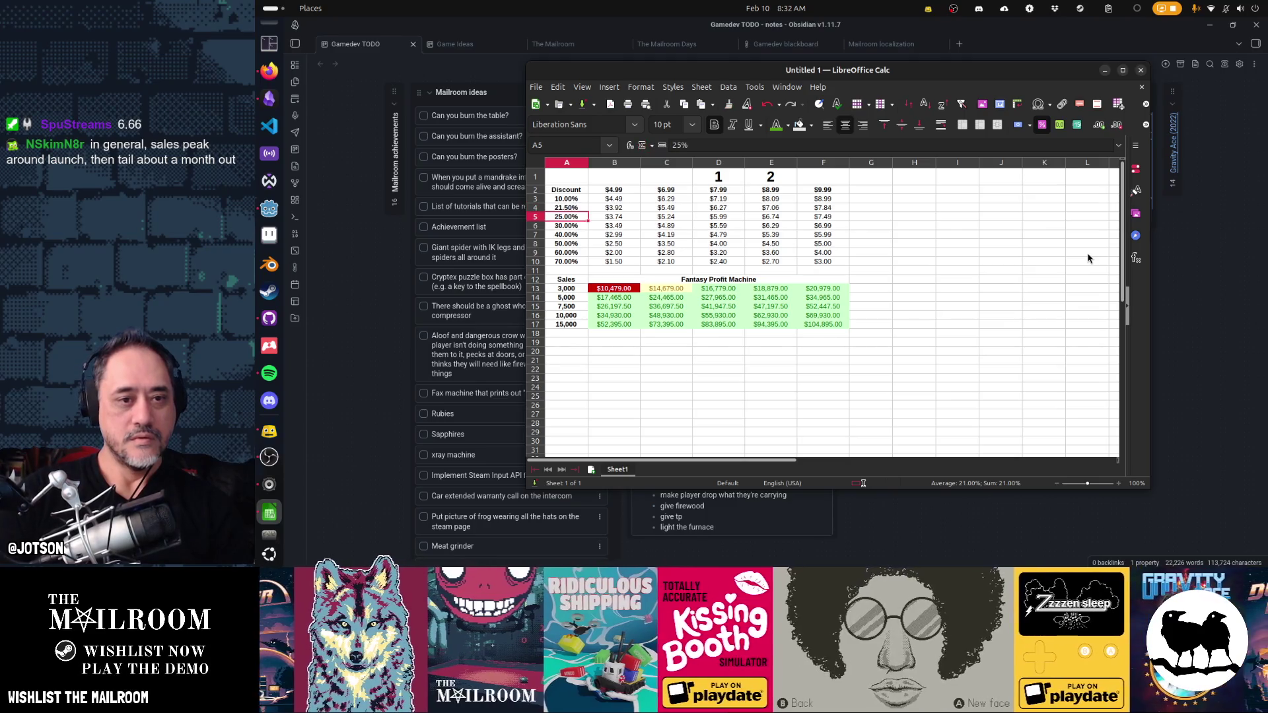
{"action": "key", "text": "Up"}
{"action": "type", "text": "6"}
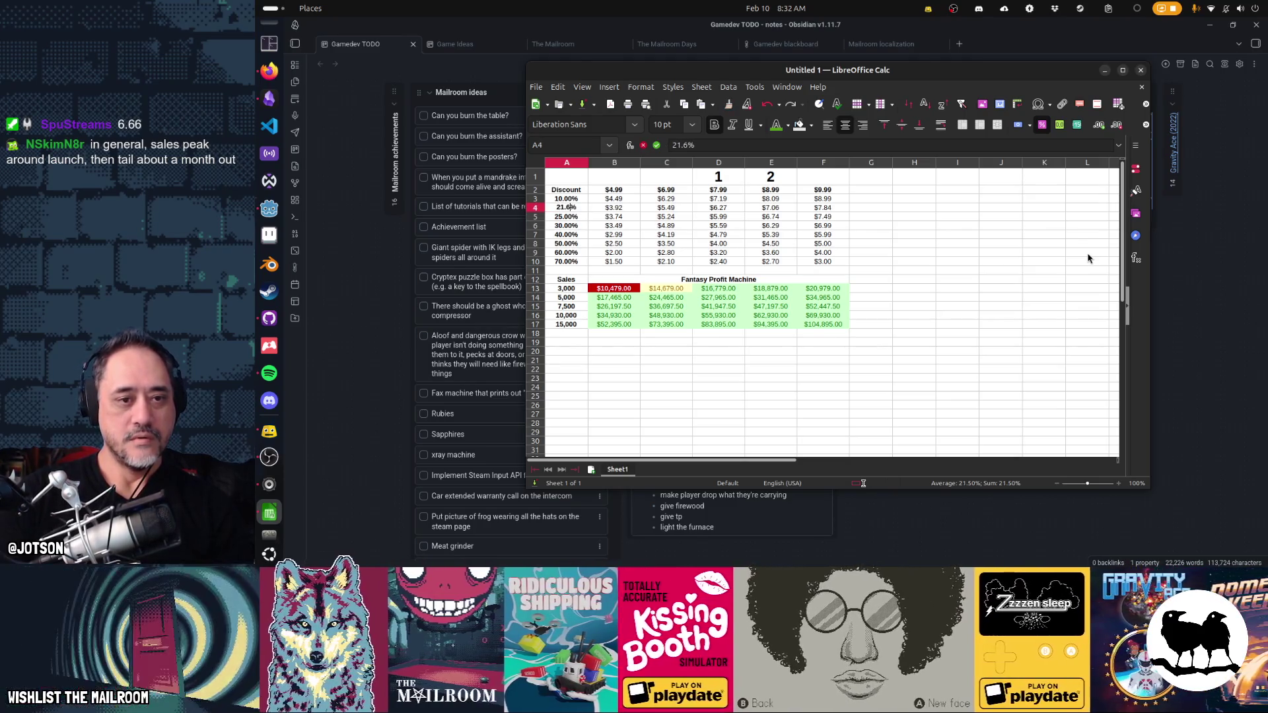
{"action": "key", "text": "Return"}
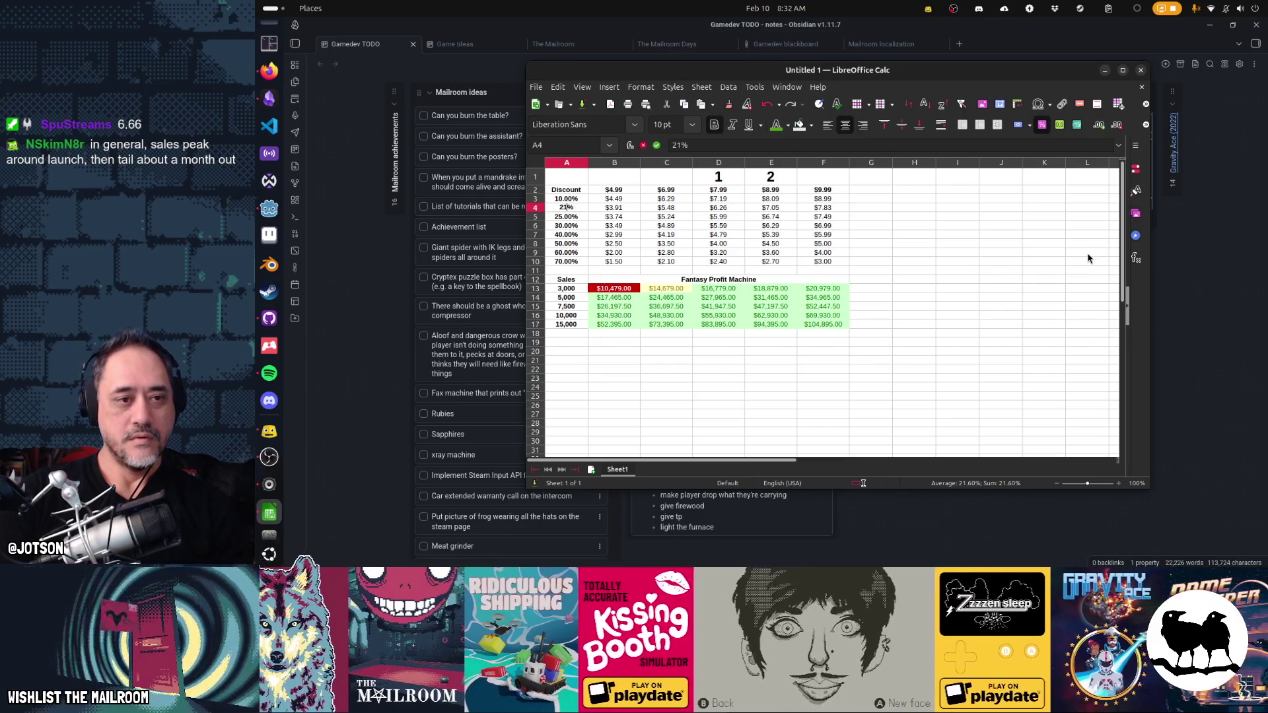
{"action": "type", "text": "21%"}
{"action": "key", "text": "Return"}
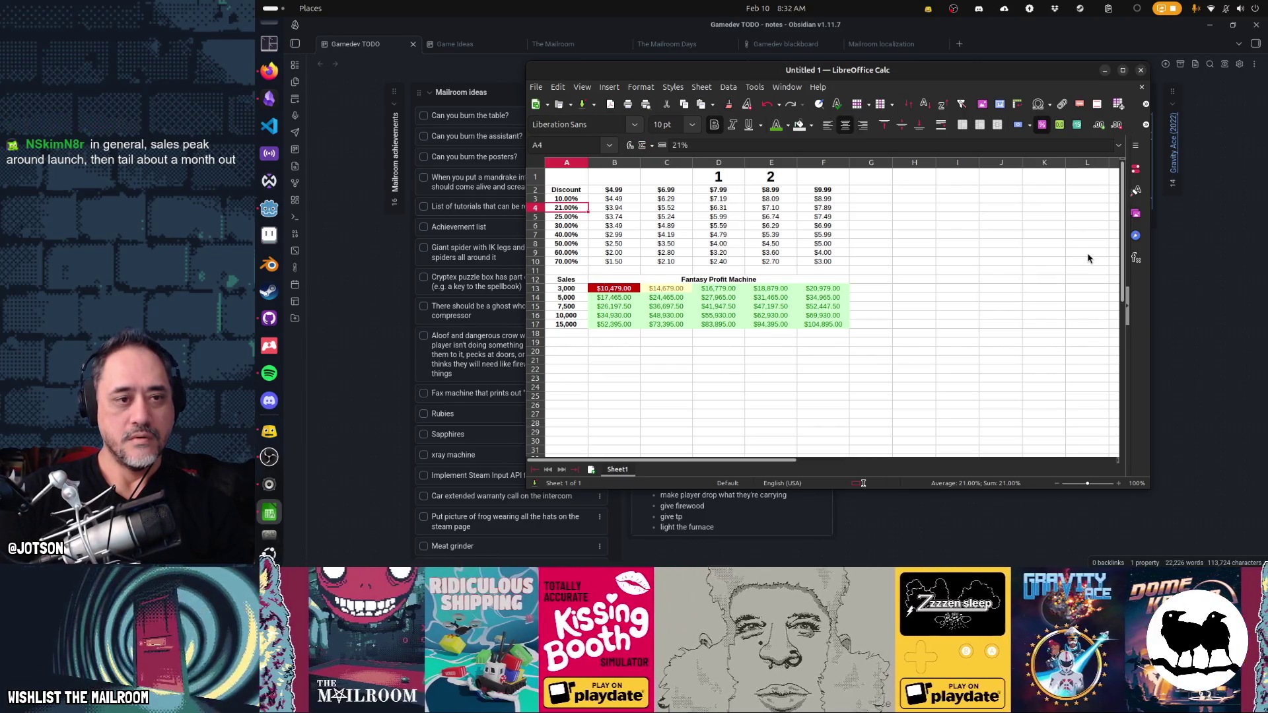
{"action": "type", "text": "21."}
{"action": "key", "text": "BackSpace"}
{"action": "key", "text": "BackSpace"}
{"action": "type", "text": "2%"}
{"action": "key", "text": "Return"}
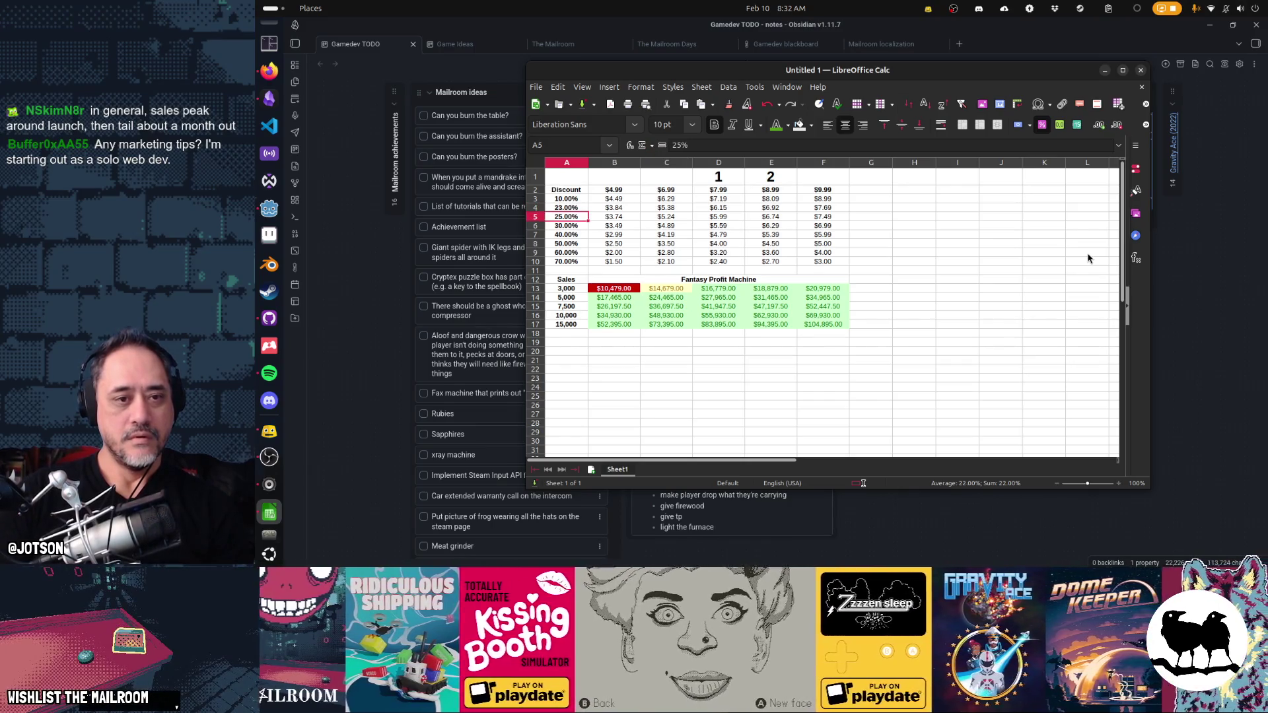
{"action": "type", "text": "2"}
- Compare the second tier against the 25% tier and toggle it between 16.85% and 19% with undo/redo
{"action": "key", "text": "Up"}
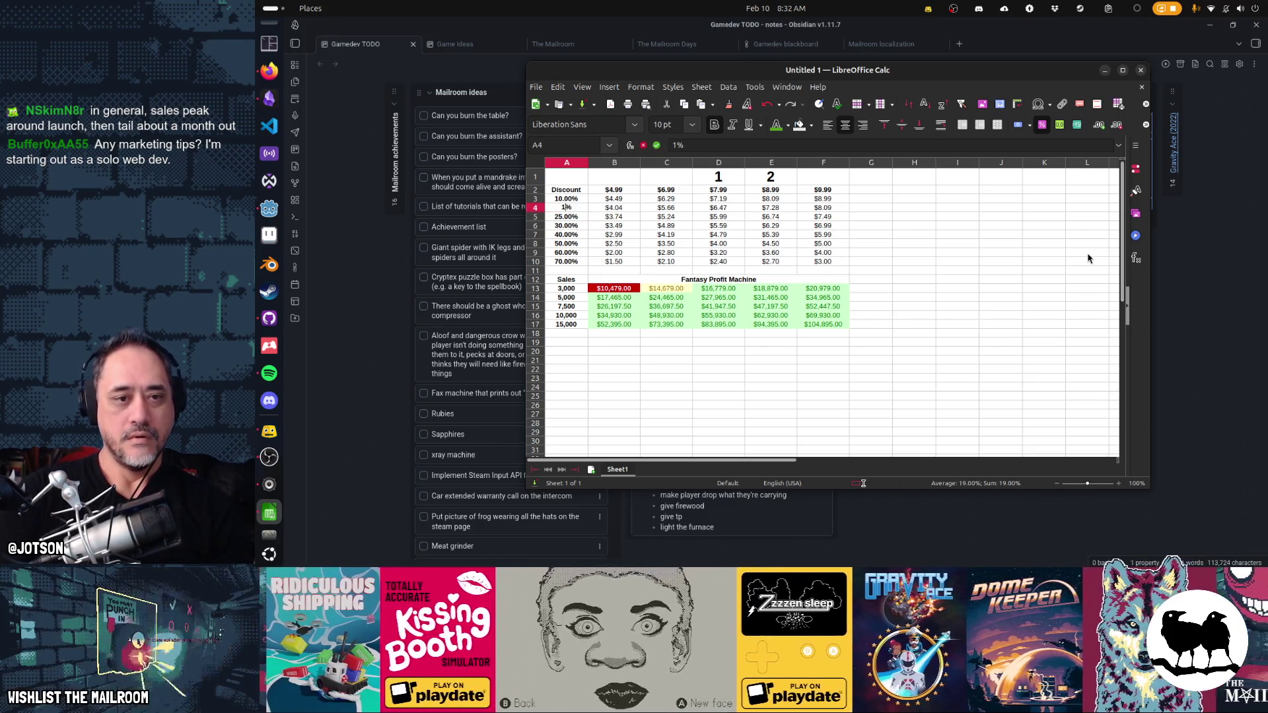
{"action": "key", "text": "Up"}
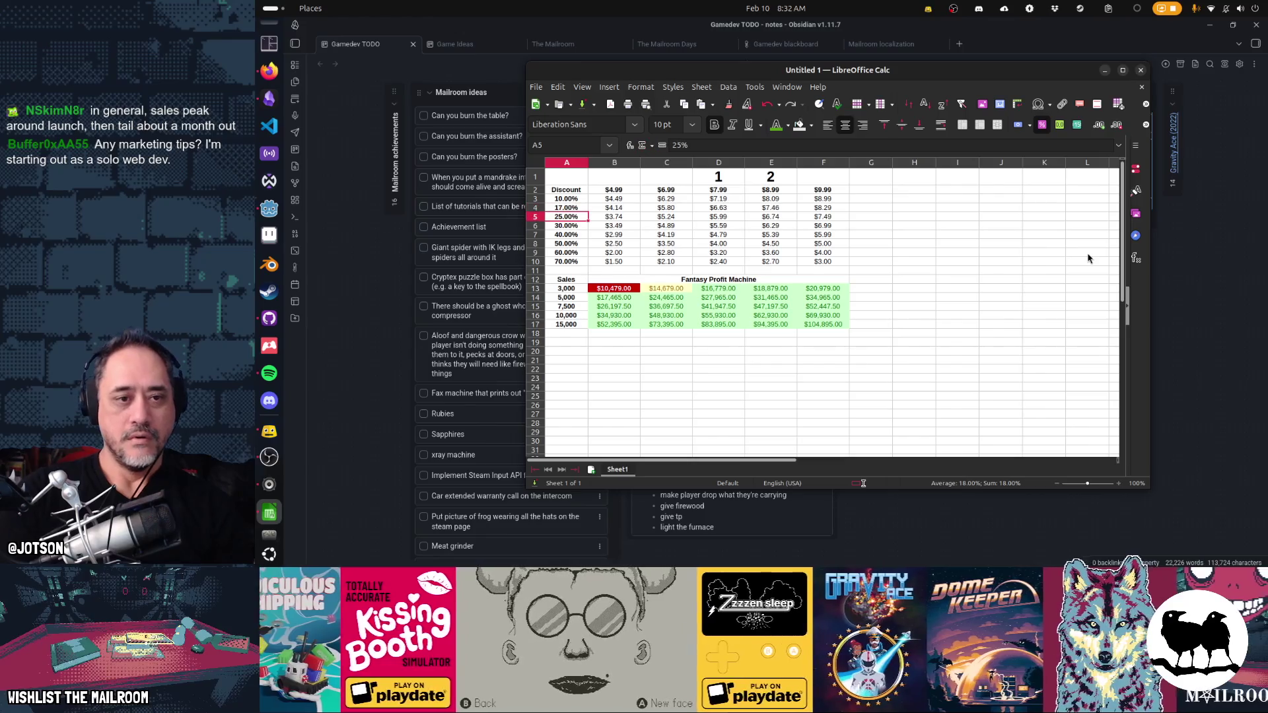
{"action": "key", "text": "Up"}
{"action": "type", "text": "1"}
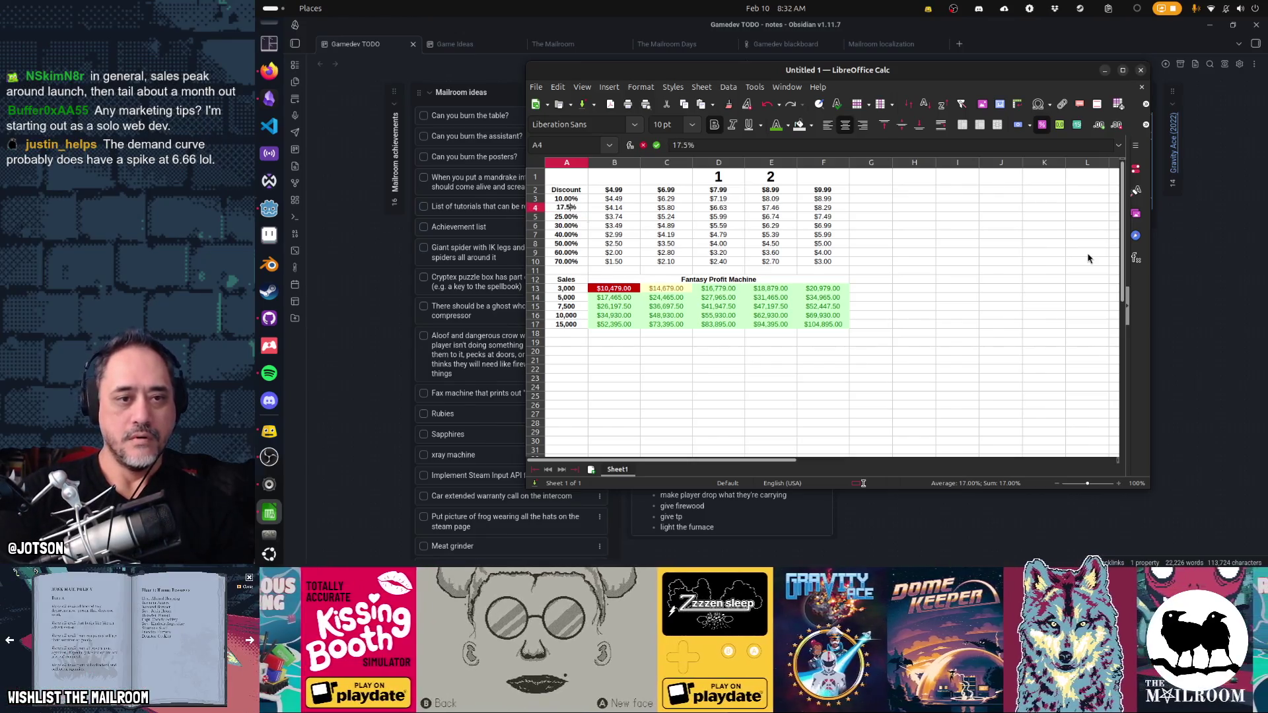
{"action": "type", "text": "7."}
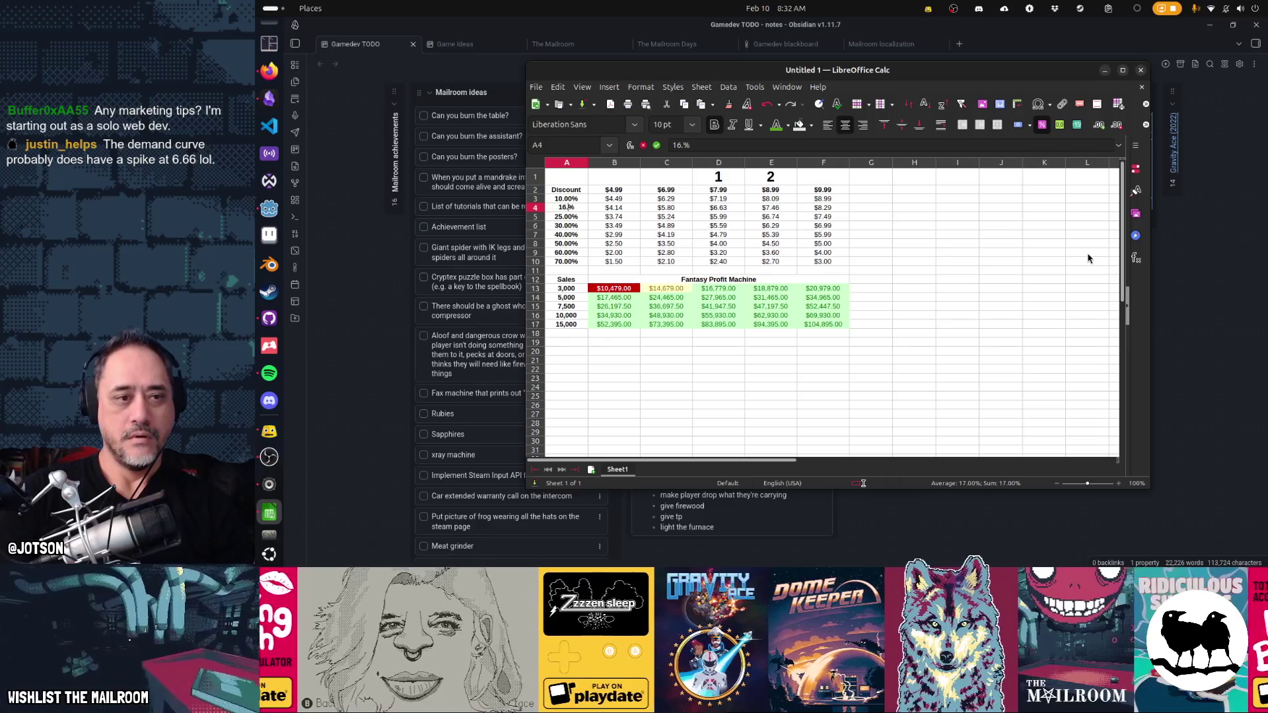
{"action": "key", "text": "Up"}
{"action": "type", "text": "16%"}
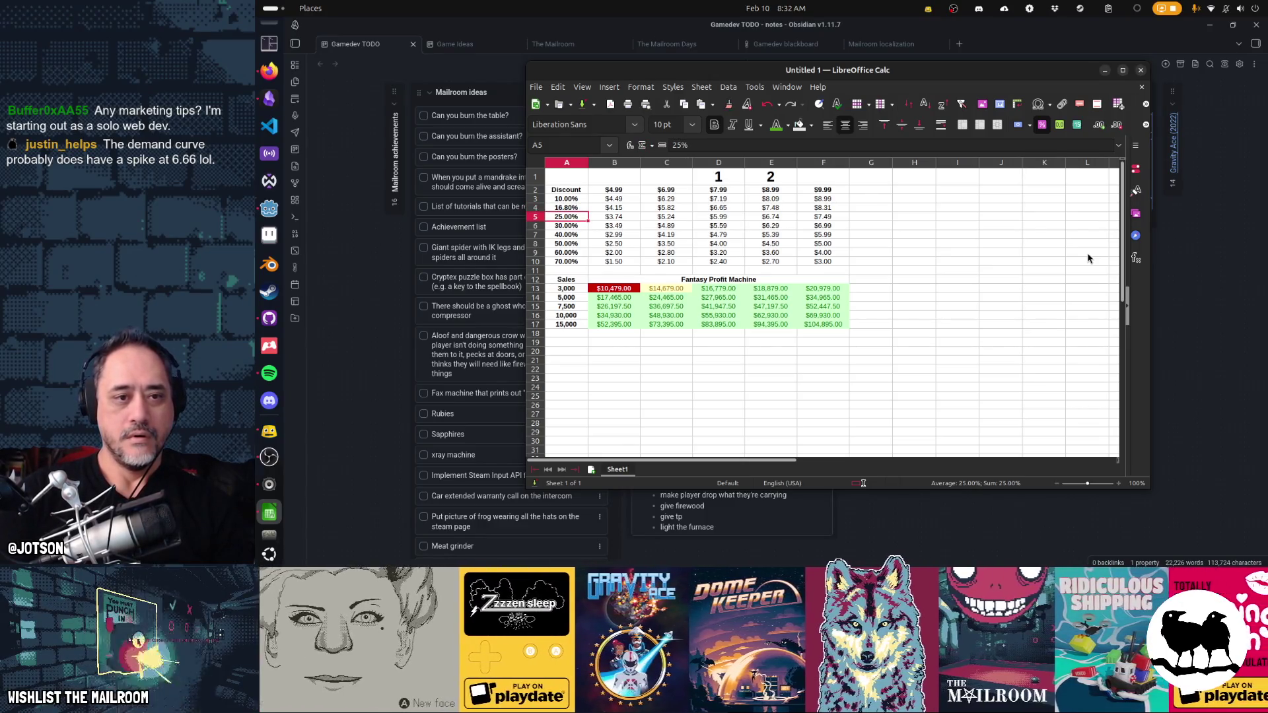
{"action": "type", "text": "5"}
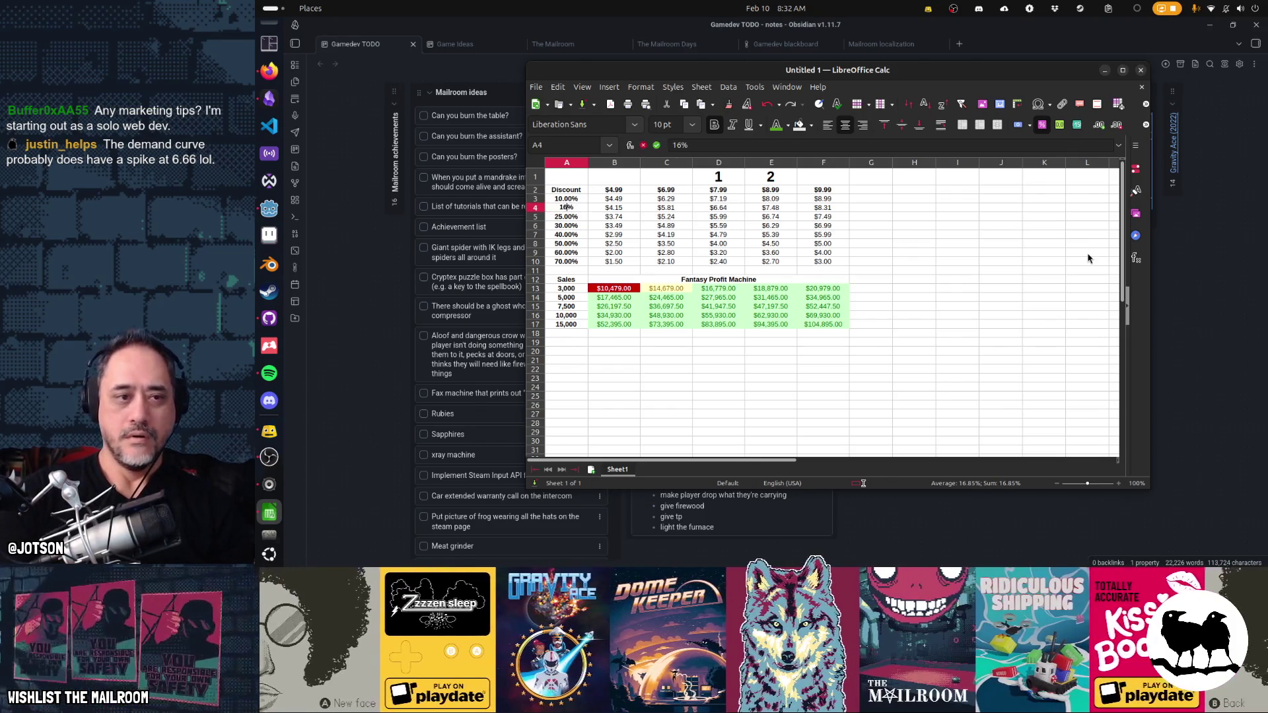
{"action": "key", "text": "Return"}
{"action": "key", "text": "Up"}
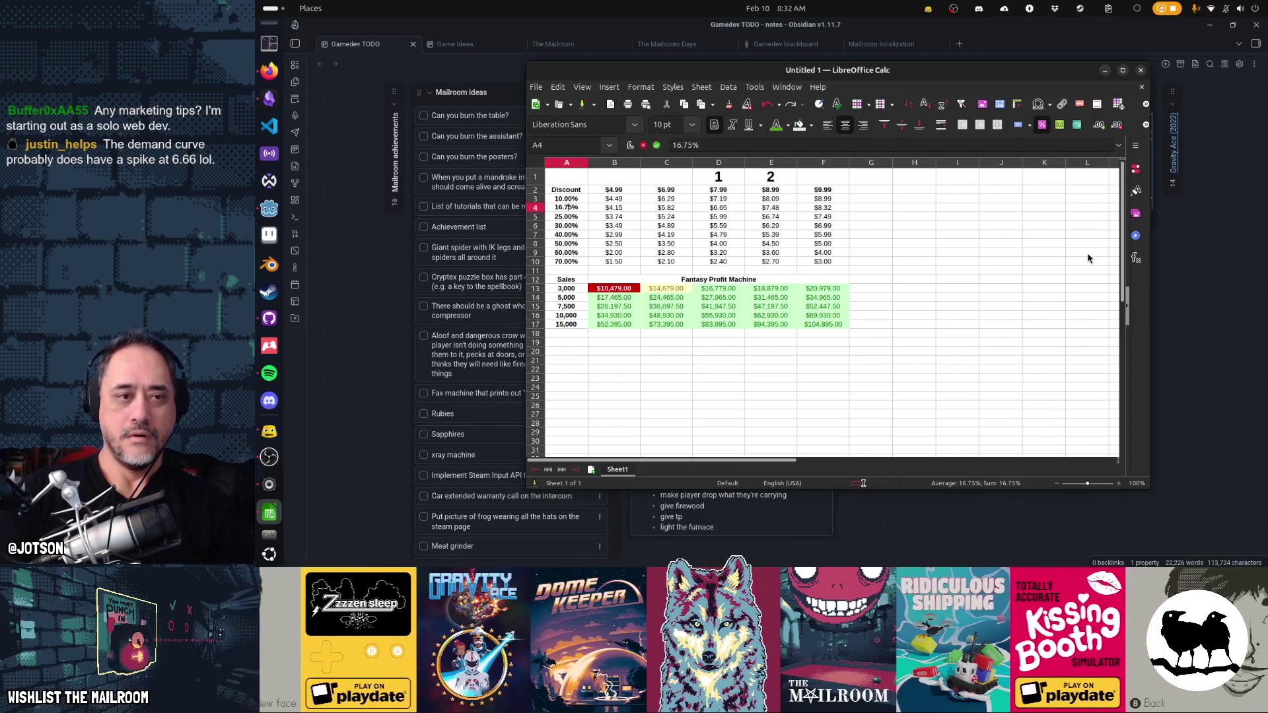
{"action": "key", "text": "Down"}
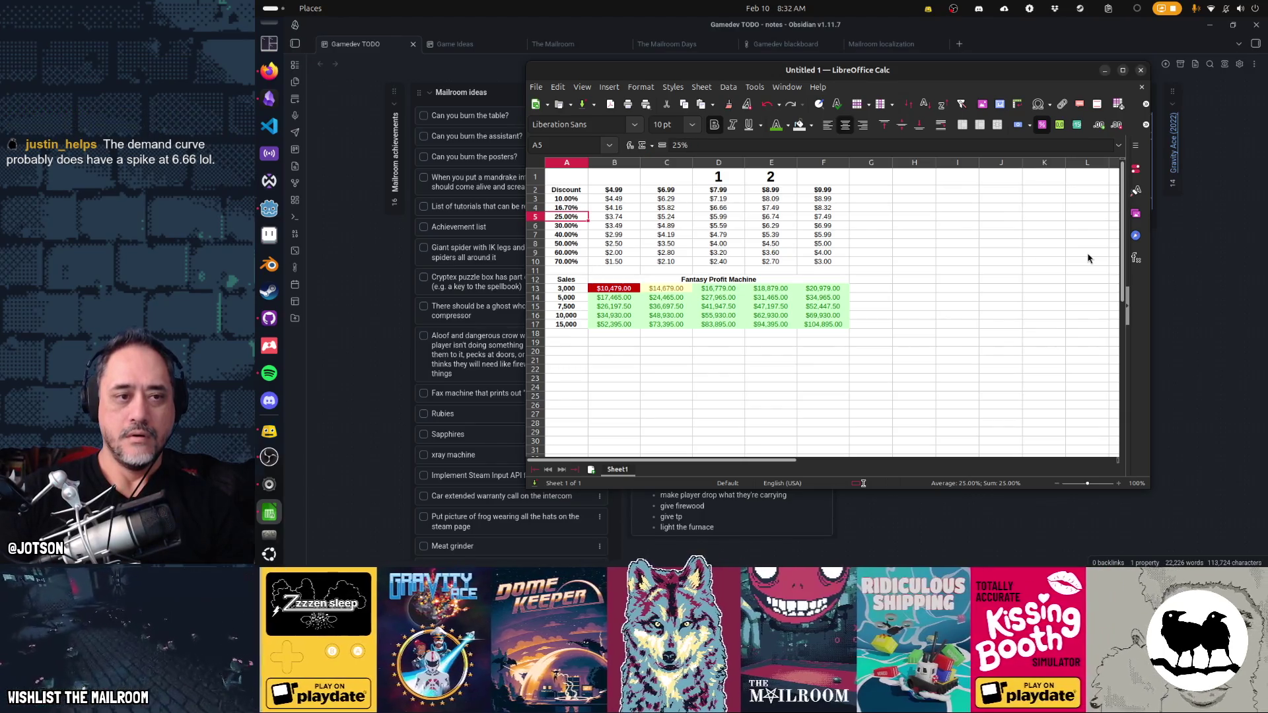
{"action": "key", "text": "Up"}
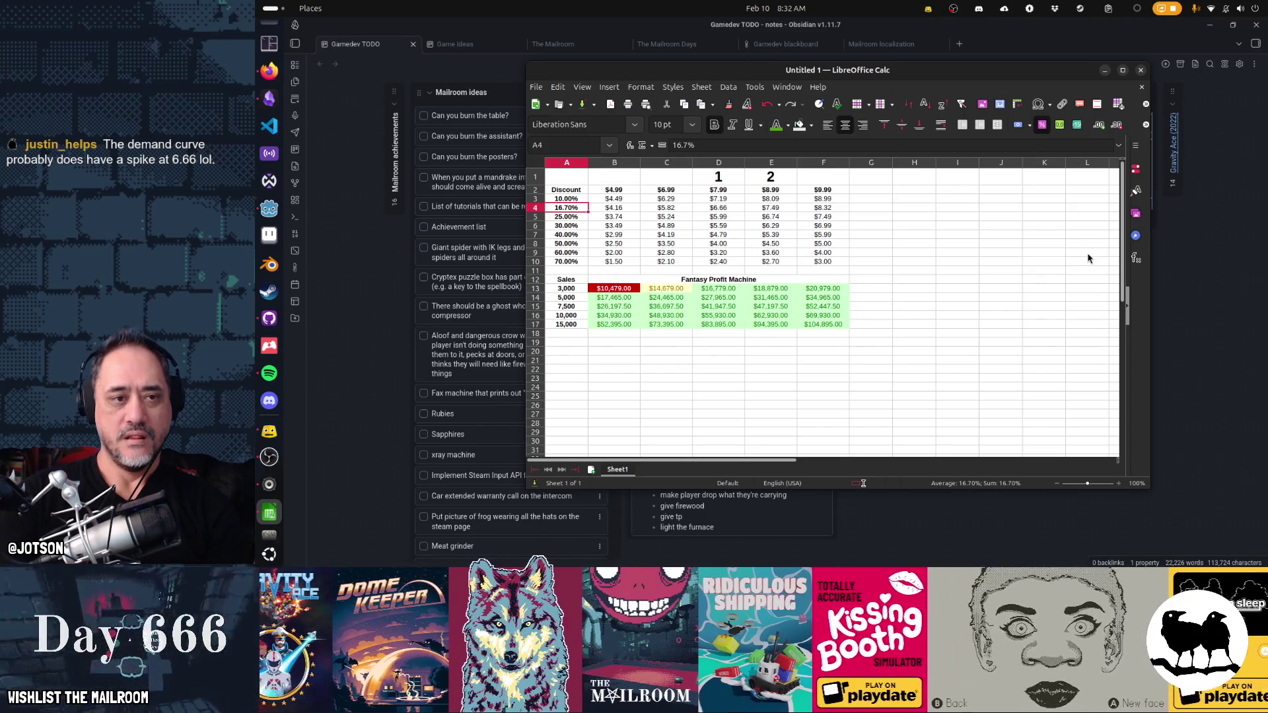
{"action": "key", "text": "ctrl+z"}
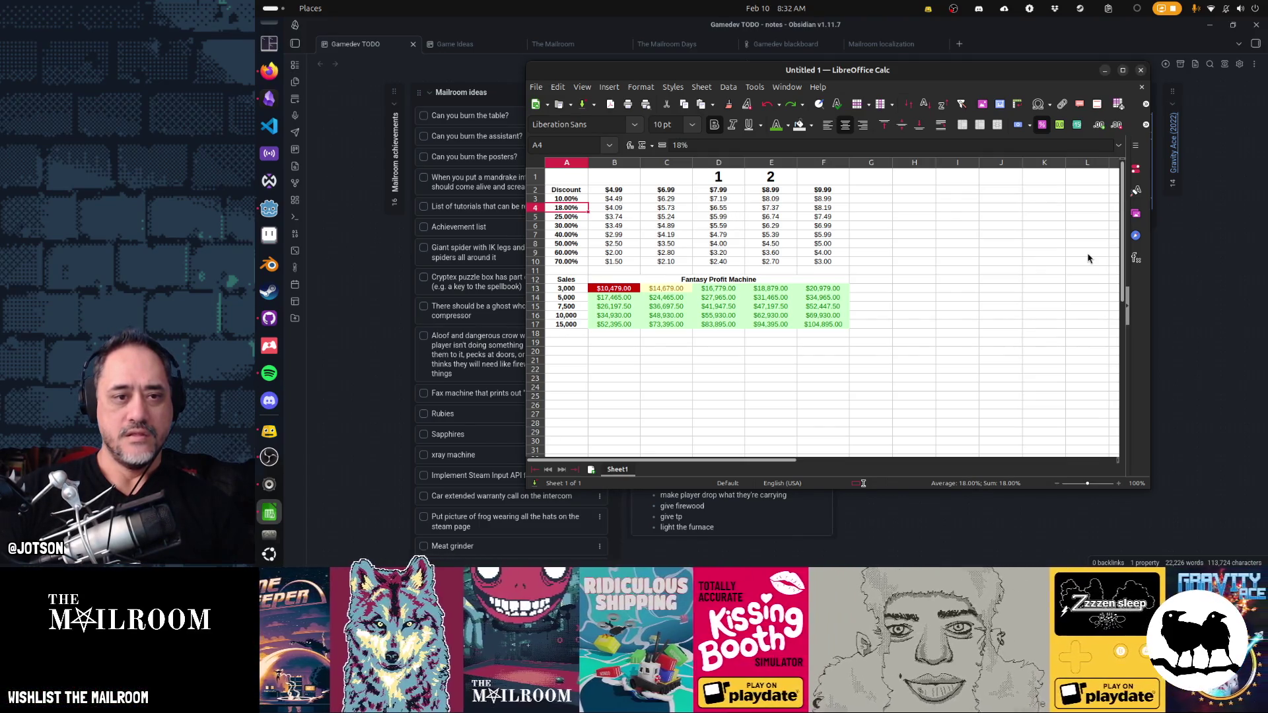
{"action": "key", "text": "ctrl+y"}
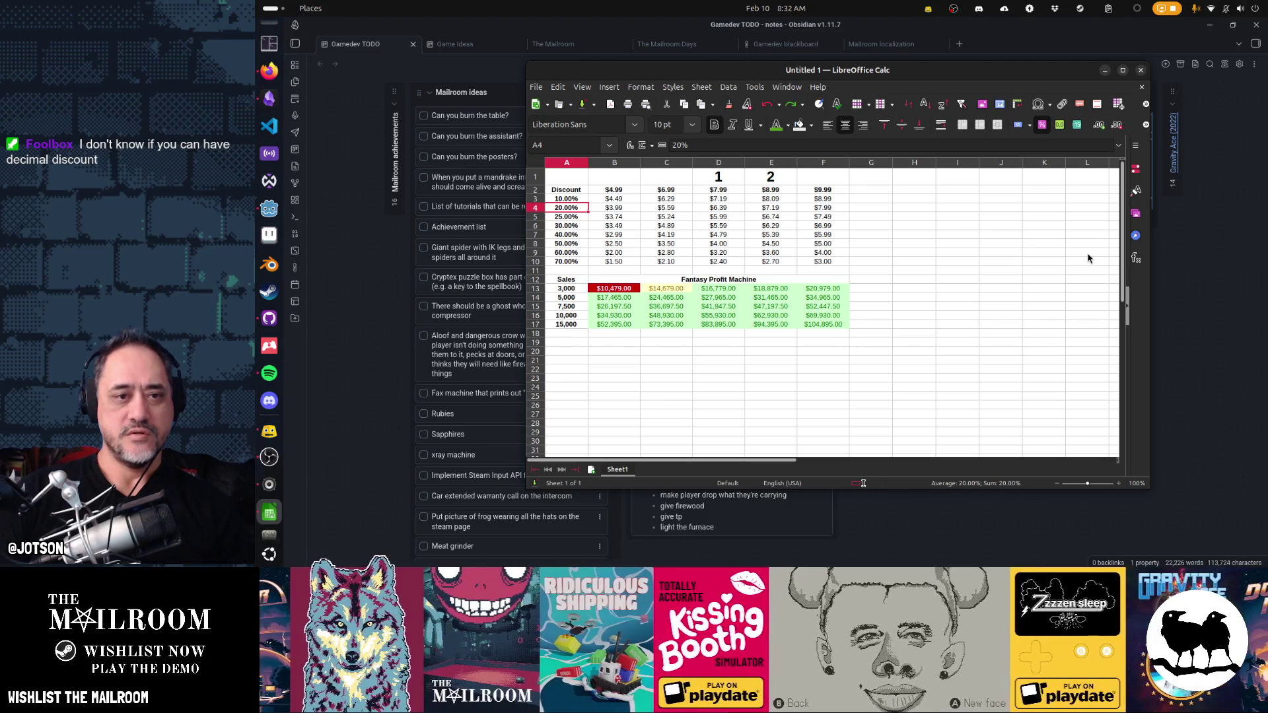
- Insert a blank row above row 11 to separate the two tables
{"action": "right_click", "coordinate": [536, 270]}
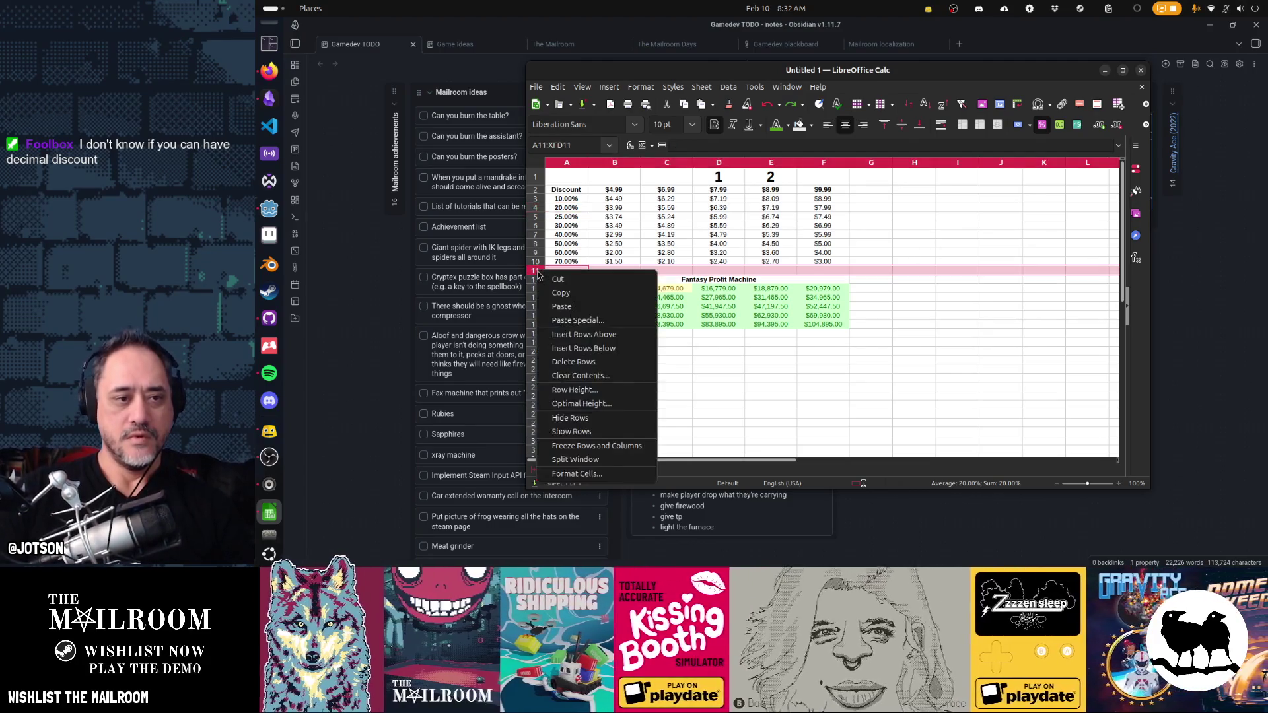
{"action": "left_click", "coordinate": [567, 335]}
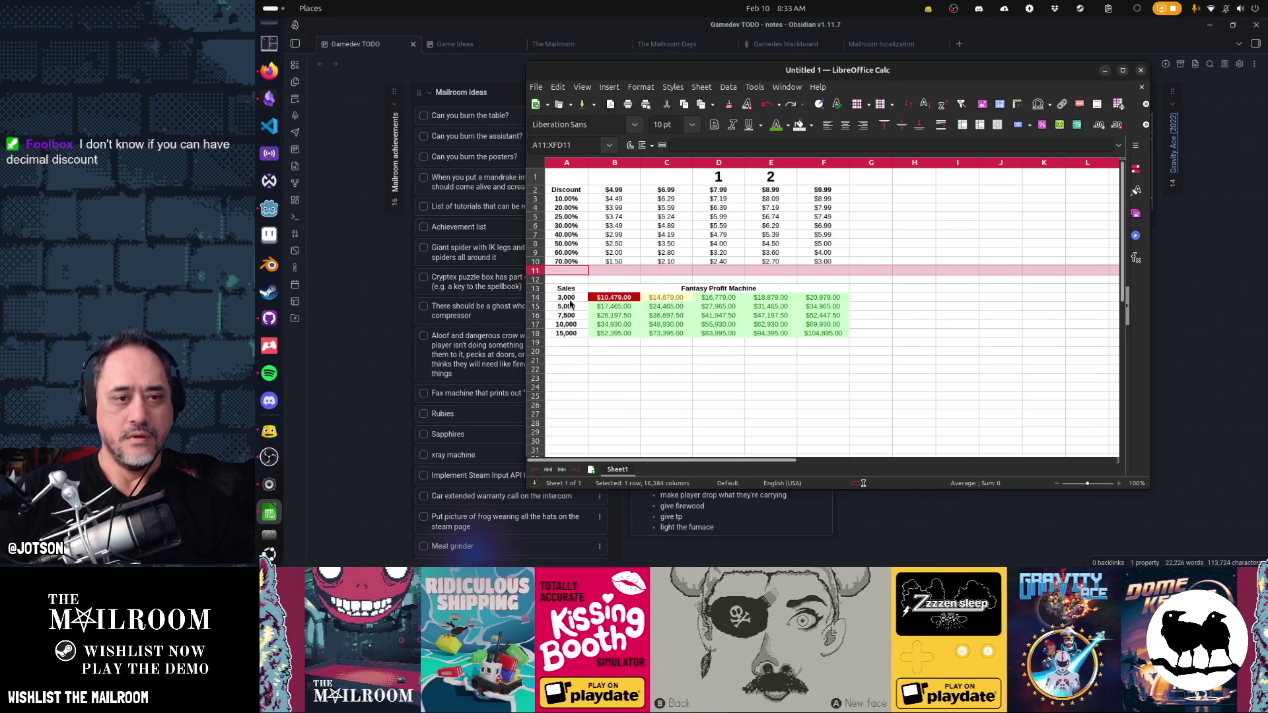
{"action": "left_click", "coordinate": [617, 270]}
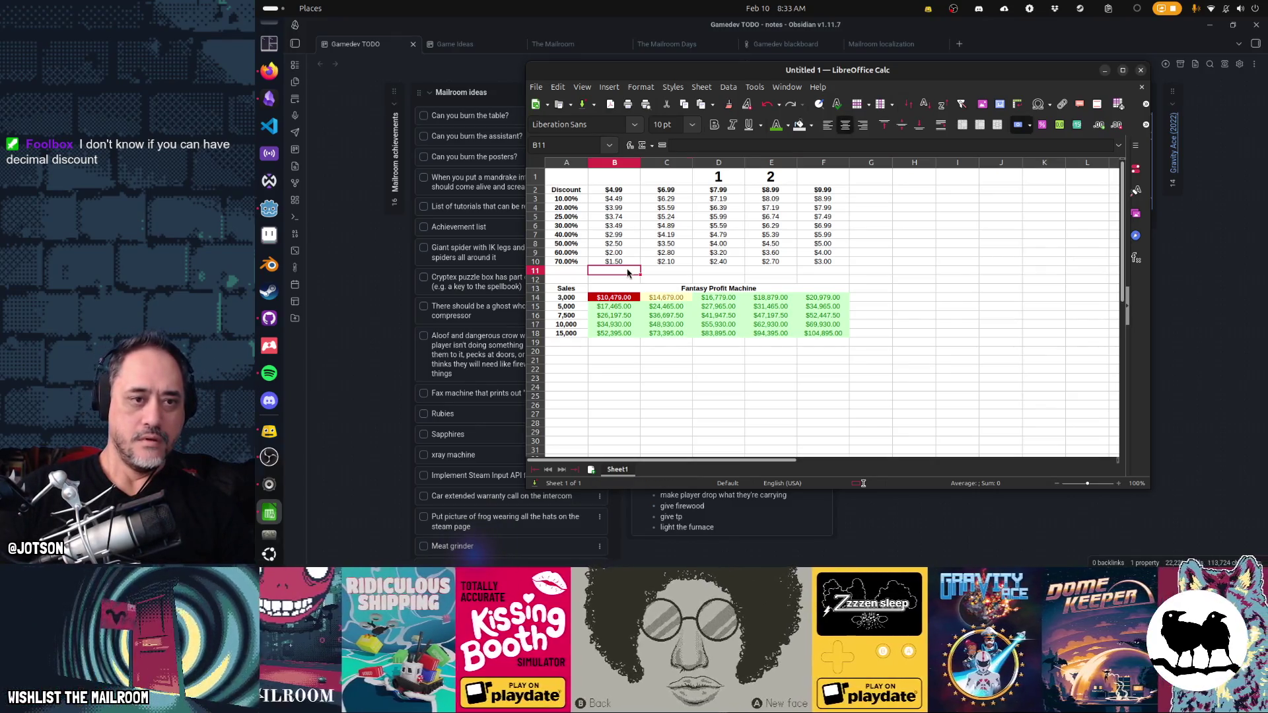
- Enter the target value 6.66 in cell H2
{"action": "key", "text": "Up"}
{"action": "key", "text": "Up"}
{"action": "key", "text": "Up"}
{"action": "key", "text": "Right"}
{"action": "key", "text": "Right"}
{"action": "key", "text": "Right"}
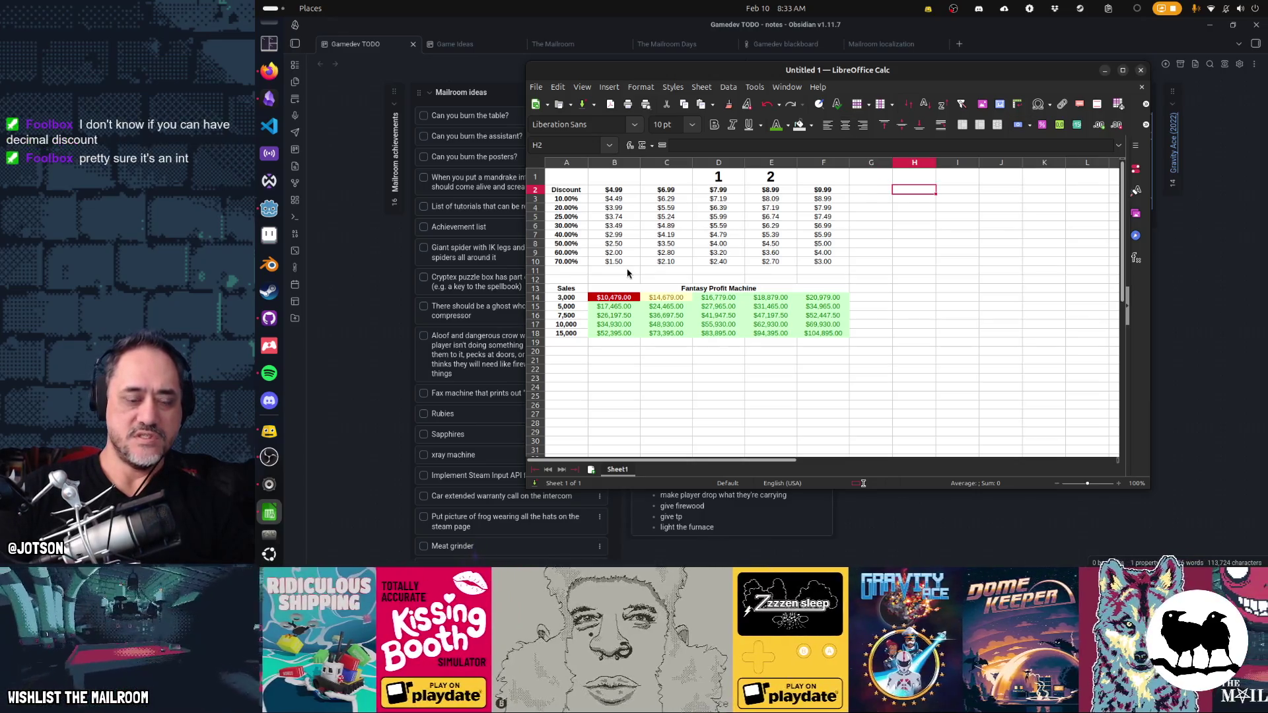
{"action": "type", "text": "6"}
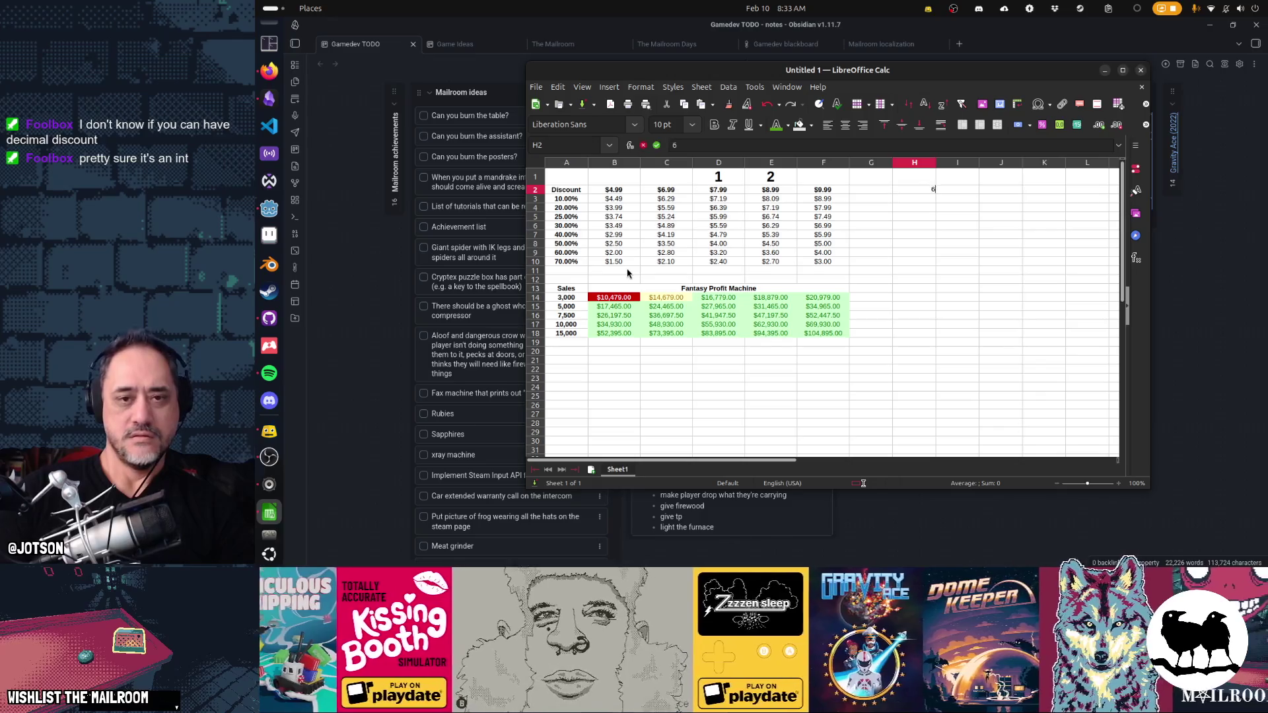
{"action": "key", "text": "Return"}
- Copy the 10%–70% discount percentages from column A into column H beneath 6.66
{"action": "key", "text": "Left"}
{"action": "key", "text": "Left"}
{"action": "key", "text": "Left"}
{"action": "key", "text": "Left"}
{"action": "key", "text": "Left"}
{"action": "key", "text": "Left"}
{"action": "key", "text": "Left"}
{"action": "key", "text": "shift+Down"}
{"action": "key", "text": "shift+Down"}
{"action": "key", "text": "shift+Down"}
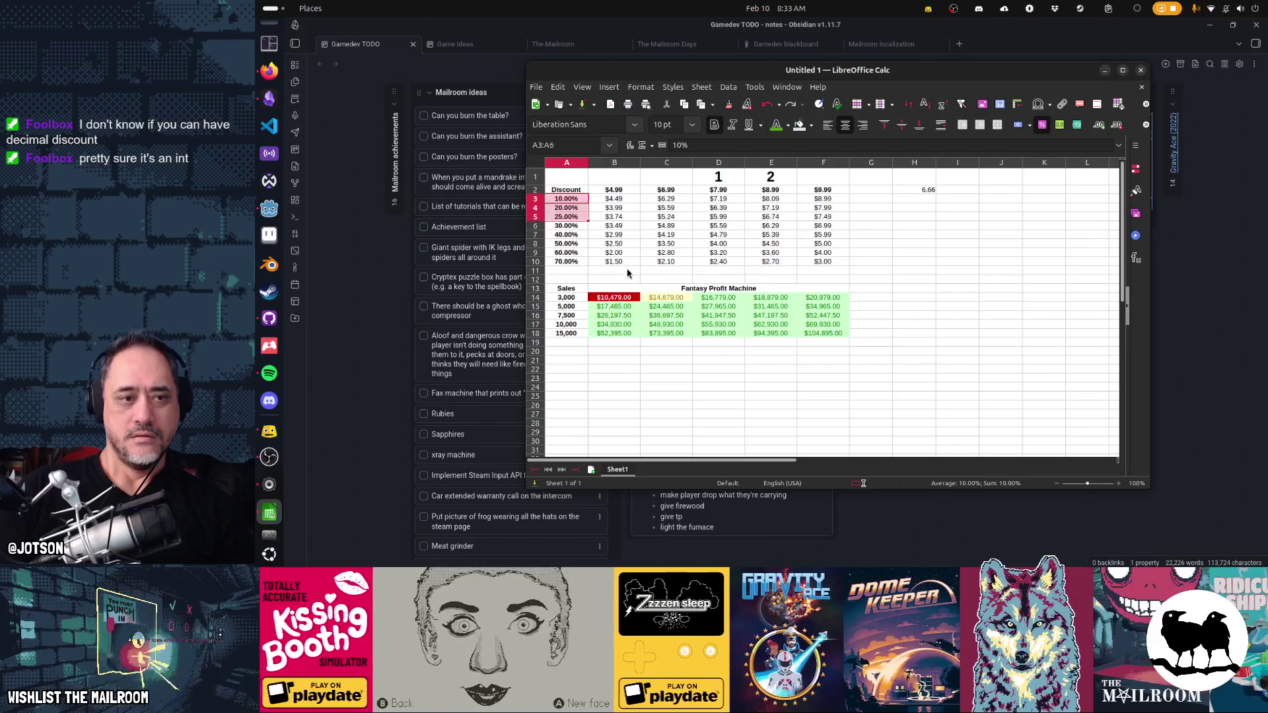
{"action": "key", "text": "ctrl+c"}
{"action": "key", "text": "Right"}
{"action": "key", "text": "Right"}
{"action": "key", "text": "Right"}
{"action": "key", "text": "Left"}
{"action": "key", "text": "ctrl+v"}
{"action": "key", "text": "Left"}
{"action": "key", "text": "Left"}
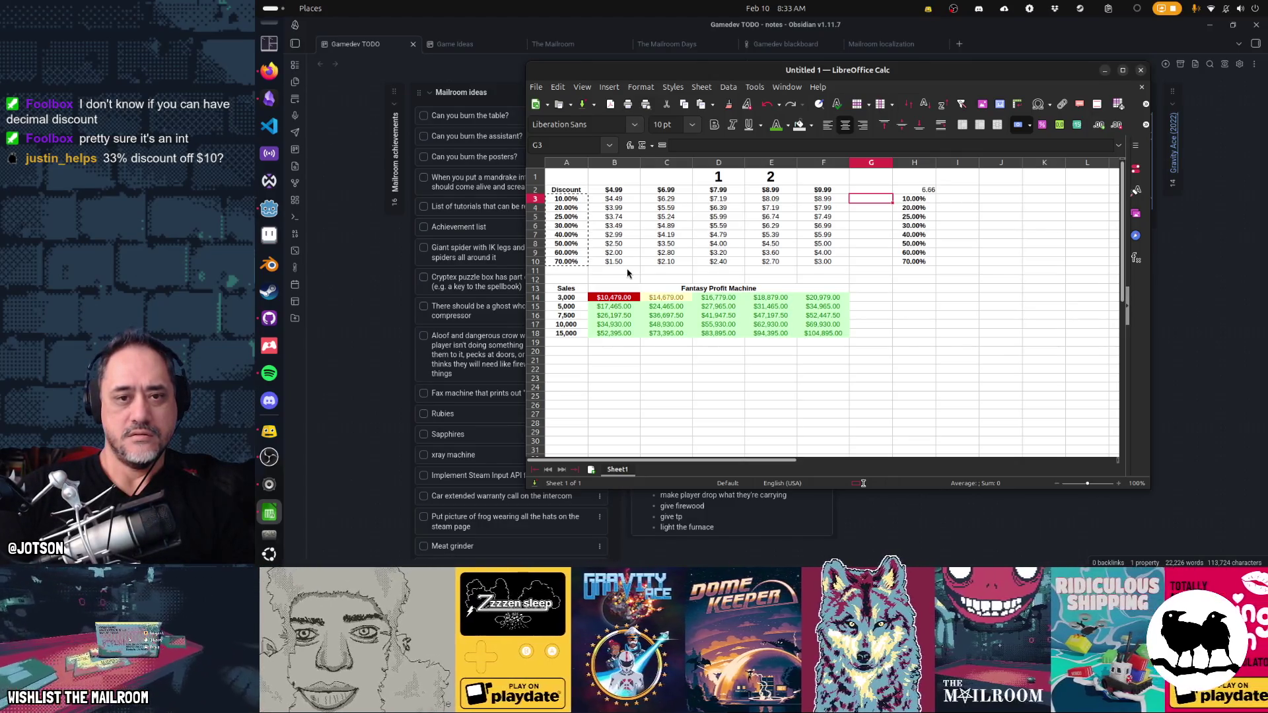
{"action": "type", "text": "=H2/H3"}
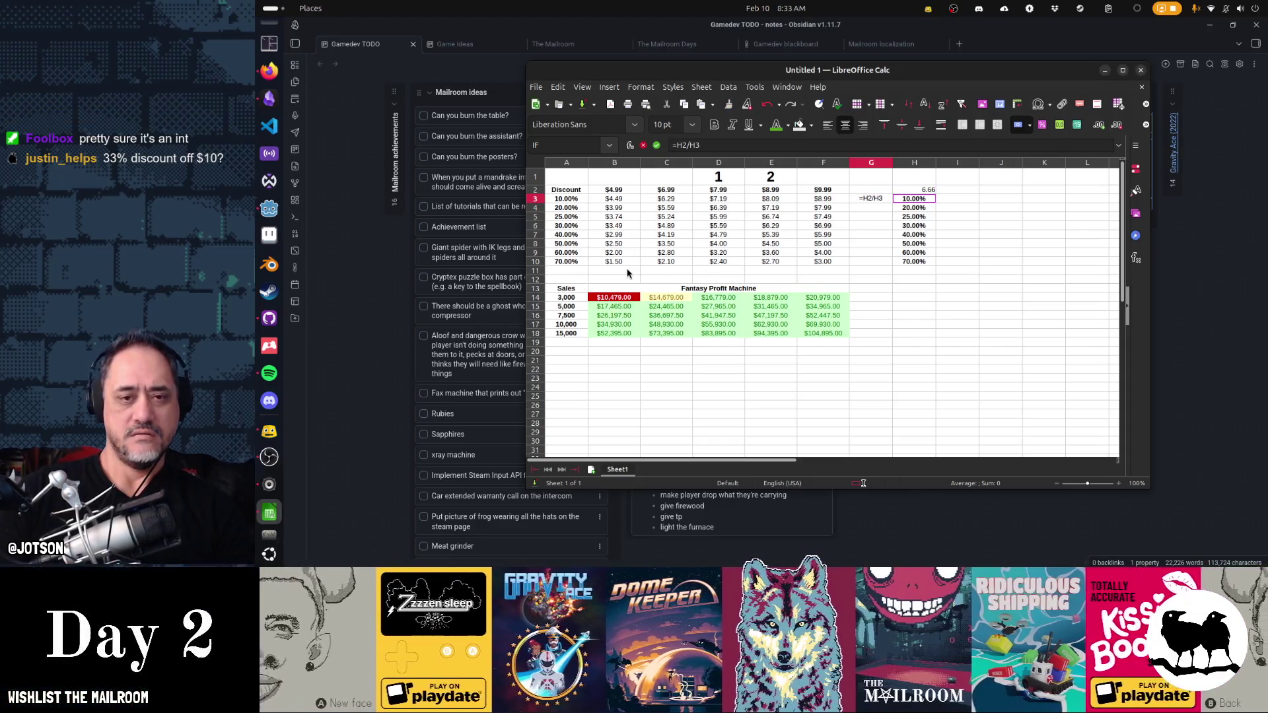
- Enter a G3 formula deriving the pre-discount price as 6.66 divided by (1 − H3)
{"action": "key", "text": "Return"}
{"action": "key", "text": "Up"}
{"action": "key", "text": "F2"}
{"action": "key", "text": "Left"}
{"action": "key", "text": "Left"}
{"action": "type", "text": "(1"}
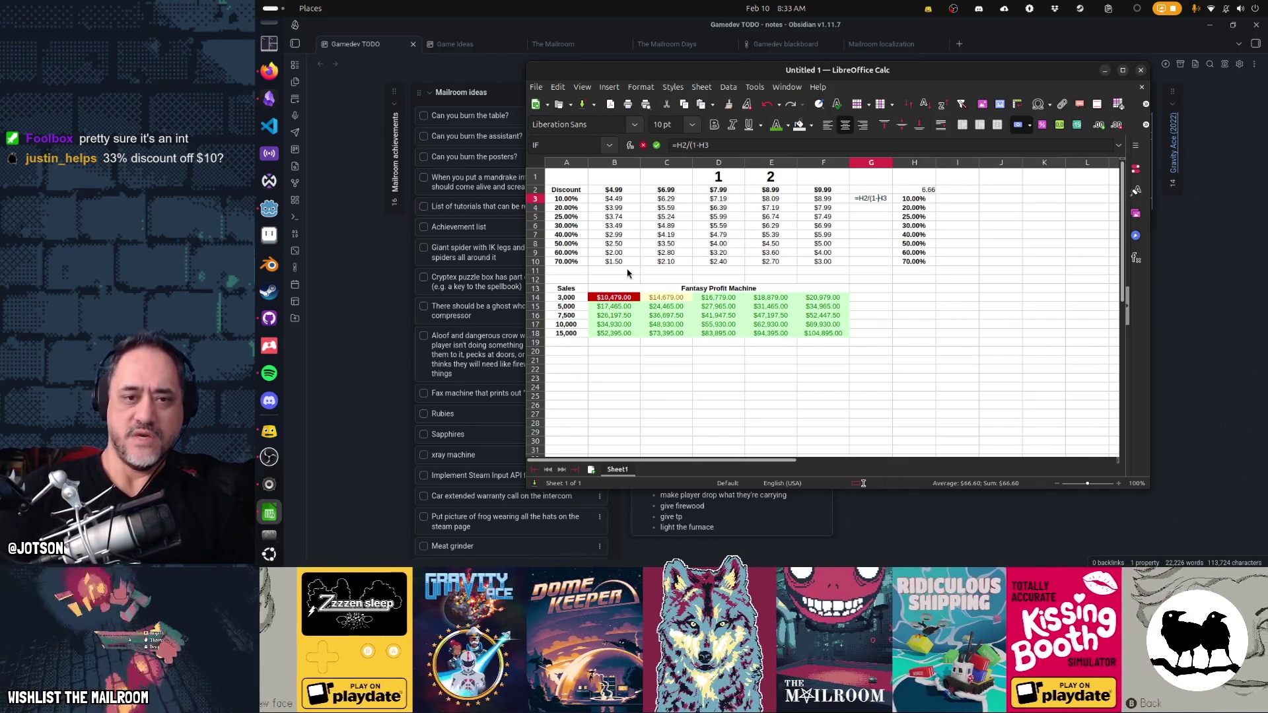
{"action": "type", "text": "-"}
{"action": "key", "text": "Return"}
- Copy G3 downward, then correct G3 so its reference to the 6.66 in H2 stays absolute
{"action": "key", "text": "Up"}
{"action": "key", "text": "ctrl+c"}
{"action": "key", "text": "Down"}
{"action": "key", "text": "ctrl+v"}
{"action": "key", "text": "Down"}
{"action": "key", "text": "ctrl+v"}
{"action": "key", "text": "Up"}
{"action": "key", "text": "Up"}
{"action": "key", "text": "F2"}
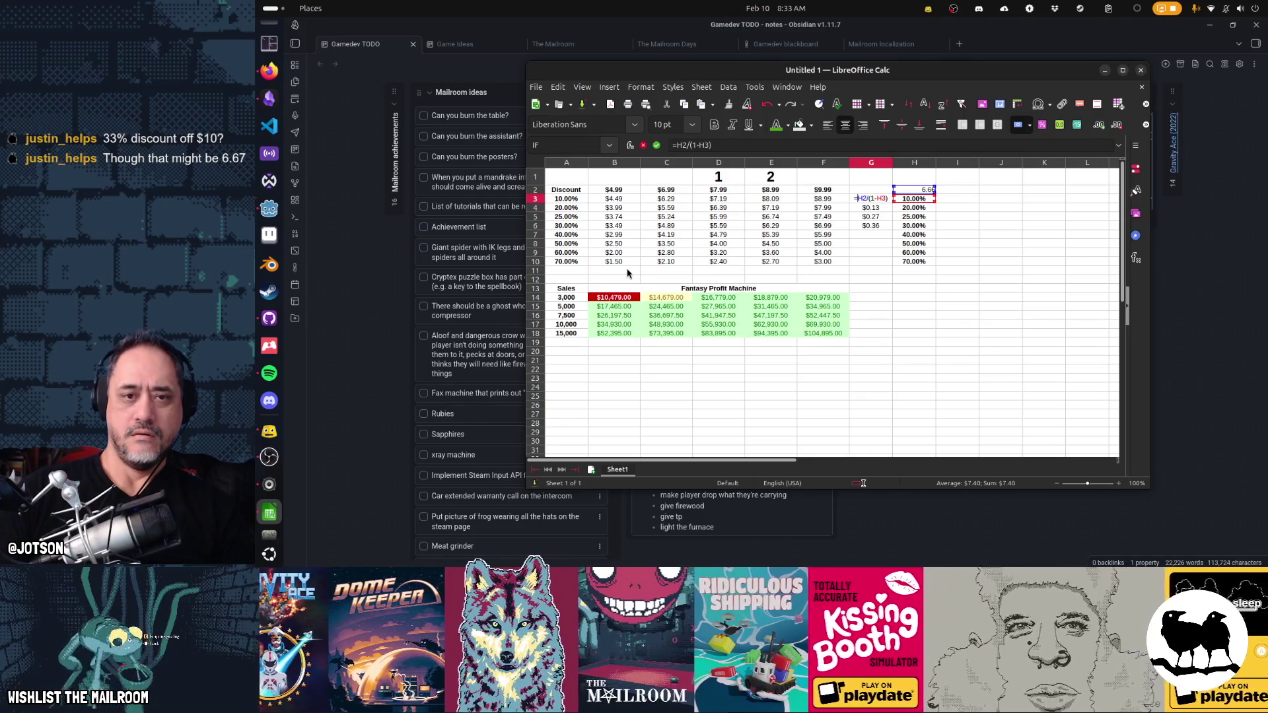
{"action": "key", "text": "Return"}
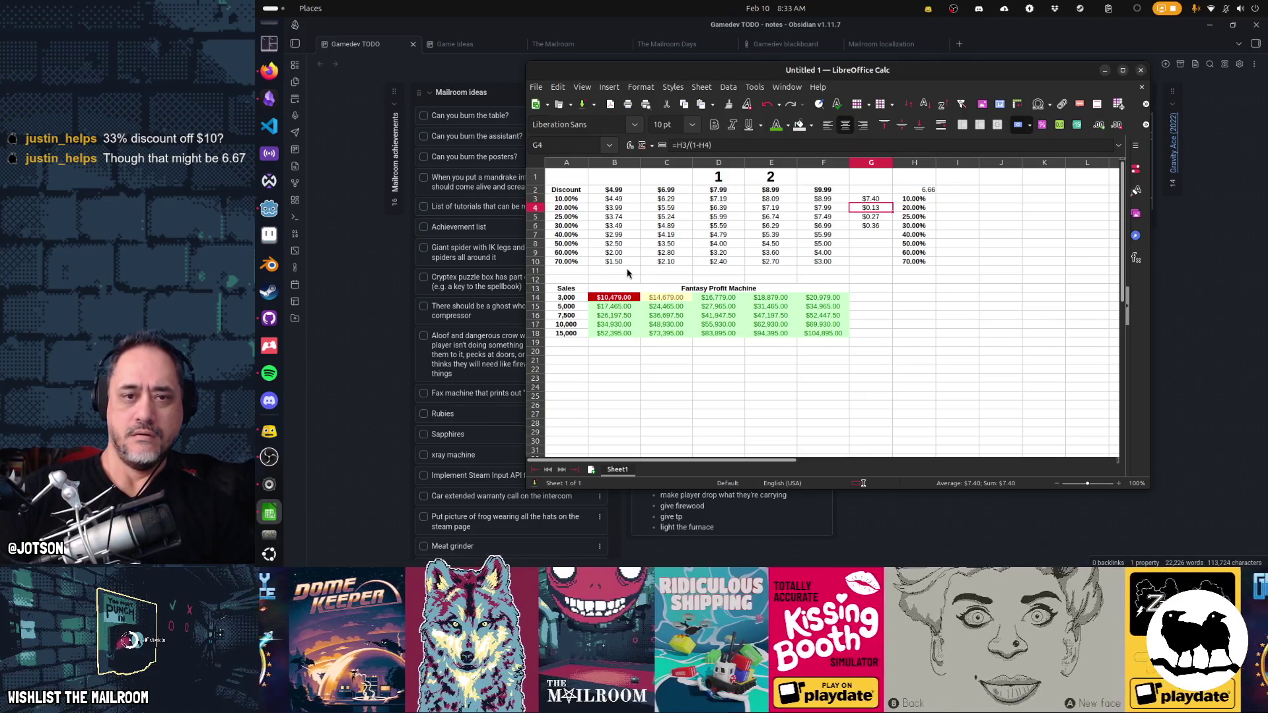
- Paste the corrected price formula down column G through row 10
{"action": "key", "text": "ctrl+v"}
{"action": "key", "text": "Return"}
{"action": "key", "text": "ctrl+v"}
{"action": "key", "text": "Return"}
{"action": "key", "text": "ctrl+v"}
{"action": "key", "text": "Return"}
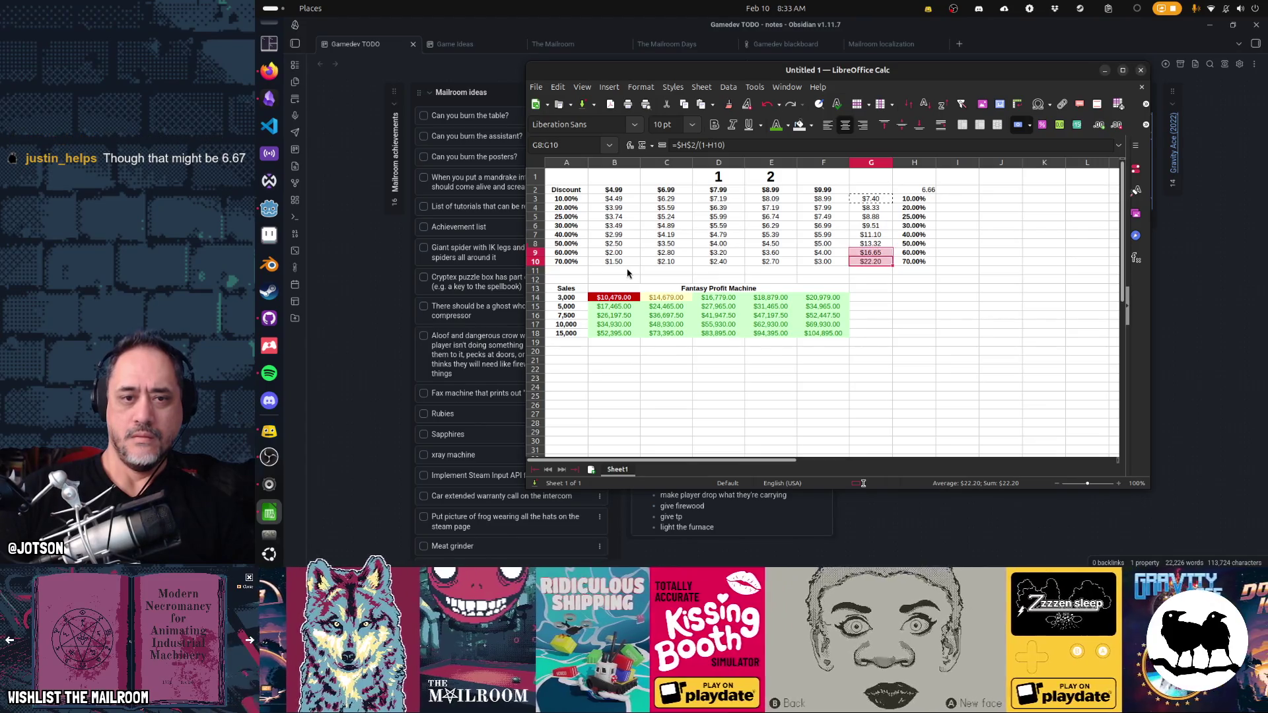
- Clear the 40%–70% tier cells G7:H10, leaving prices $7.40, $8.33, $8.88 and $9.51, and move to I3
{"action": "left_click_drag", "start_coordinate": [870, 260], "coordinate": [913, 235]}
{"action": "key", "text": "Delete"}
{"action": "key", "text": "Up"}
{"action": "key", "text": "Up"}
{"action": "key", "text": "Up"}
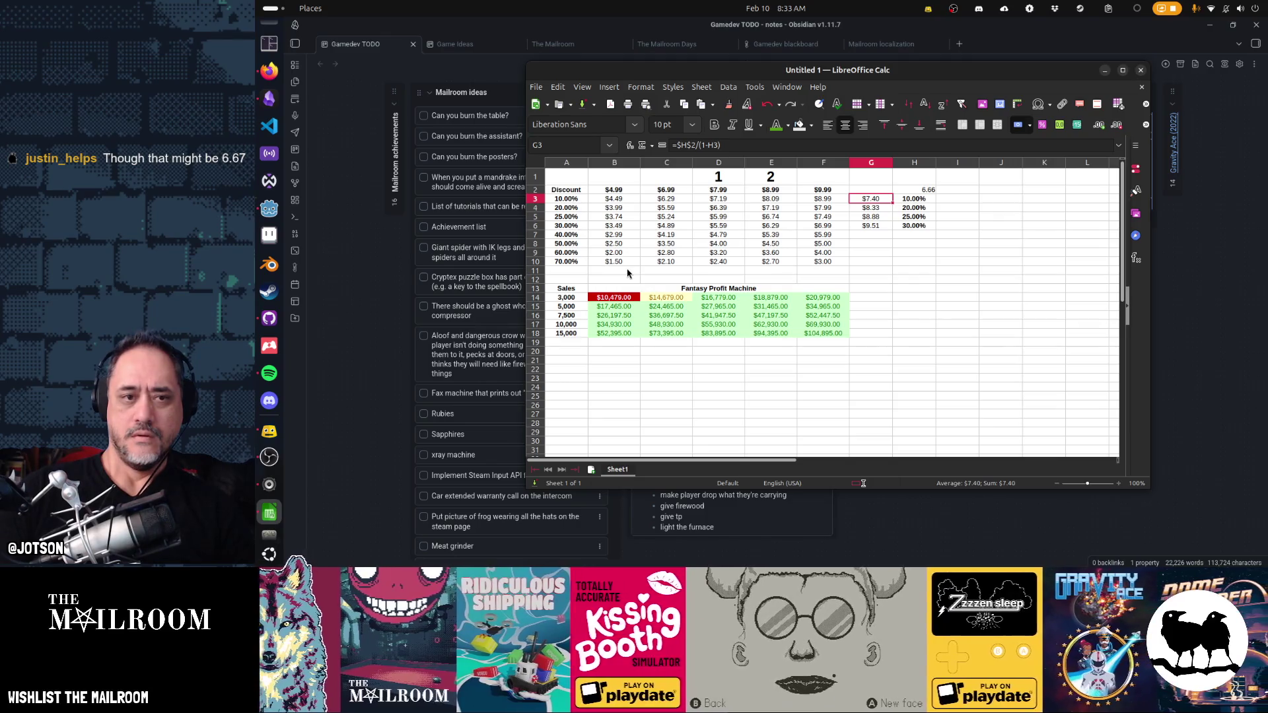
{"action": "key", "text": "Right"}
{"action": "key", "text": "Right"}
{"action": "key", "text": "Right"}
{"action": "key", "text": "Left"}
{"action": "key", "text": "Left"}
{"action": "key", "text": "Left"}
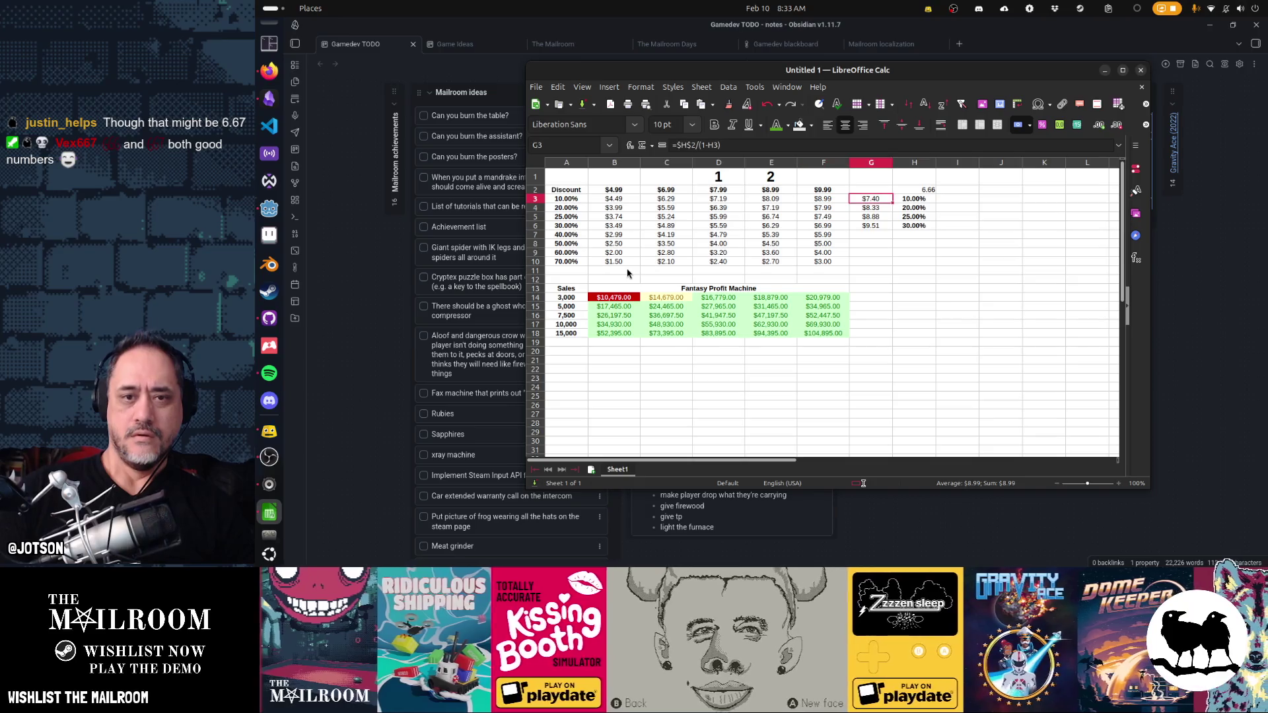
{"action": "key", "text": "Down"}
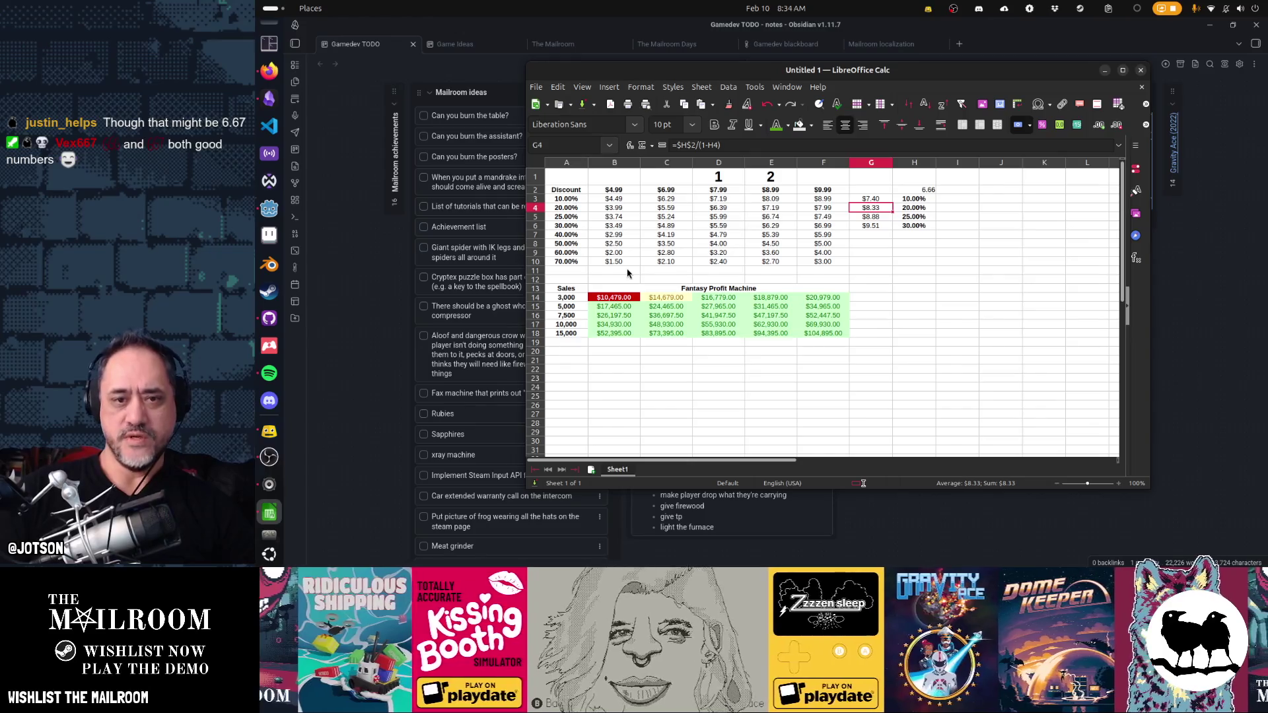
{"action": "key", "text": "Down"}
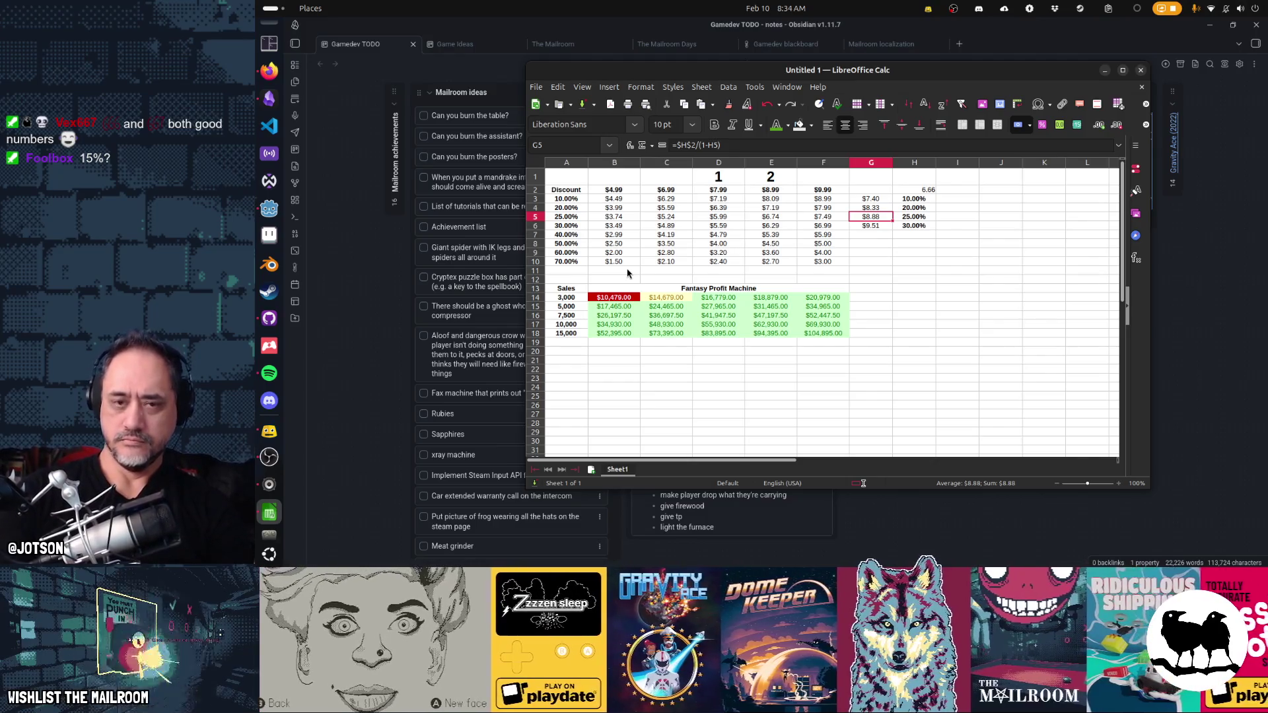
{"action": "key", "text": "Right"}
{"action": "key", "text": "Right"}
{"action": "key", "text": "Up"}
{"action": "key", "text": "Up"}
{"action": "key", "text": "Up"}
{"action": "key", "text": "Left"}
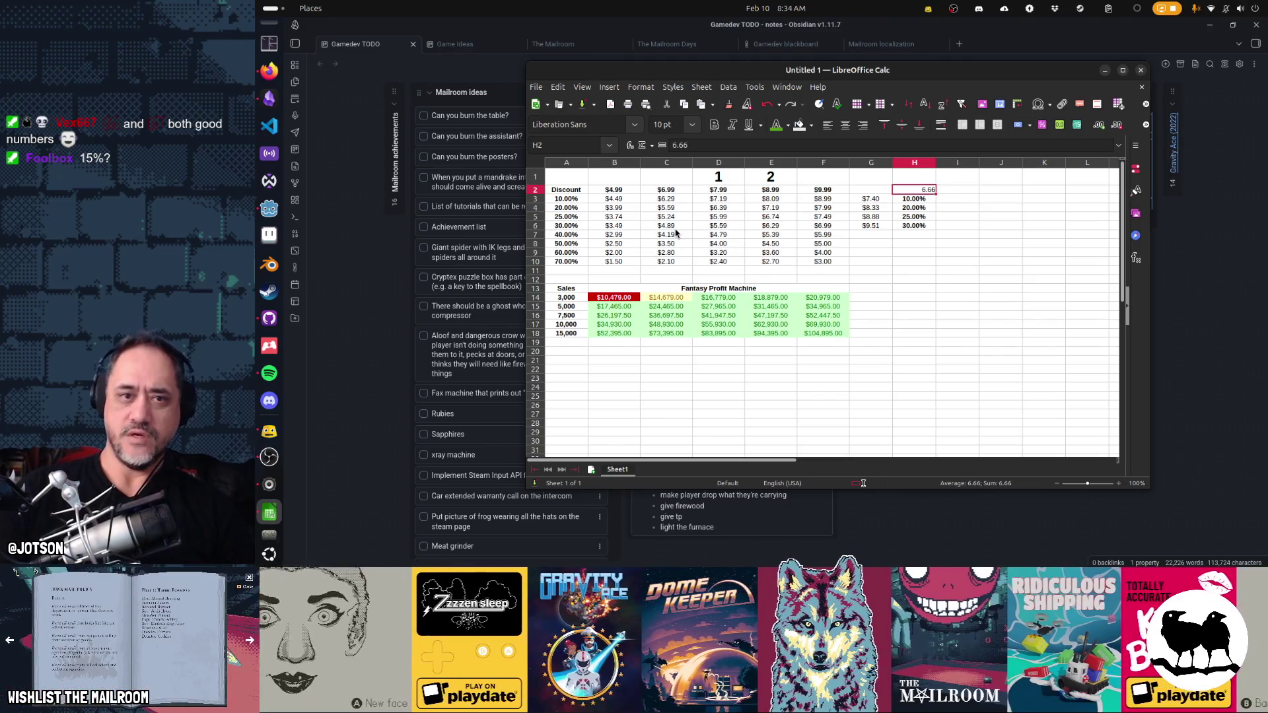
{"action": "left_click", "coordinate": [968, 205]}
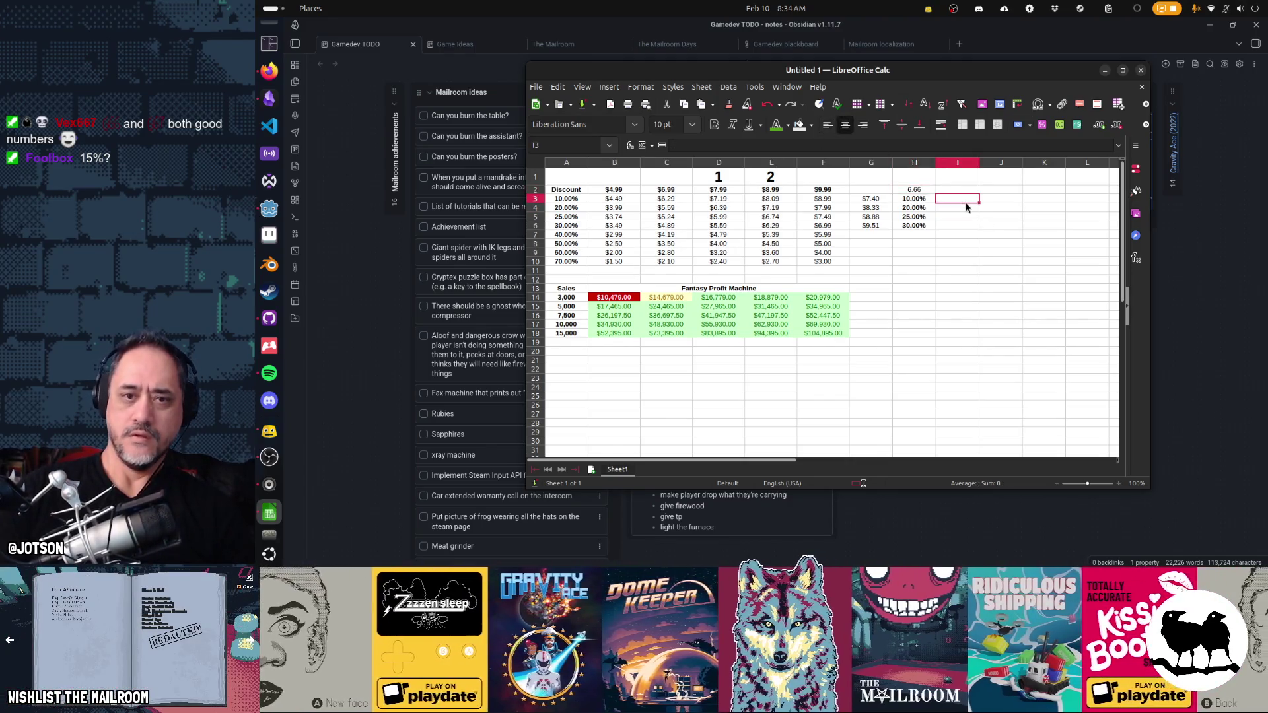
{"action": "type", "text": "=G3*"}
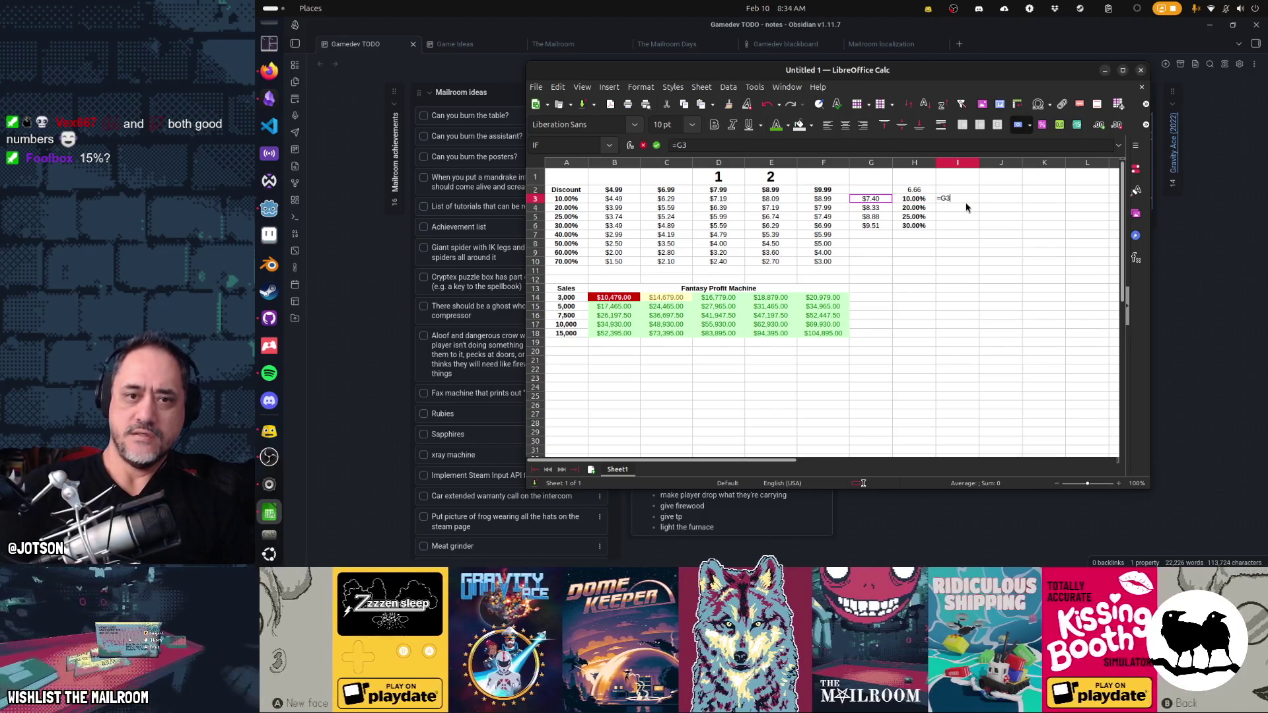
{"action": "type", "text": "(1-H3"}
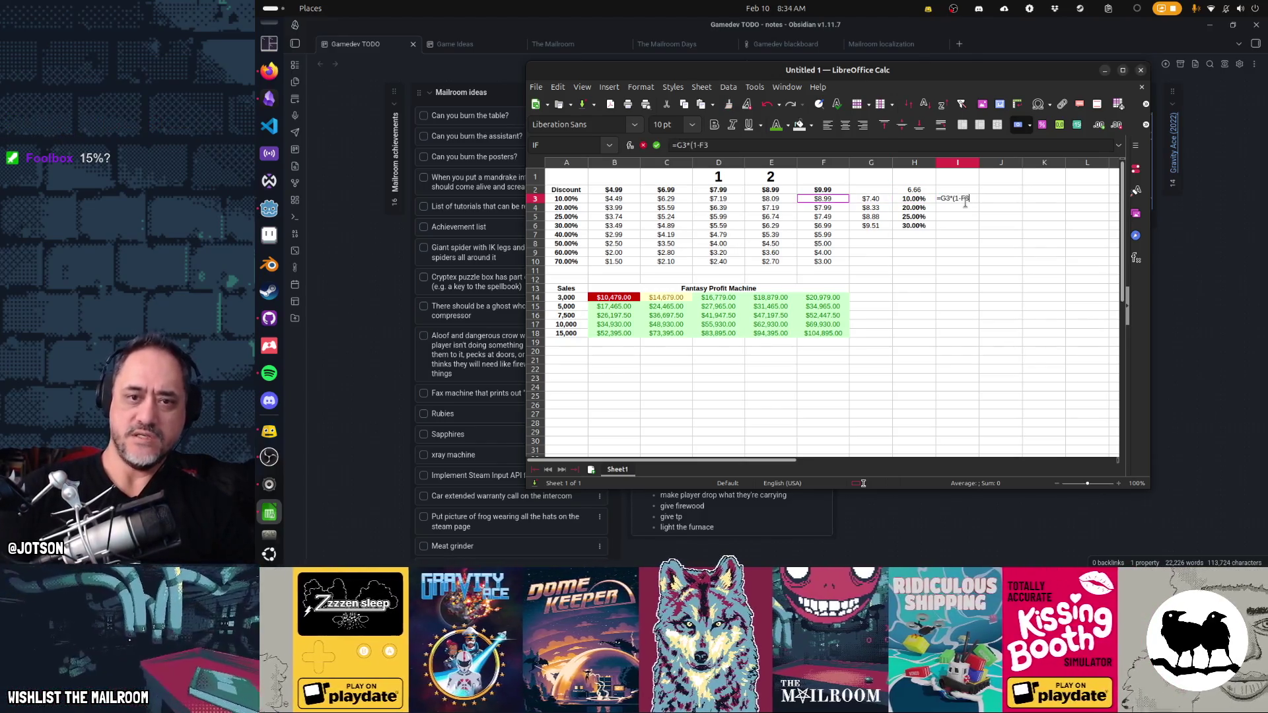
{"action": "type", "text": ")"}
- Enter the check formula =G3*(1-H3) in I3 and copy it down to I4:I6
{"action": "key", "text": "Return"}
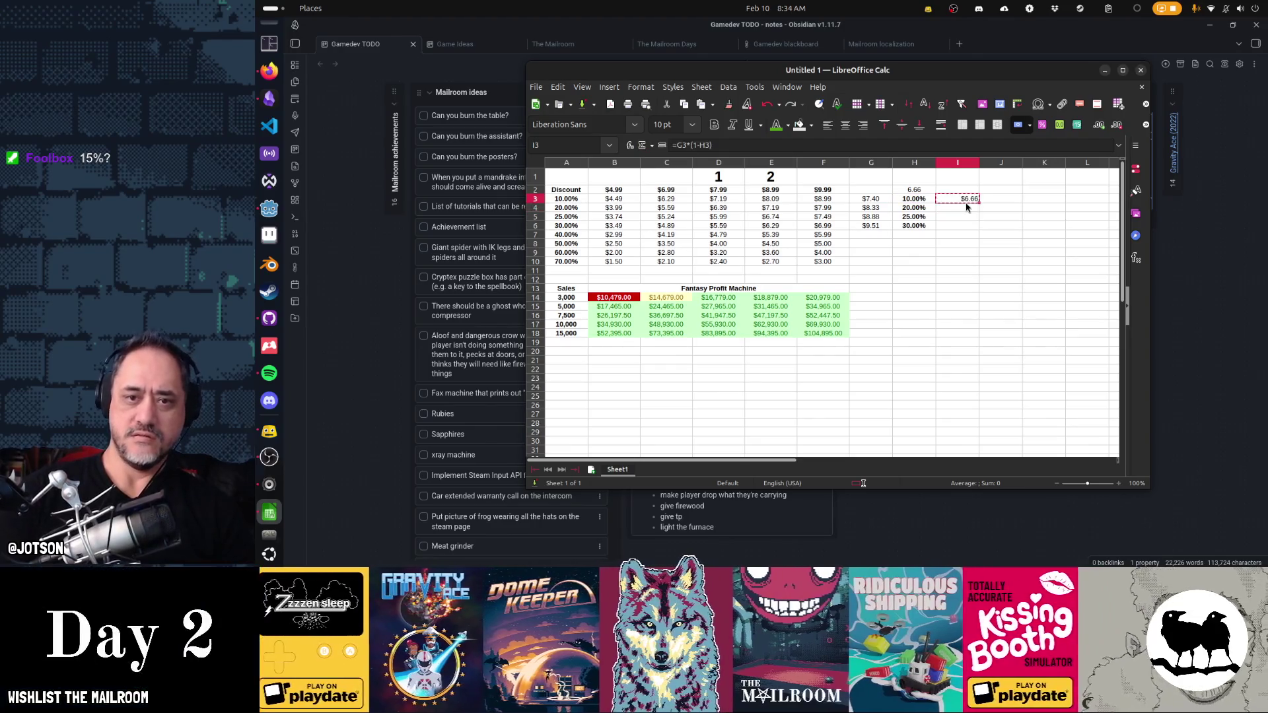
{"action": "key", "text": "Return"}
{"action": "key", "text": "Return"}
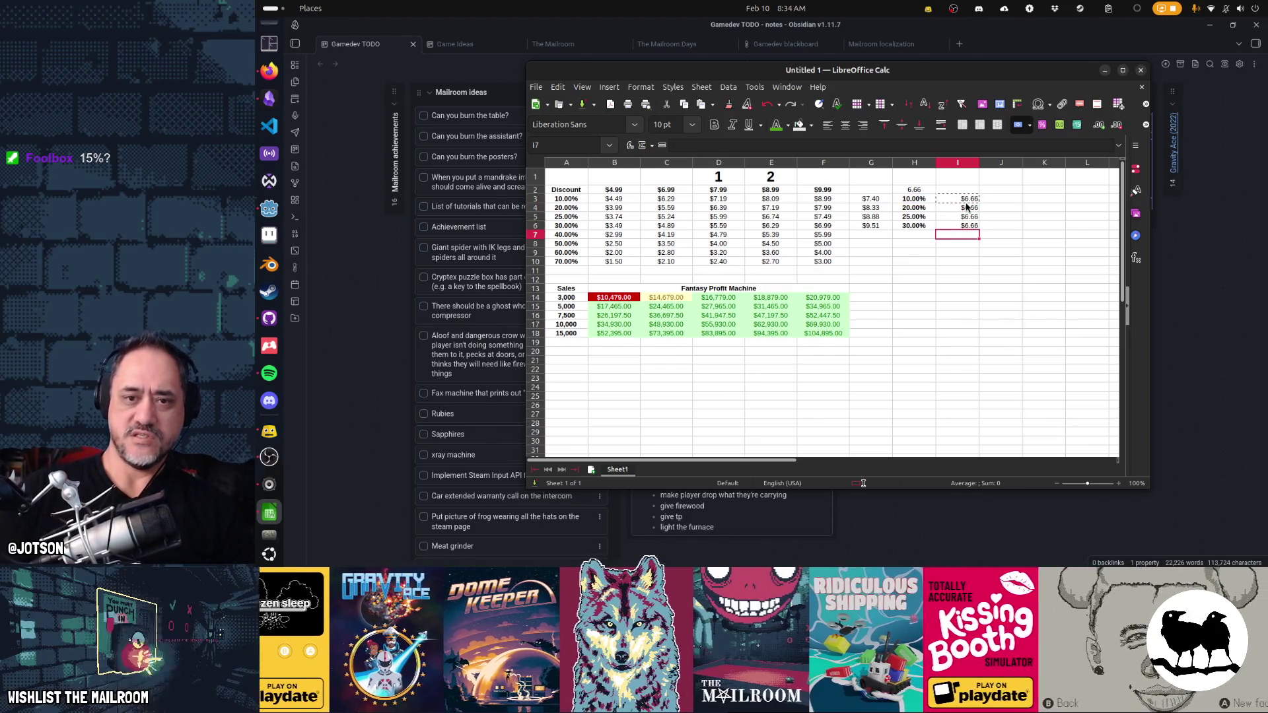
{"action": "left_click", "coordinate": [1000, 270]}
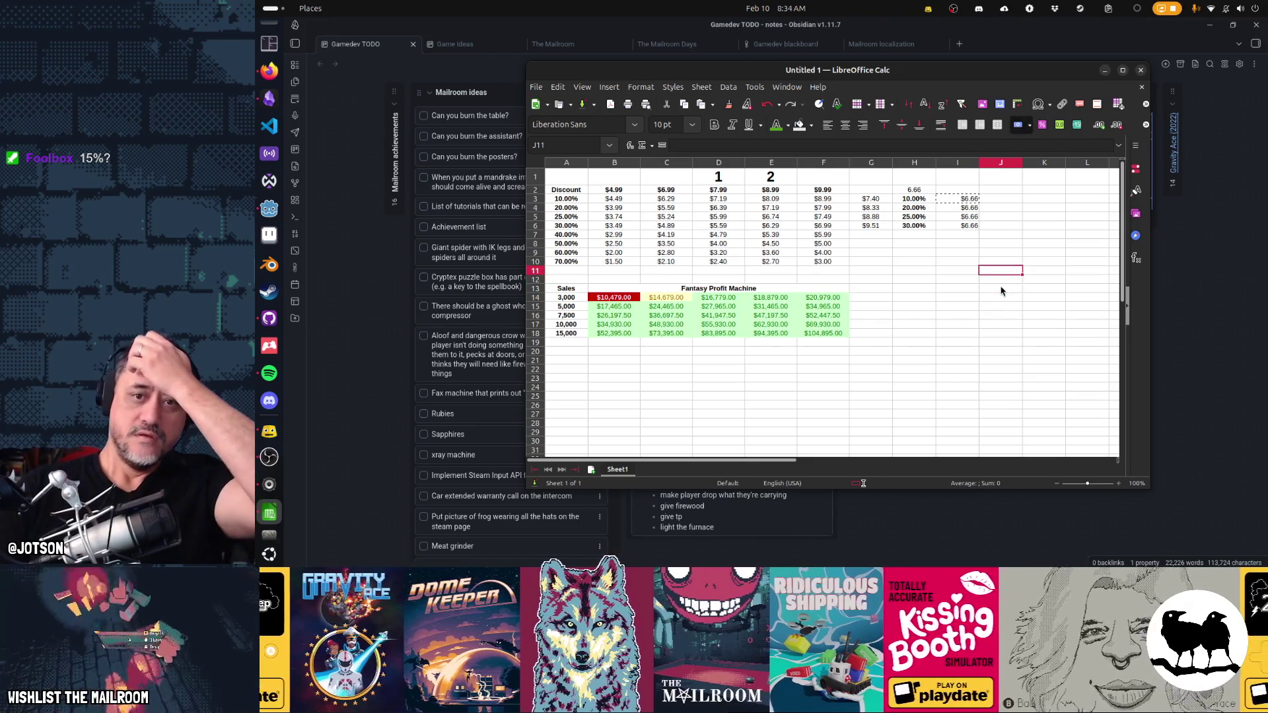
- Adjust column I's decimal places so each check value reads 6.660, then review the G4 formula
{"action": "left_click", "coordinate": [957, 162]}
{"action": "left_click", "coordinate": [1099, 125]}
{"action": "left_click", "coordinate": [1098, 126]}
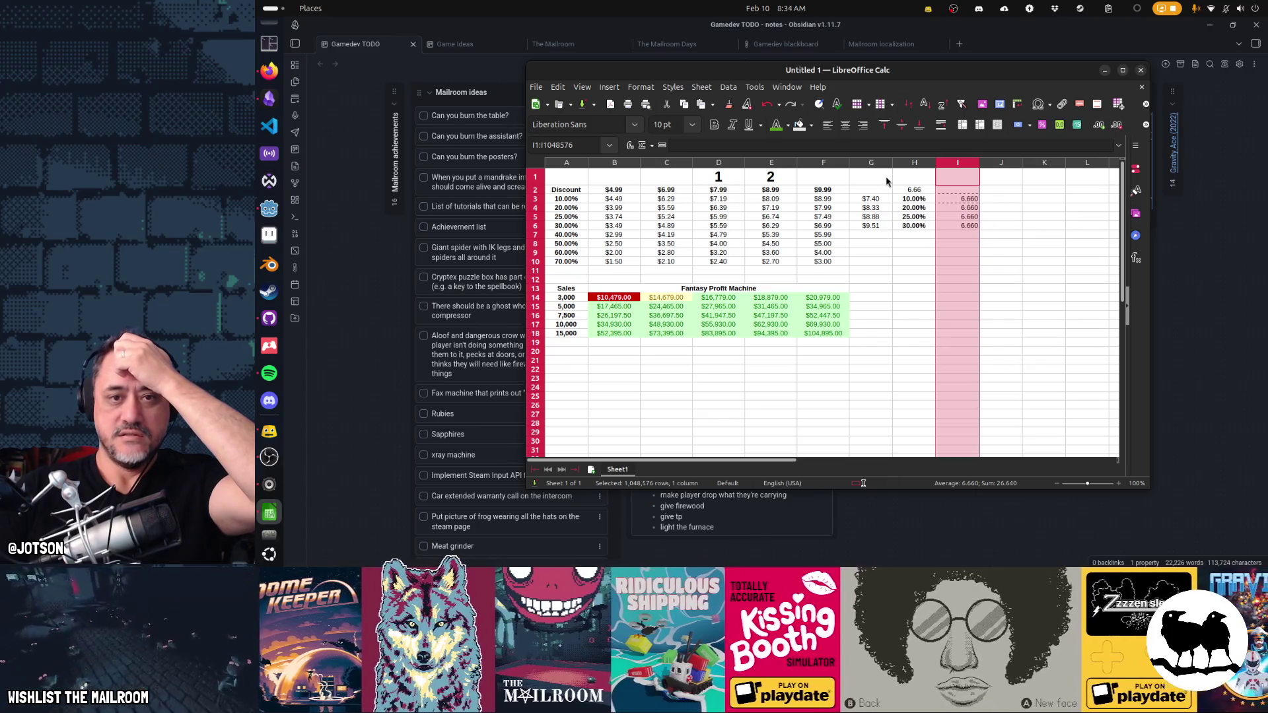
{"action": "left_click", "coordinate": [914, 199]}
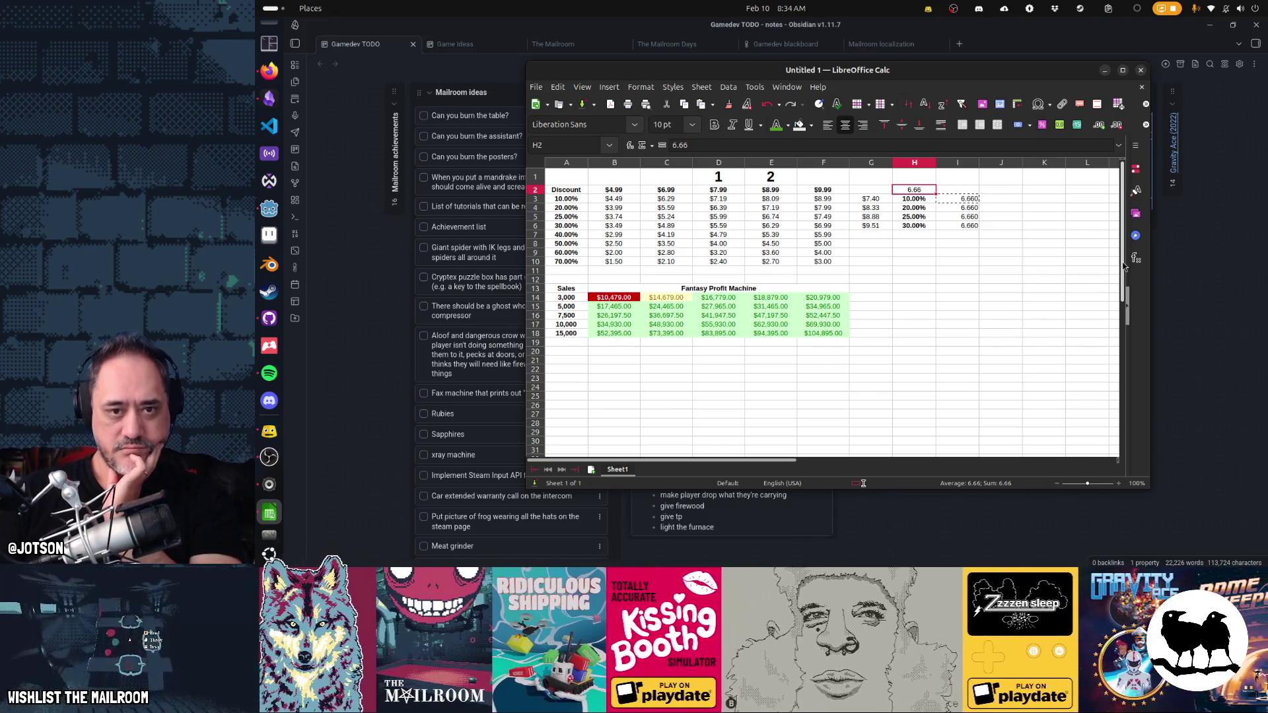
{"action": "key", "text": "Left"}
{"action": "key", "text": "Down"}
{"action": "key", "text": "Down"}
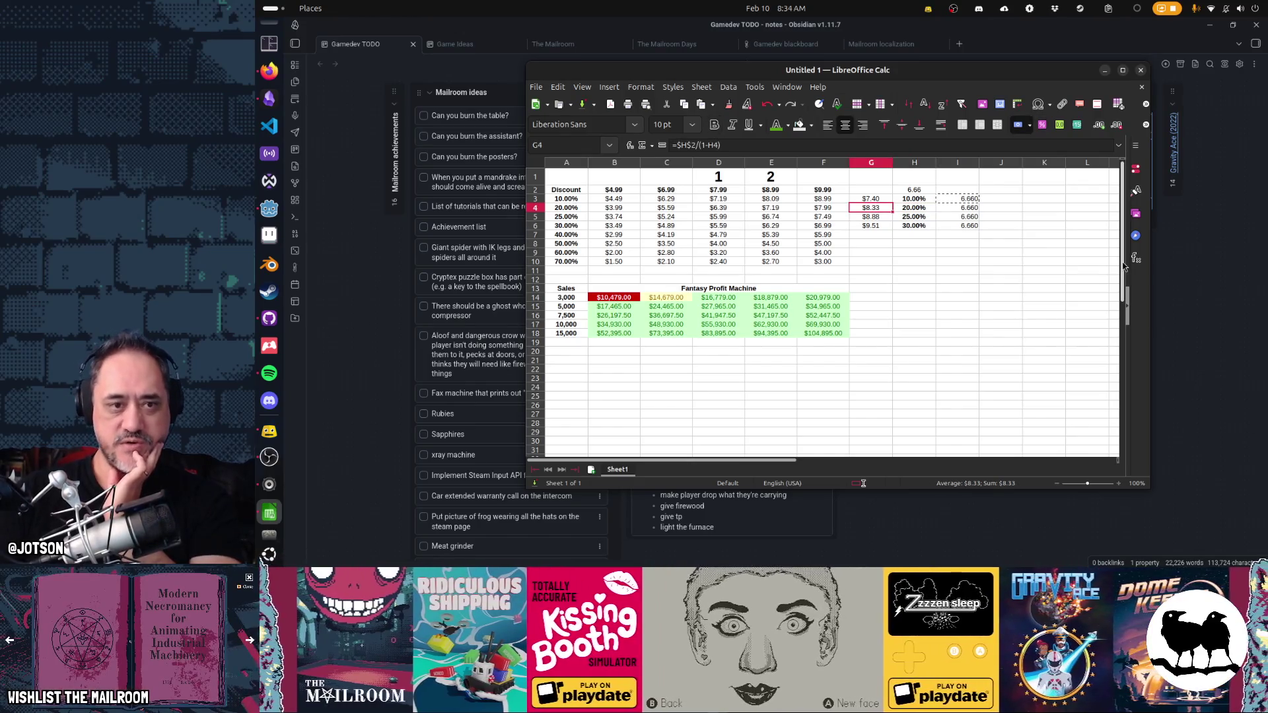
- Insert an empty column before the tier-2 column E
{"action": "right_click", "coordinate": [771, 163]}
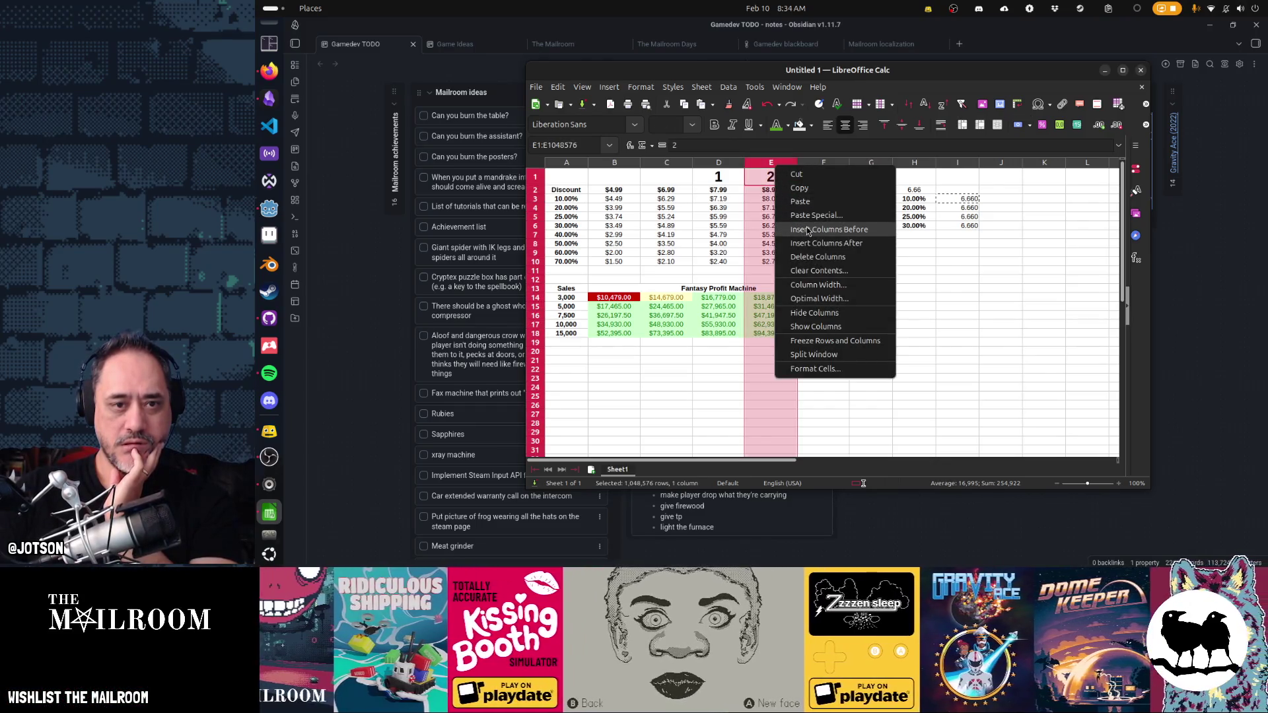
{"action": "left_click", "coordinate": [808, 230]}
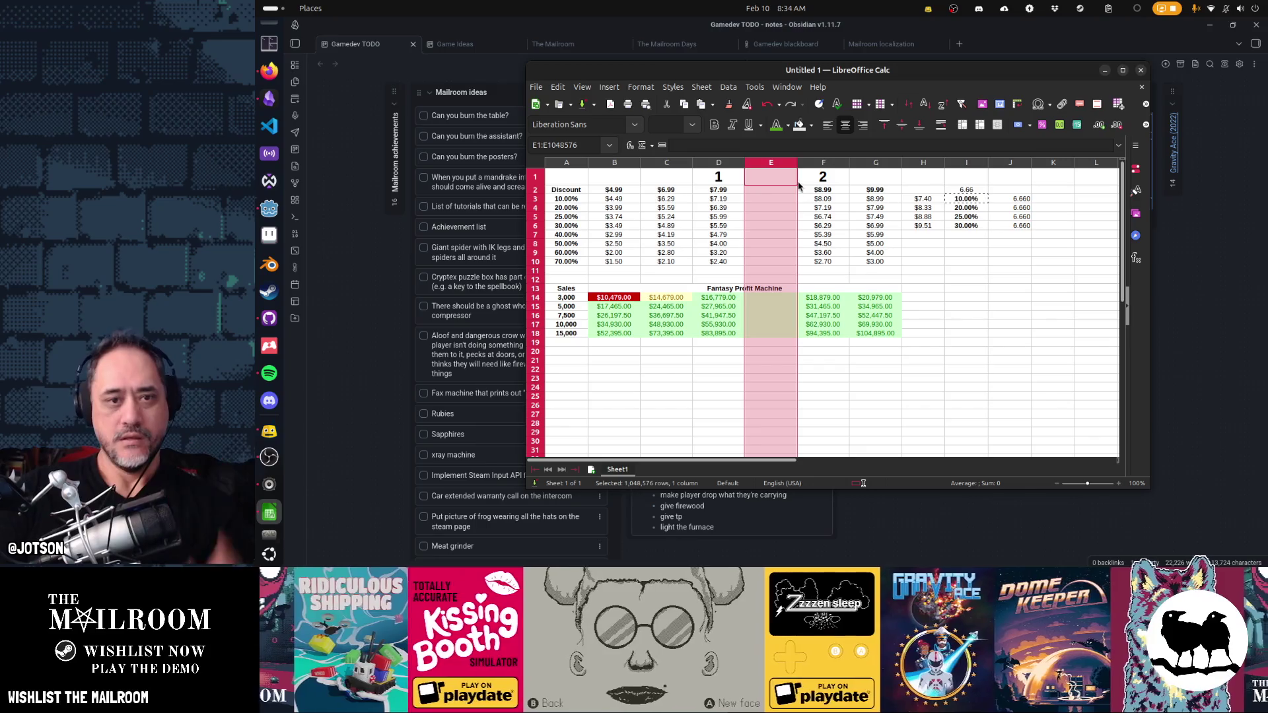
{"action": "left_click", "coordinate": [780, 190]}
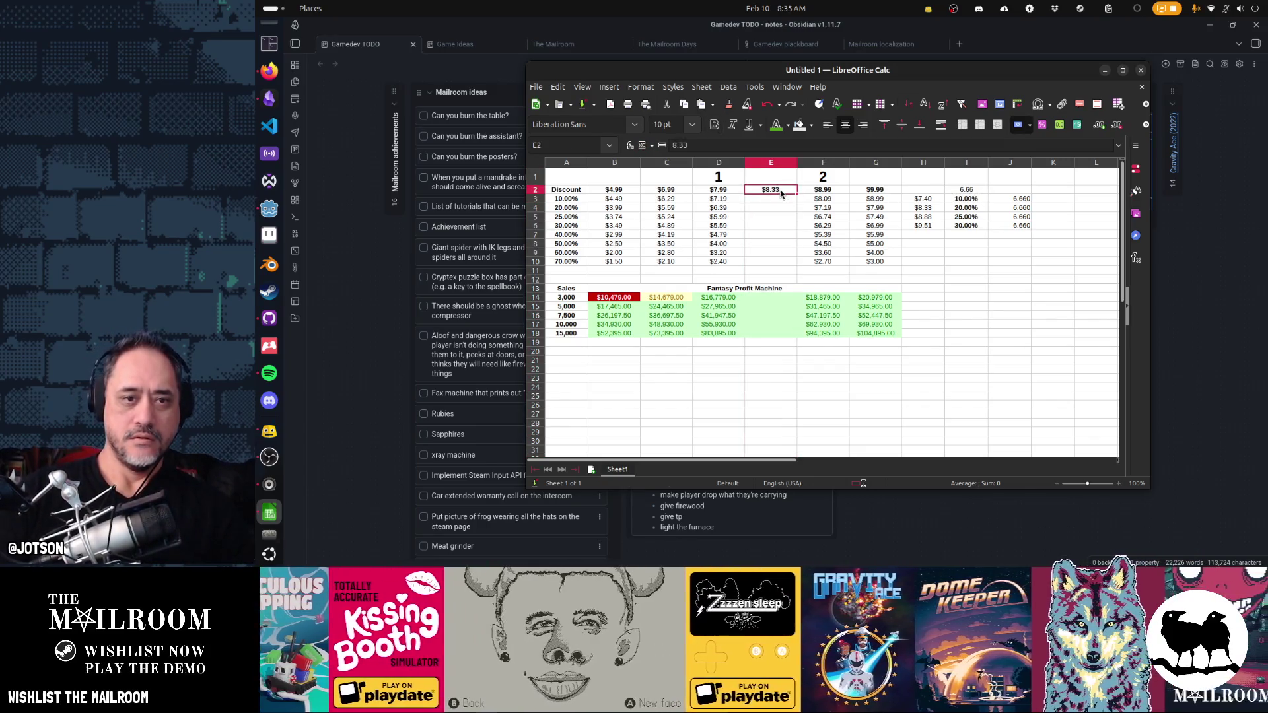
- Copy the F2:F10 tier into column E and set its price to $8.33, giving $6.66 at 20% off
{"action": "left_click_drag", "start_coordinate": [824, 190], "coordinate": [832, 263]}
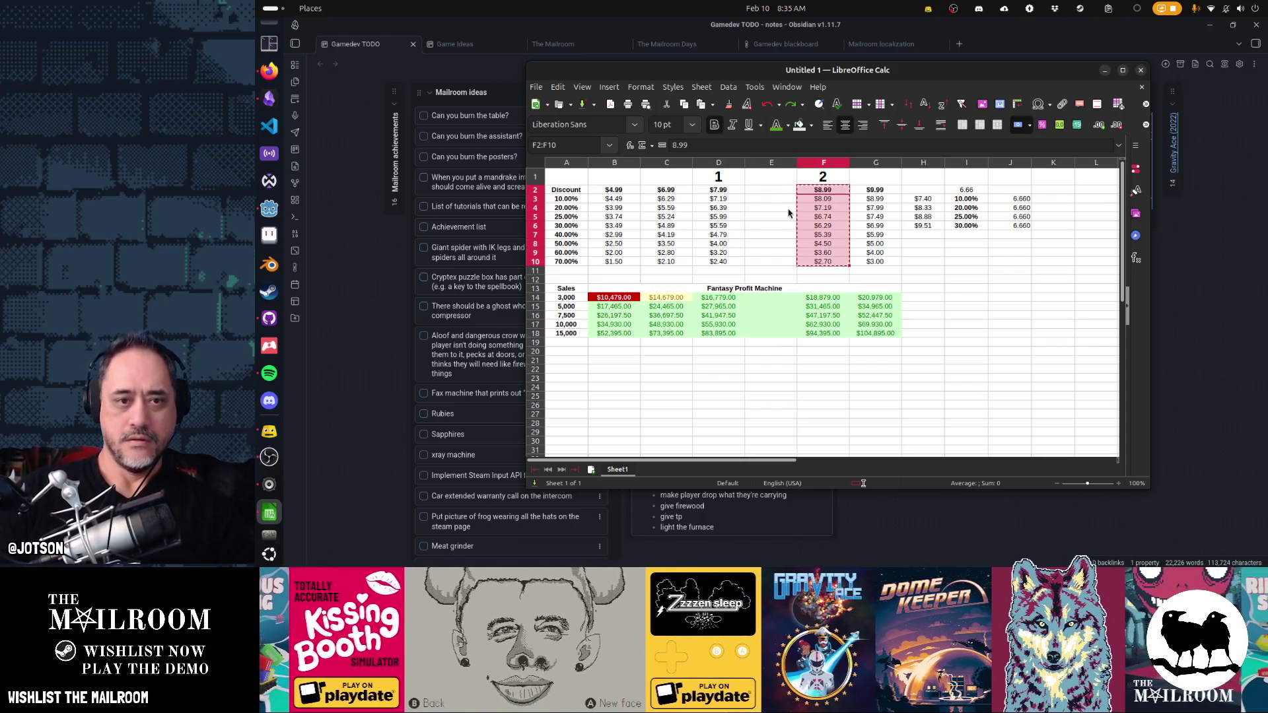
{"action": "key", "text": "ctrl+c"}
{"action": "left_click", "coordinate": [775, 190]}
{"action": "key", "text": "ctrl+v"}
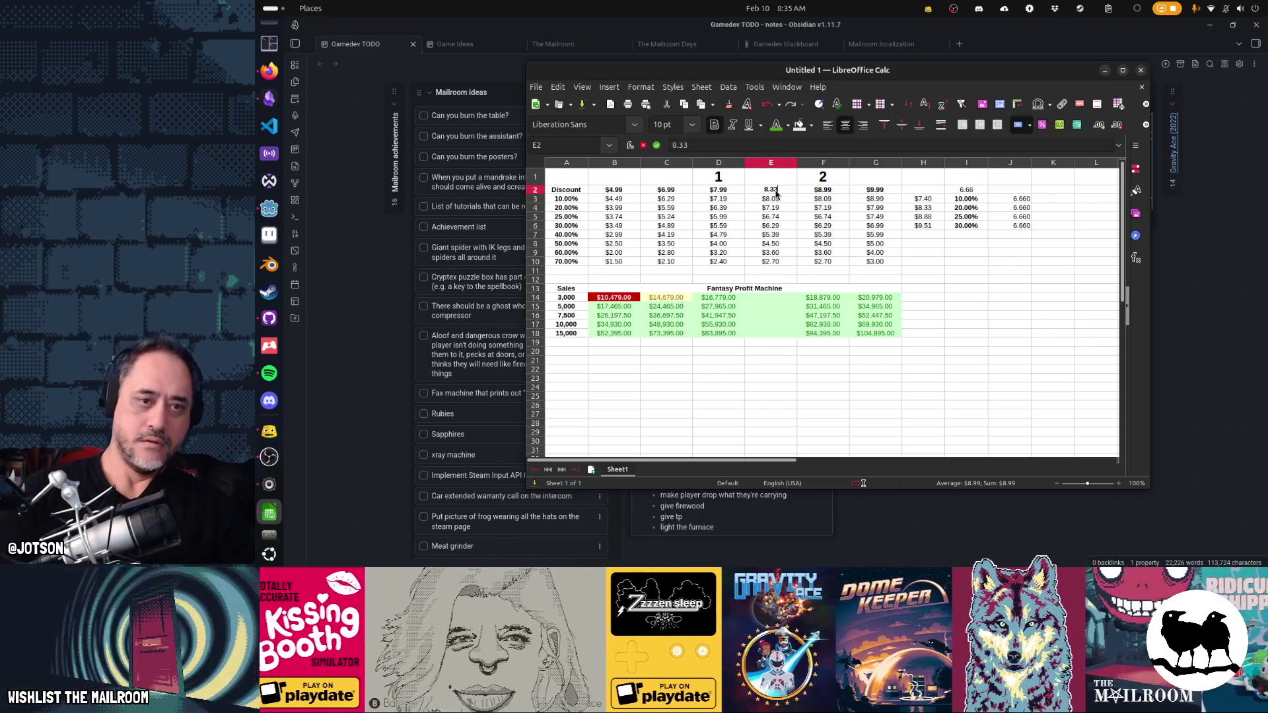
{"action": "key", "text": "ctrl+v"}
{"action": "left_click", "coordinate": [823, 216]}
{"action": "key", "text": "Up"}
{"action": "key", "text": "Up"}
{"action": "key", "text": "Left"}
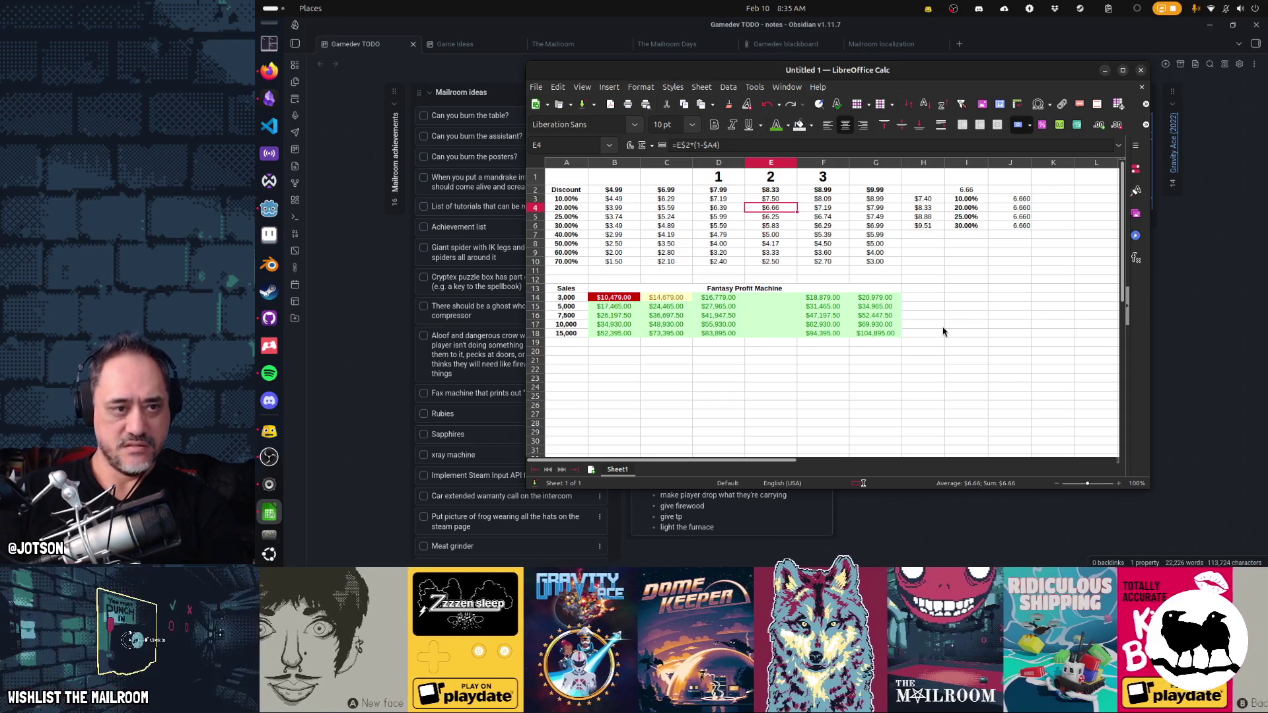
{"action": "right_click", "coordinate": [777, 208]}
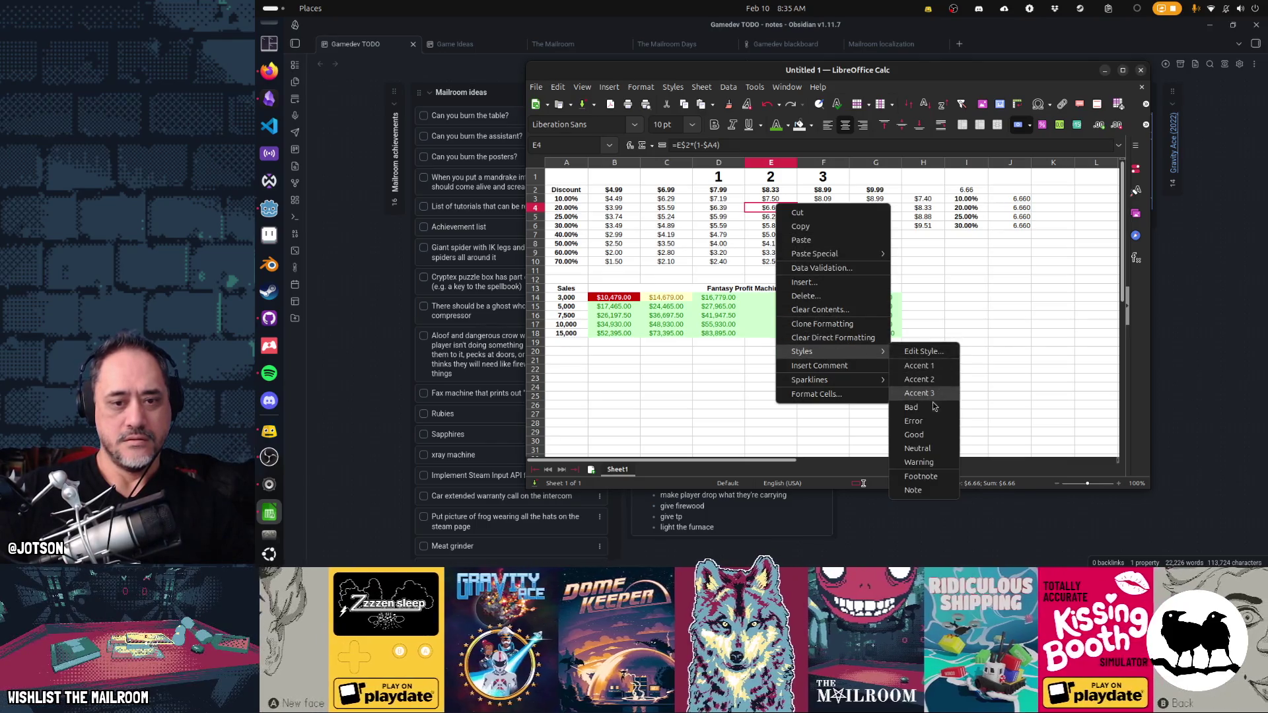
{"action": "left_click", "coordinate": [925, 435]}
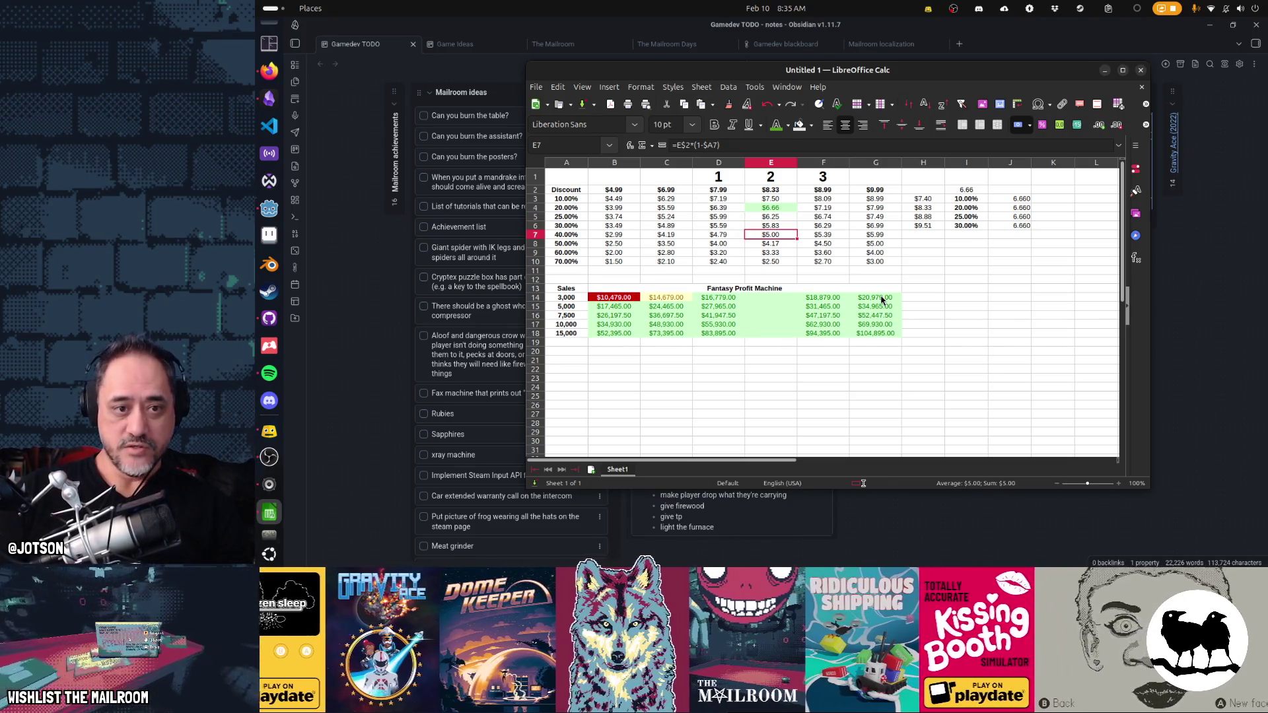
{"action": "key", "text": "Home"}
{"action": "key", "text": "Right"}
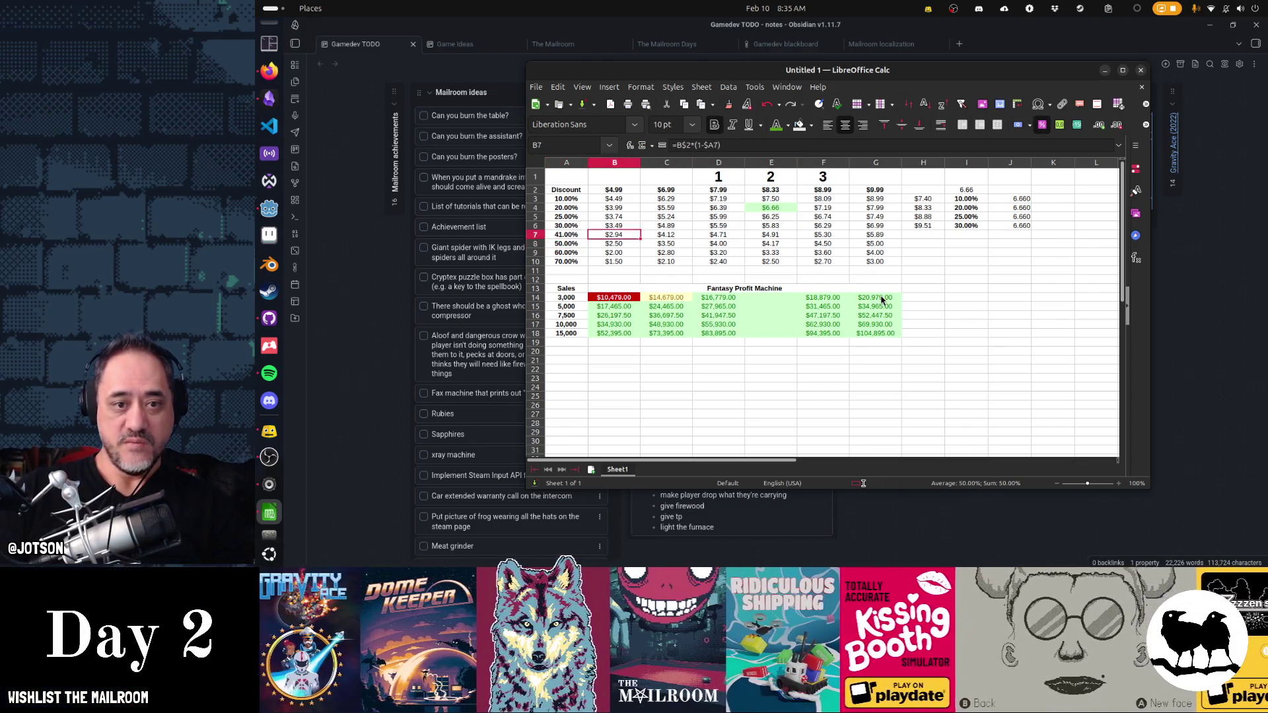
{"action": "key", "text": "Left"}
{"action": "key", "text": "Left"}
{"action": "key", "text": "Left"}
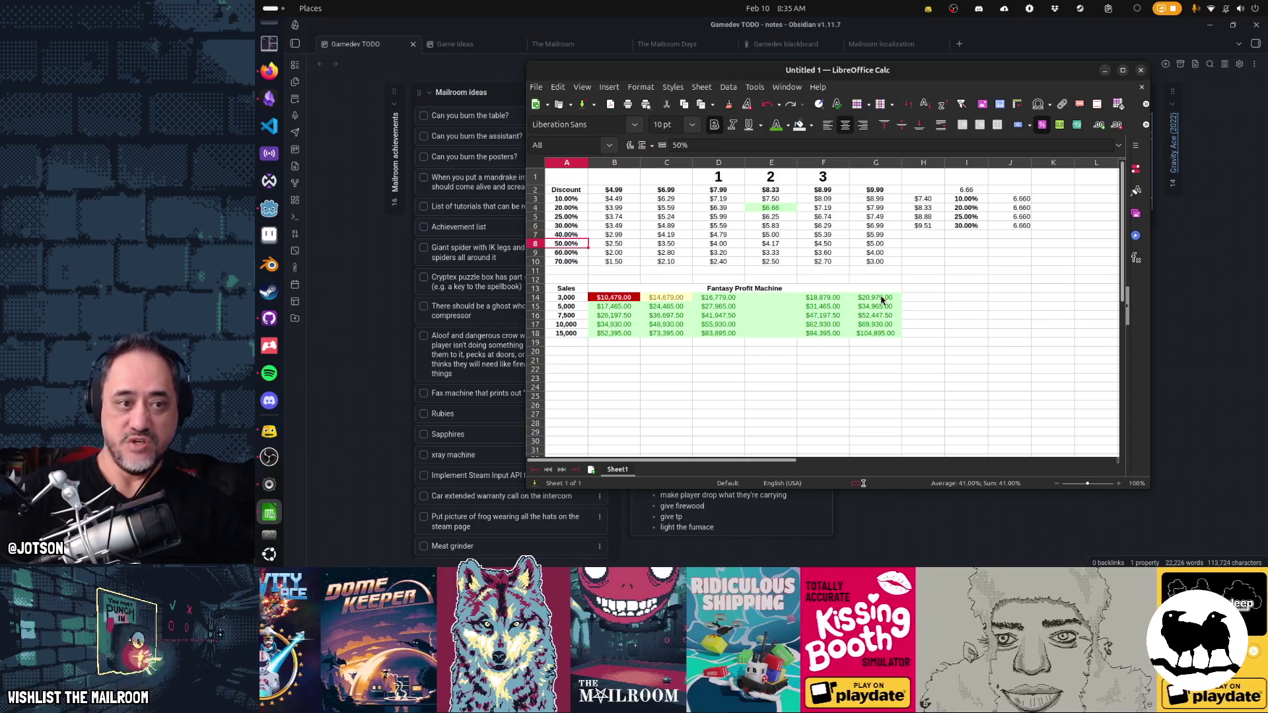
{"action": "key", "text": "Right"}
{"action": "key", "text": "Right"}
{"action": "key", "text": "Right"}
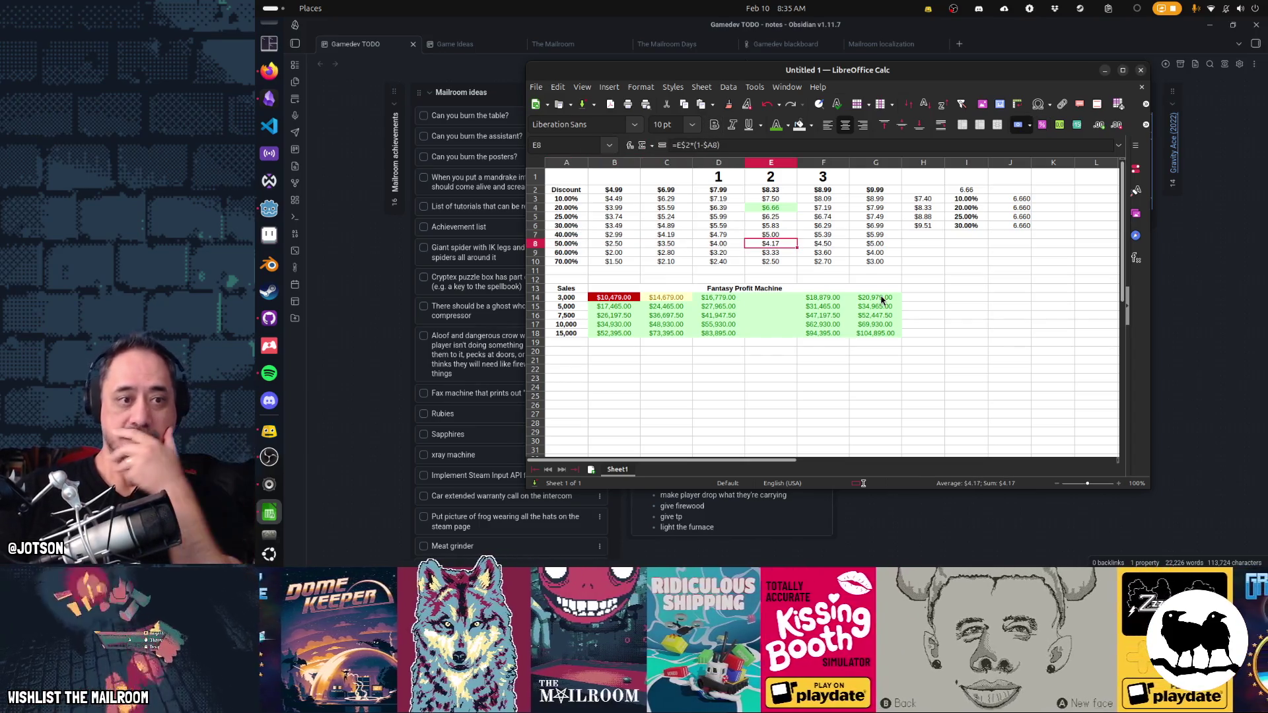
{"action": "key", "text": "Down"}
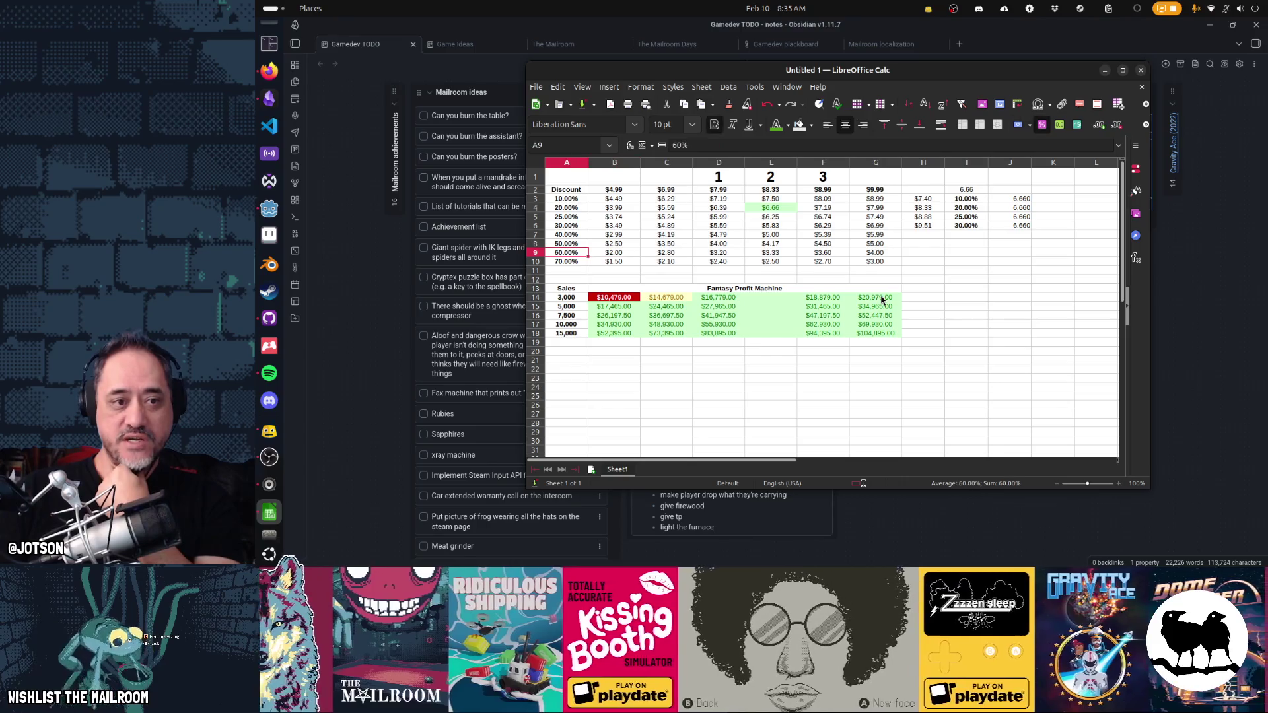
{"action": "key", "text": "Right"}
{"action": "key", "text": "Right"}
{"action": "key", "text": "Right"}
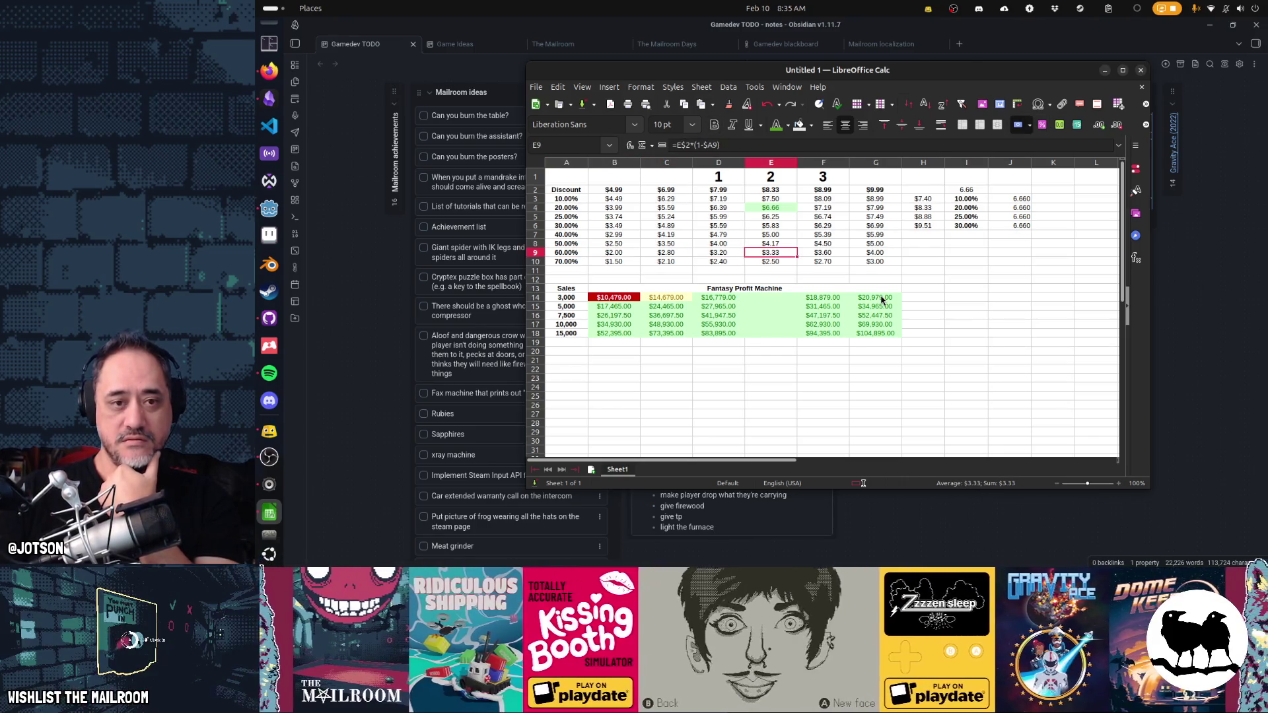
{"action": "key", "text": "Up"}
{"action": "key", "text": "Up"}
{"action": "key", "text": "Up"}
{"action": "key", "text": "Up"}
{"action": "key", "text": "Up"}
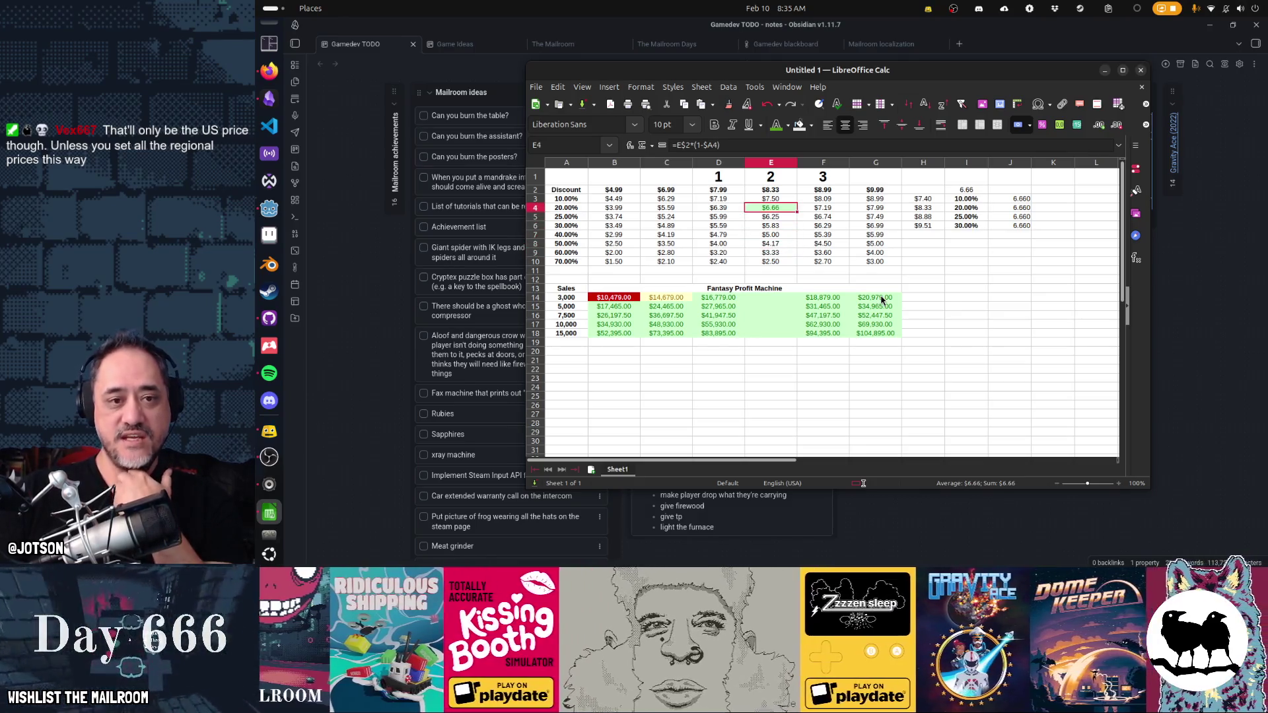
{"action": "key", "text": "shift+Left"}
{"action": "key", "text": "shift+Left"}
{"action": "key", "text": "shift+Left"}
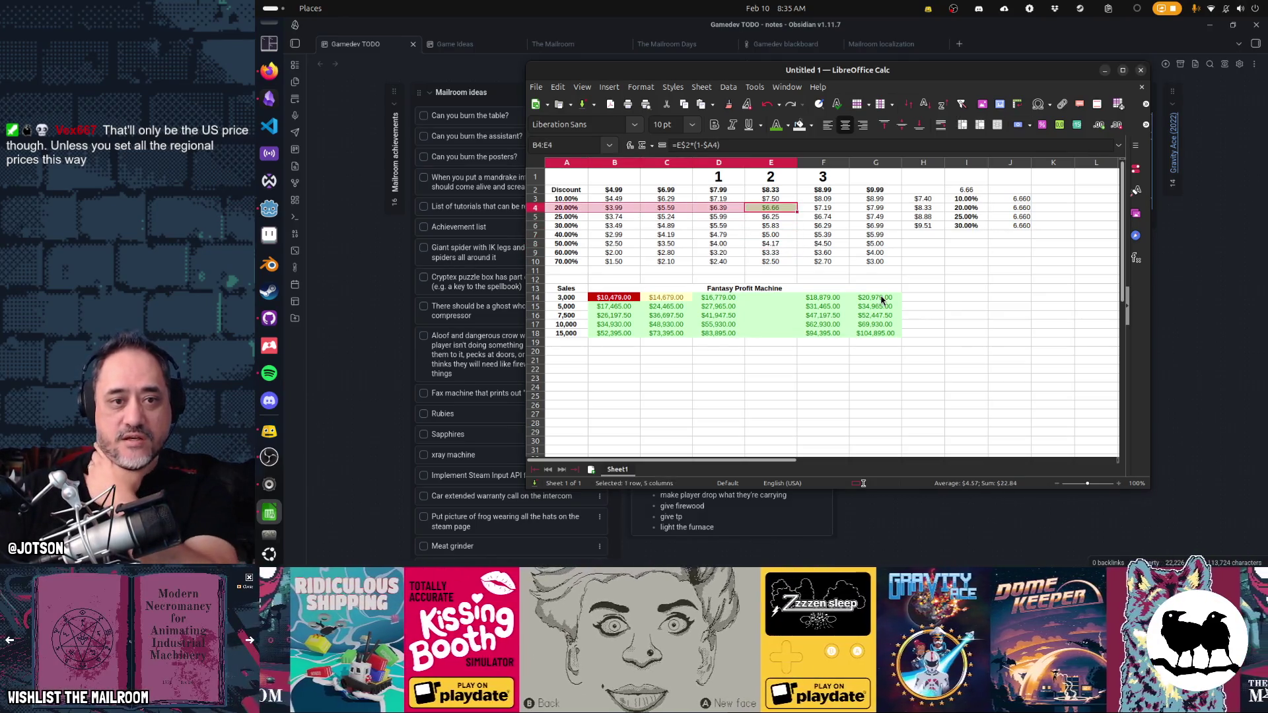
{"action": "key", "text": "shift+Right"}
{"action": "key", "text": "shift+Right"}
{"action": "key", "text": "shift+Right"}
{"action": "key", "text": "shift+Left"}
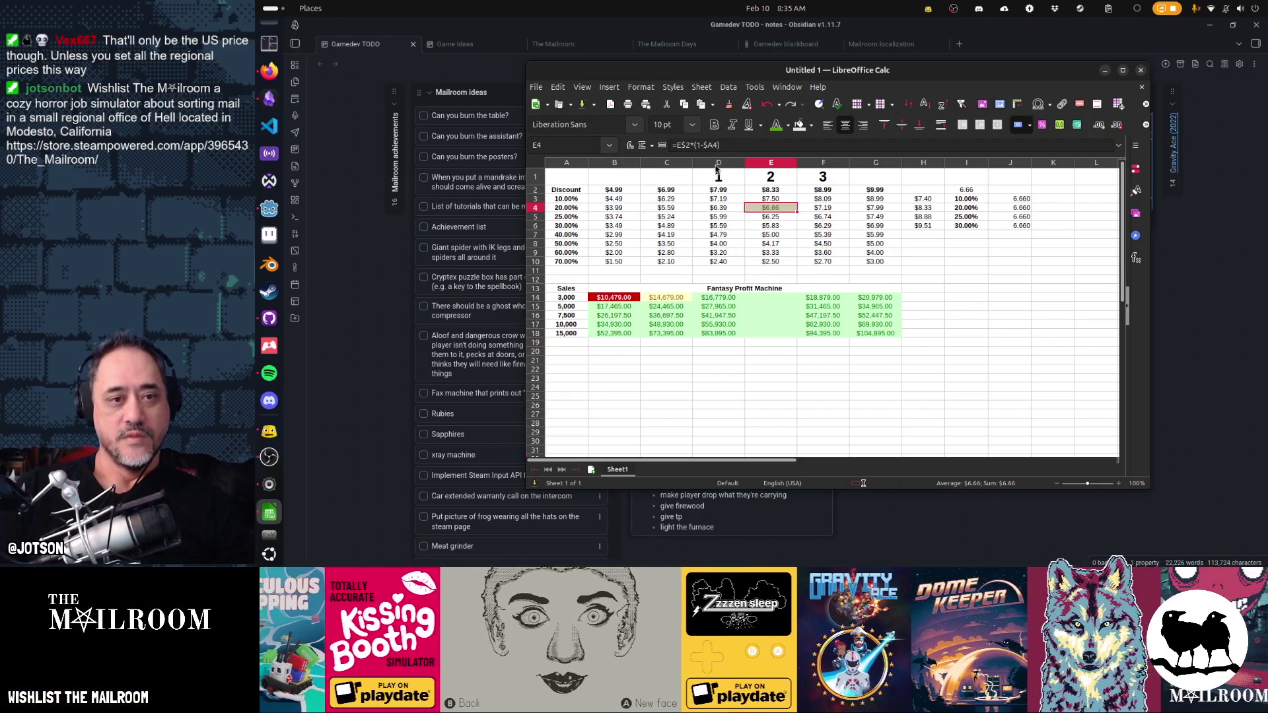
- Insert blank cells at D1:D10, shifting the existing table cells to the right
{"action": "right_click", "coordinate": [717, 165]}
{"action": "key", "text": "Escape"}
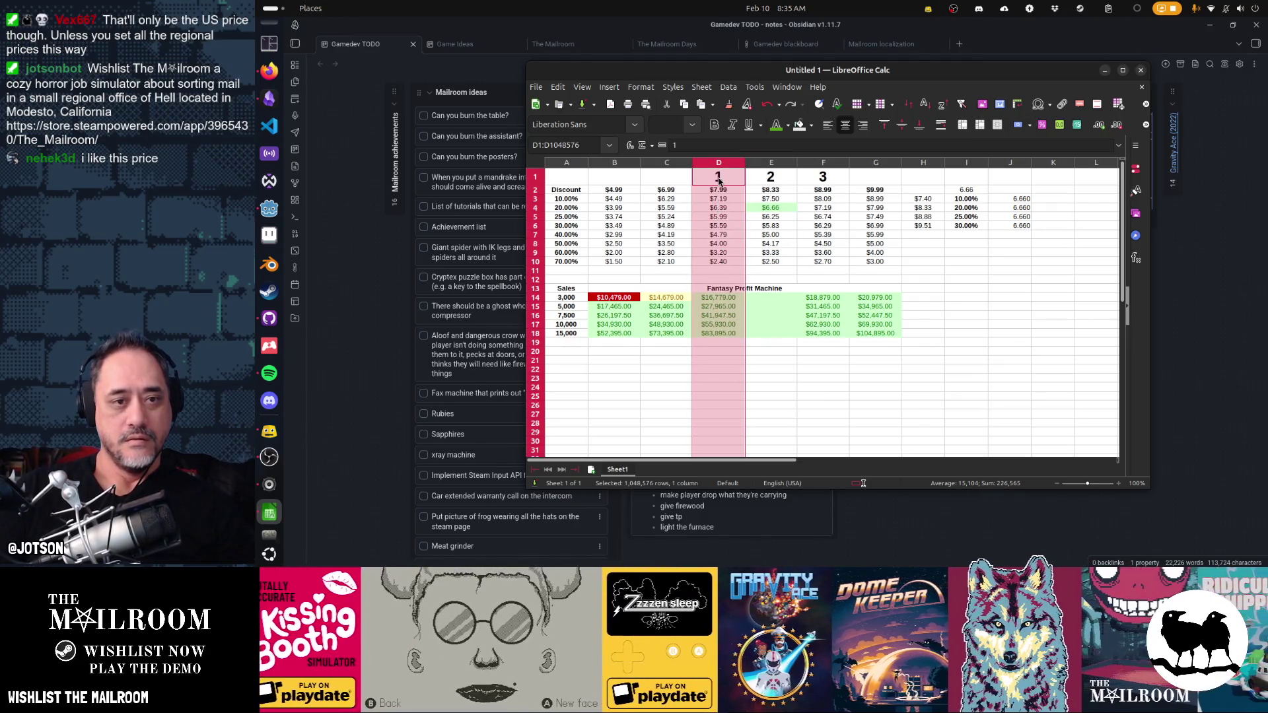
{"action": "left_click", "coordinate": [720, 182]}
{"action": "left_click", "coordinate": [722, 263], "text": "shift"}
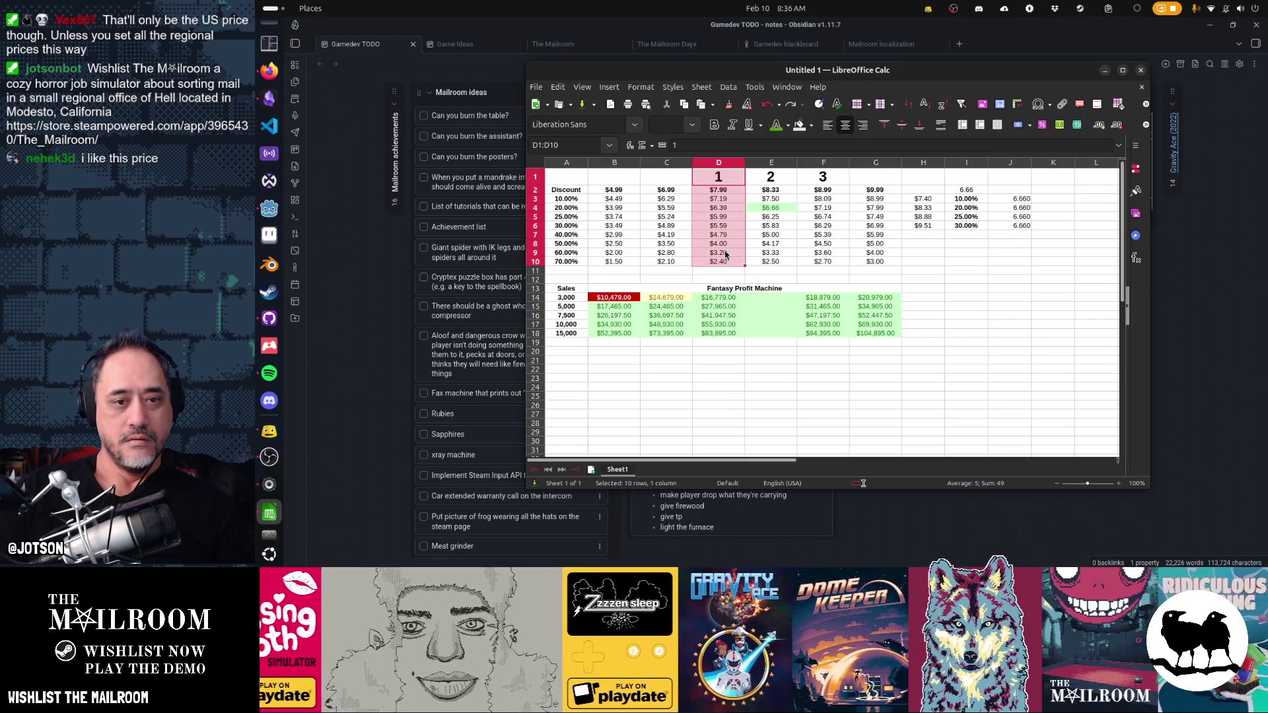
{"action": "right_click", "coordinate": [737, 274]}
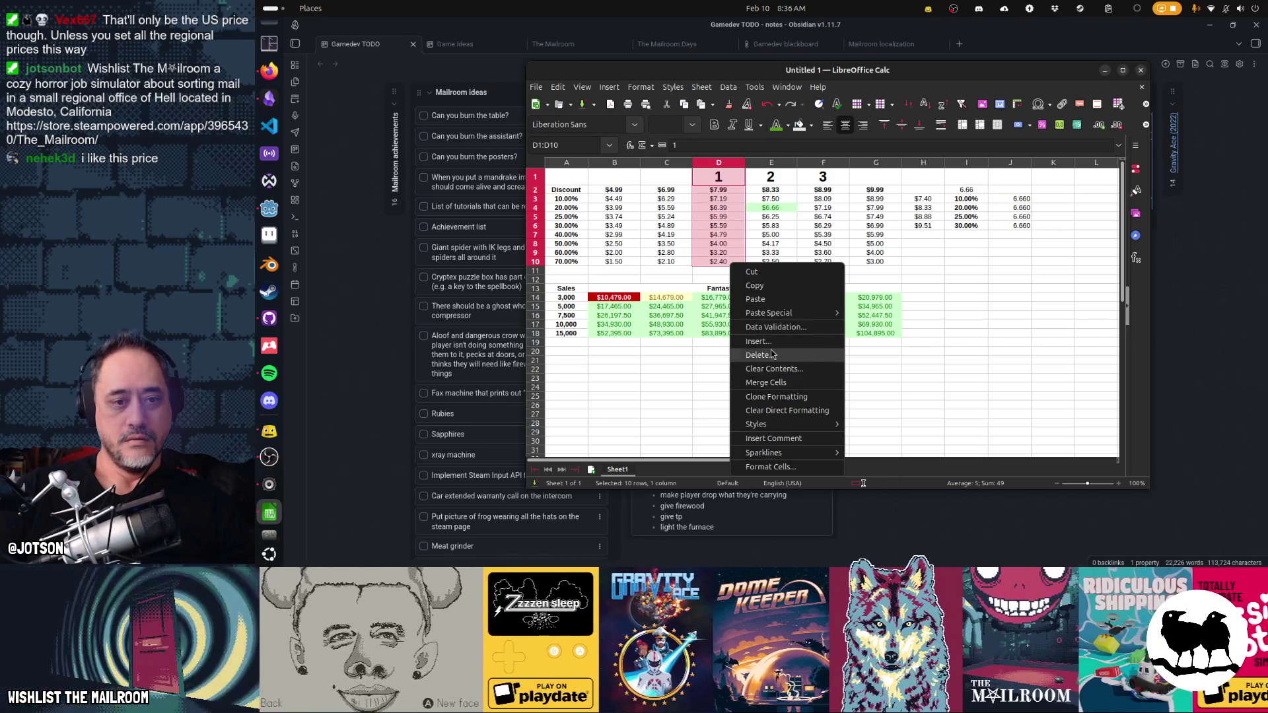
{"action": "left_click", "coordinate": [759, 341]}
{"action": "left_click", "coordinate": [809, 268]}
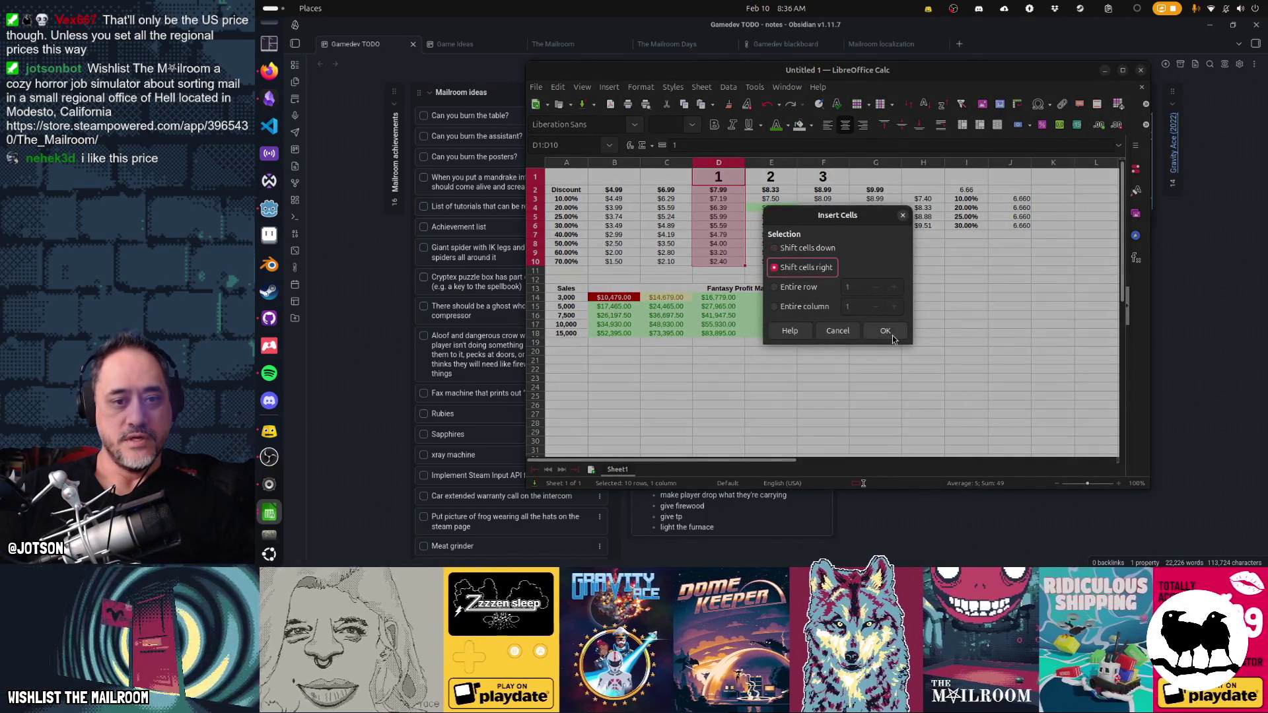
{"action": "left_click", "coordinate": [885, 330]}
- Attempt to paste the neighbouring price column into column D and undo the broken paste
{"action": "left_click", "coordinate": [718, 189]}
{"action": "left_click_drag", "start_coordinate": [771, 180], "coordinate": [772, 262]}
{"action": "key", "text": "ctrl+c"}
{"action": "left_click", "coordinate": [719, 179]}
{"action": "key", "text": "ctrl+v"}
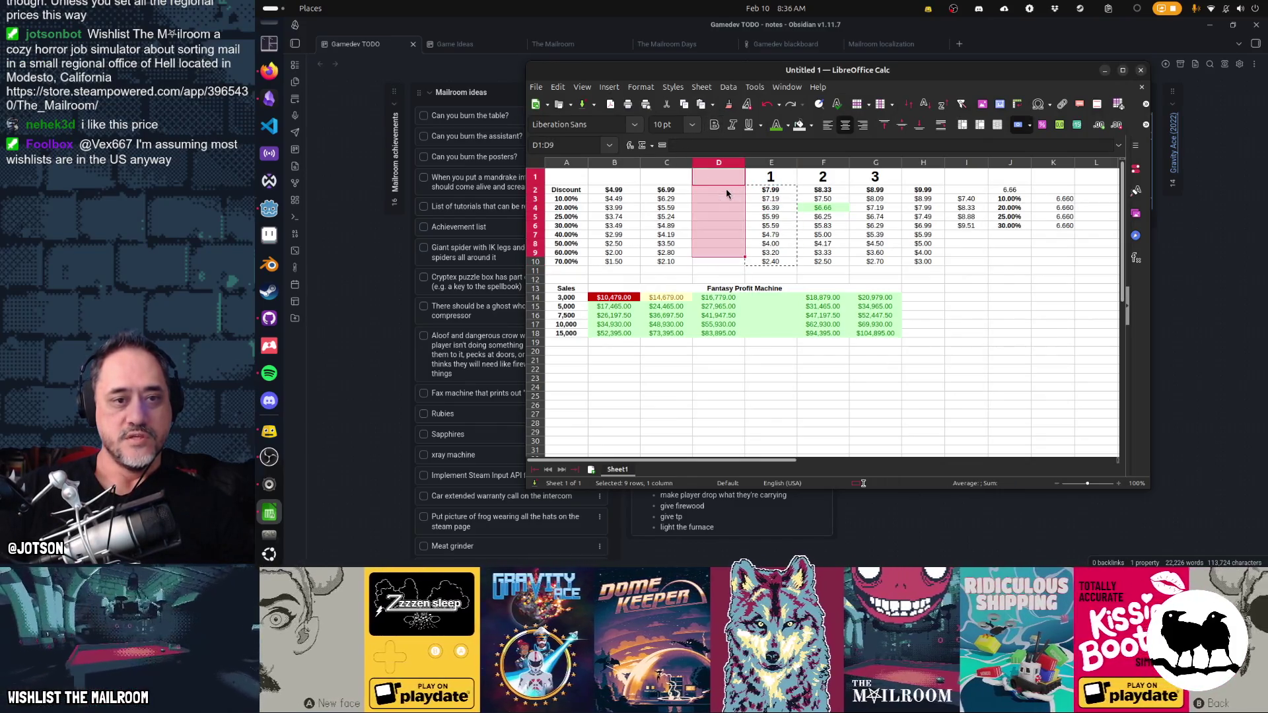
{"action": "key", "text": "ctrl+z"}
- Give column D a $7.40 price with $6.66 at 10% off and re-enter the row-1 tier labels, marking it 3
{"action": "left_click", "coordinate": [718, 190]}
{"action": "type", "text": "7.40"}
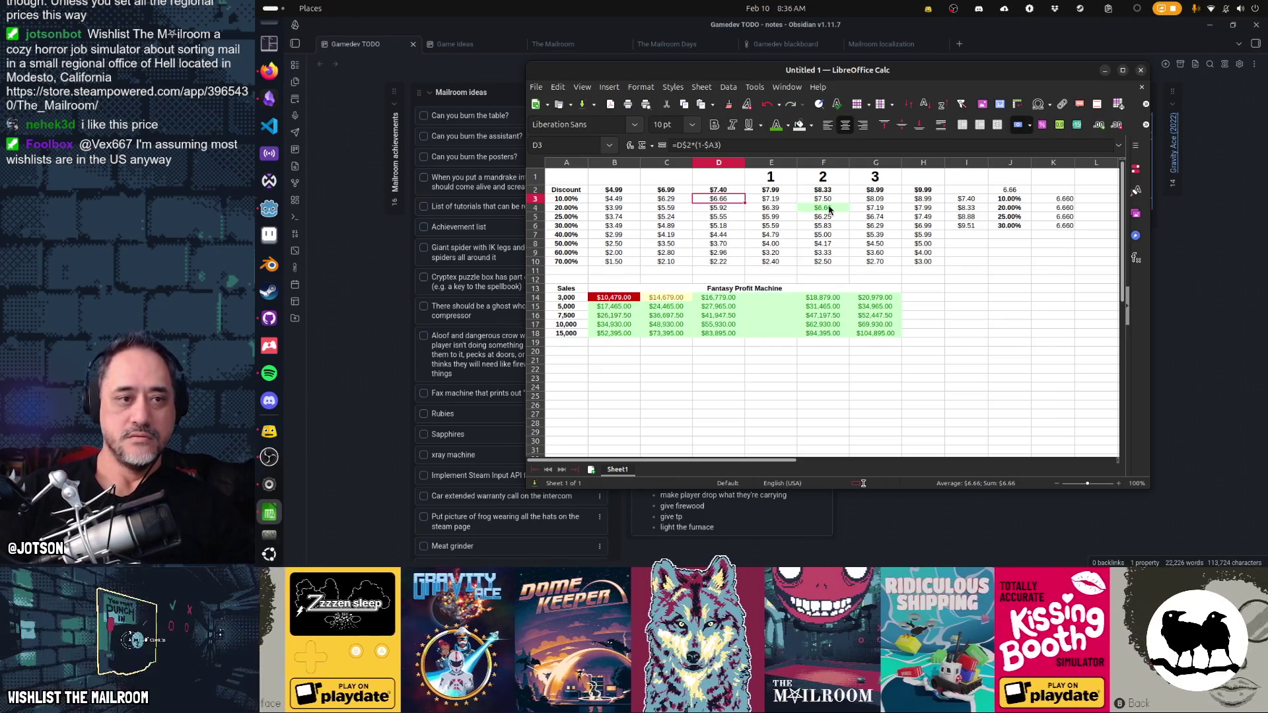
{"action": "key", "text": "shift+Left"}
{"action": "key", "text": "shift+Left"}
{"action": "key", "text": "shift+Left"}
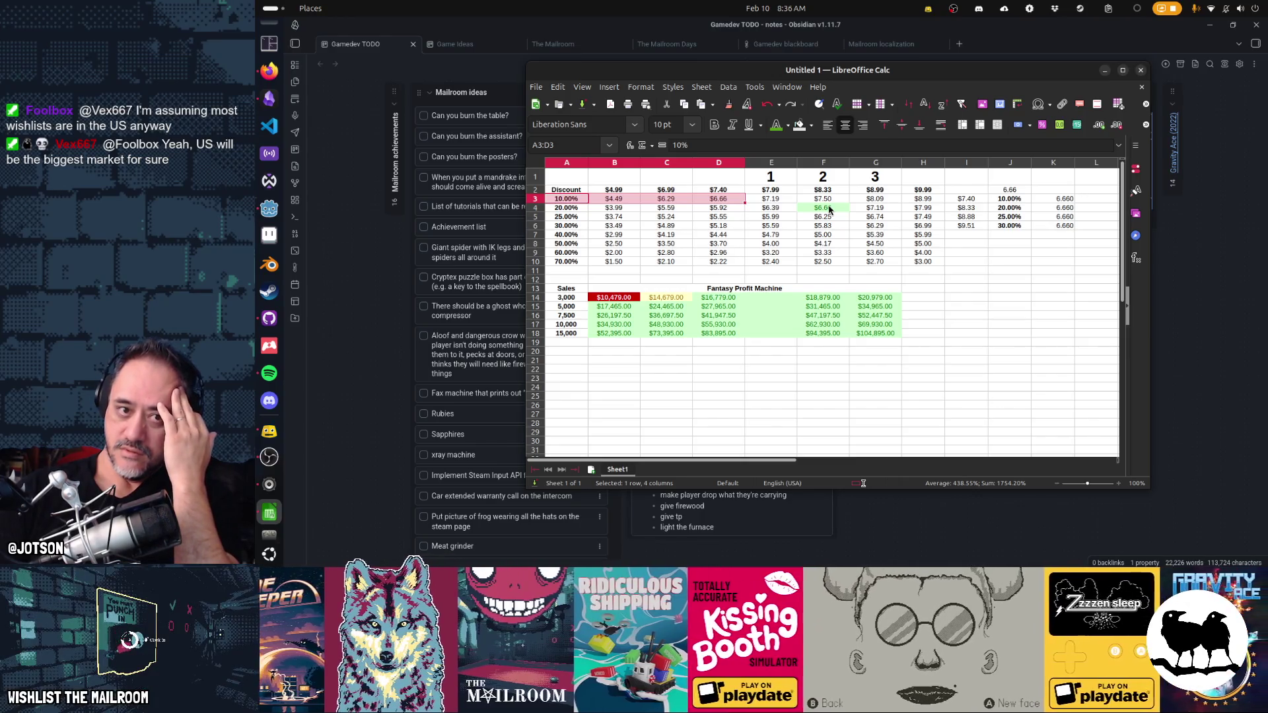
{"action": "key", "text": "ctrl+Home"}
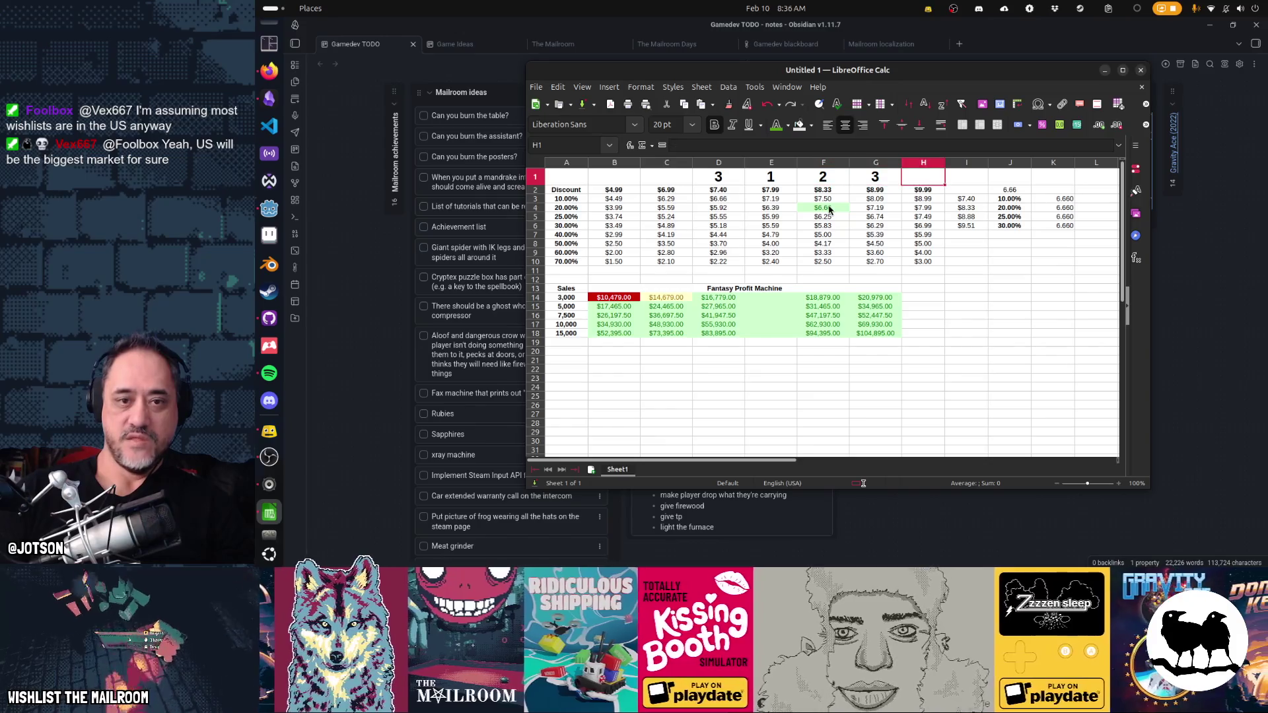
{"action": "left_click", "coordinate": [876, 207]}
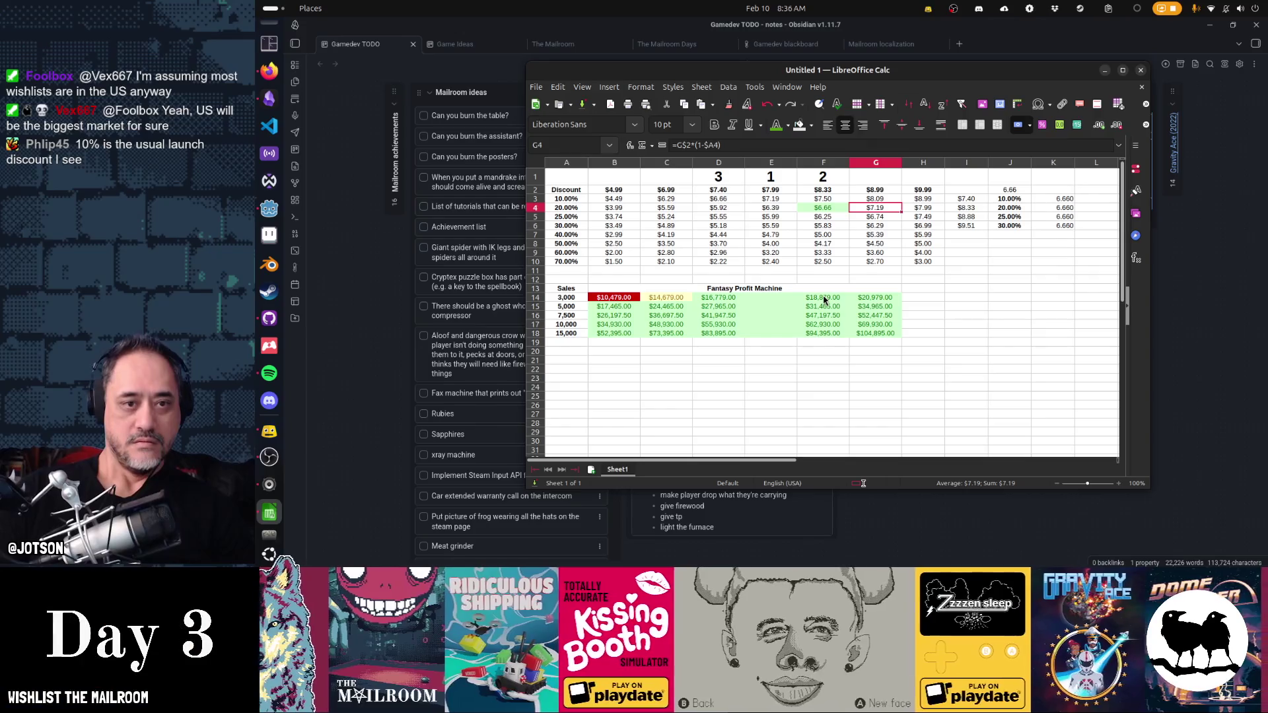
- Copy the F14:F18 sales formulas into the empty E14:E18 column and check the C and D formulas
{"action": "left_click_drag", "start_coordinate": [822, 310], "coordinate": [821, 337]}
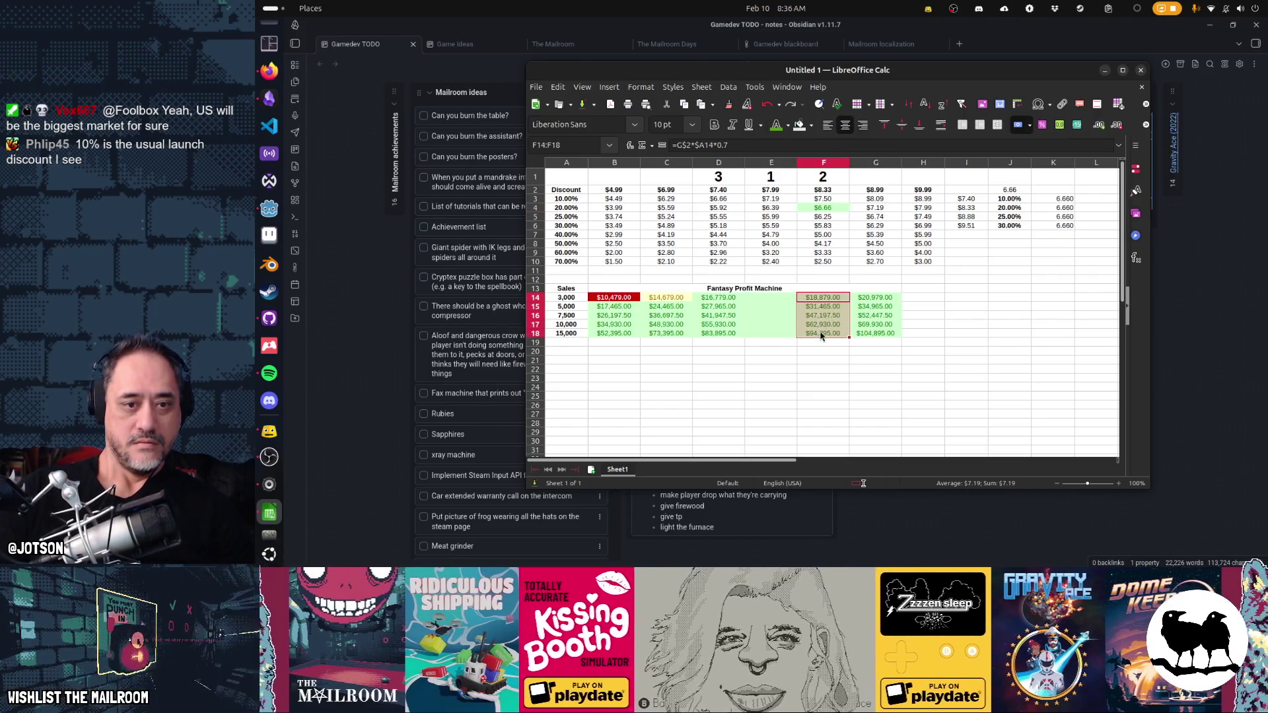
{"action": "left_click", "coordinate": [766, 302]}
{"action": "key", "text": "ctrl+v"}
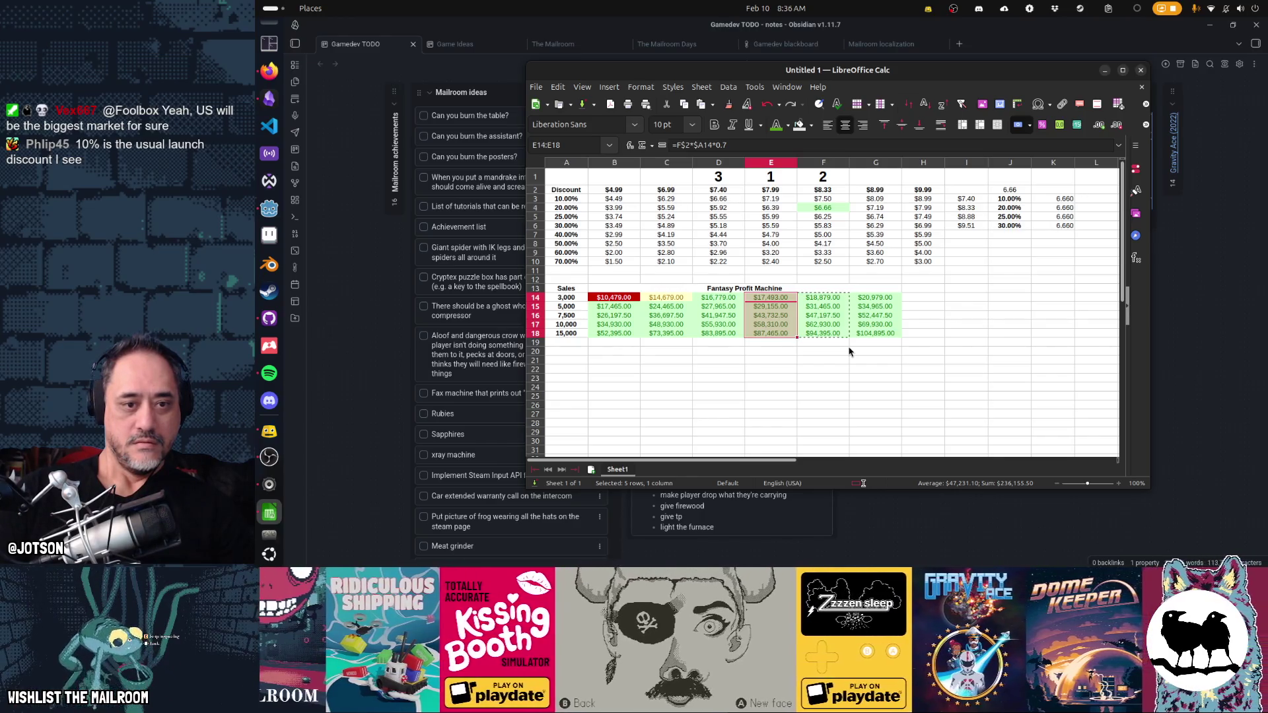
{"action": "left_click", "coordinate": [720, 298]}
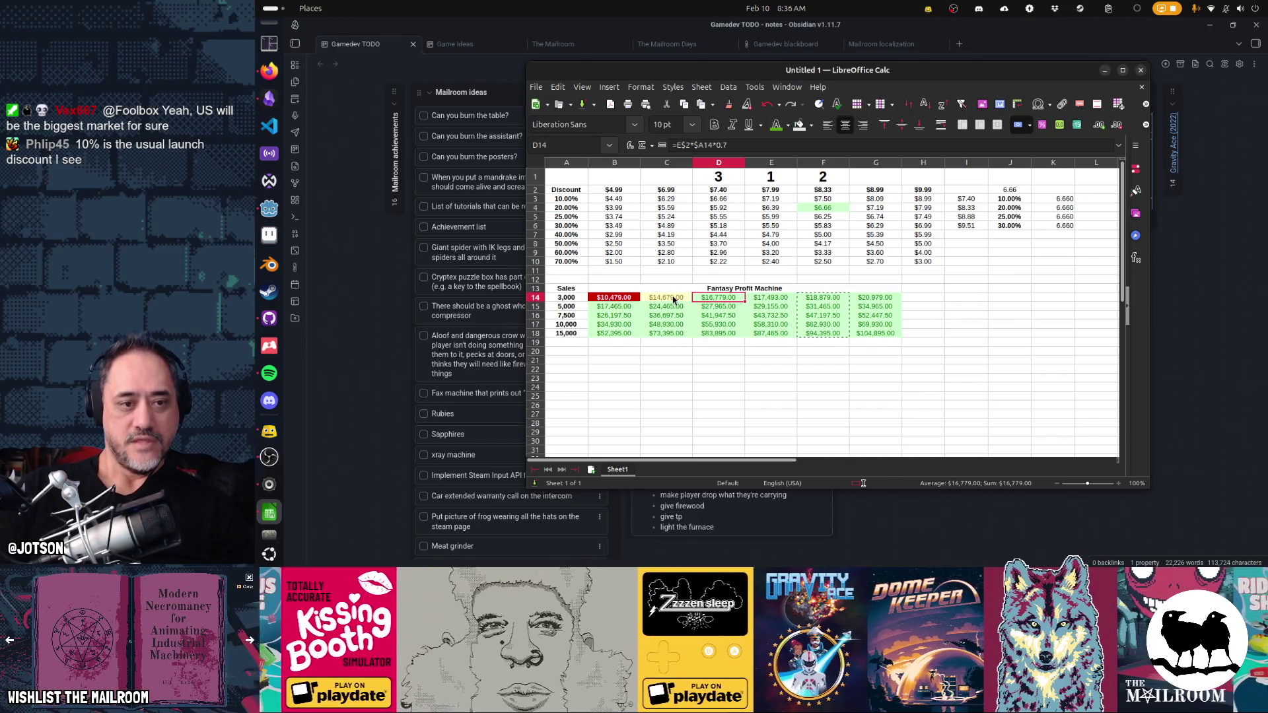
{"action": "left_click", "coordinate": [673, 299]}
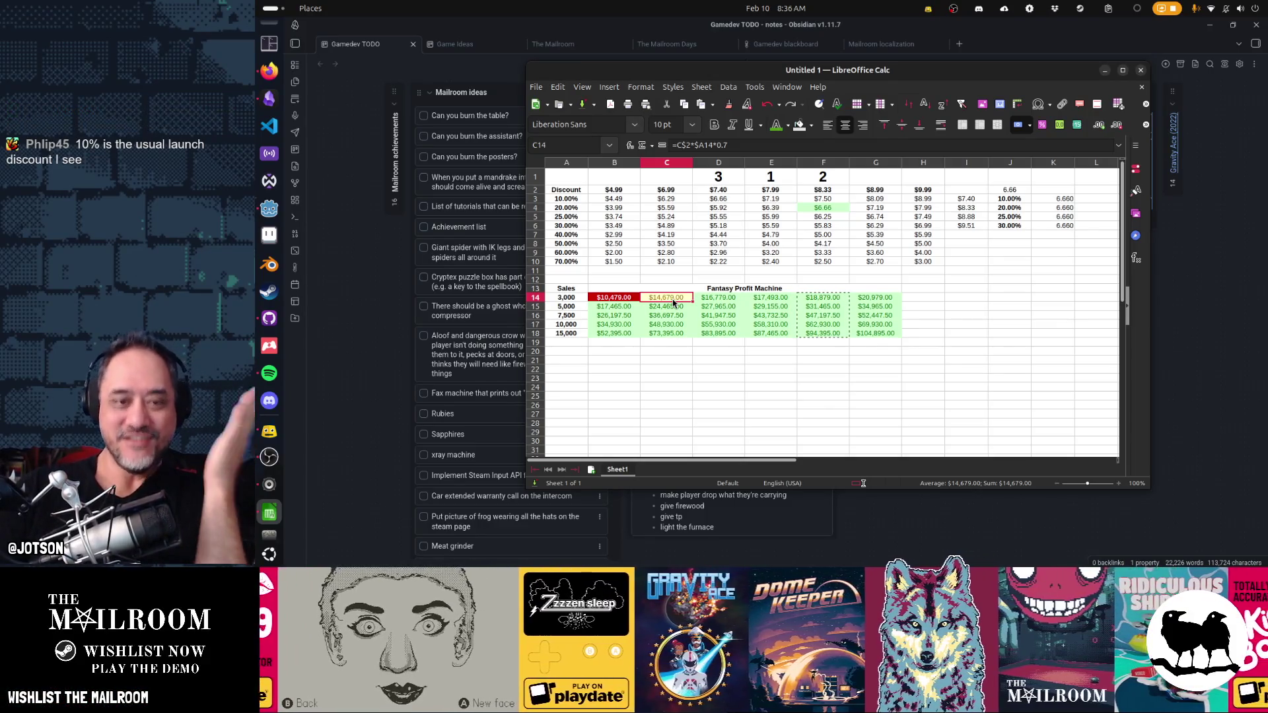
{"action": "left_click", "coordinate": [878, 414]}
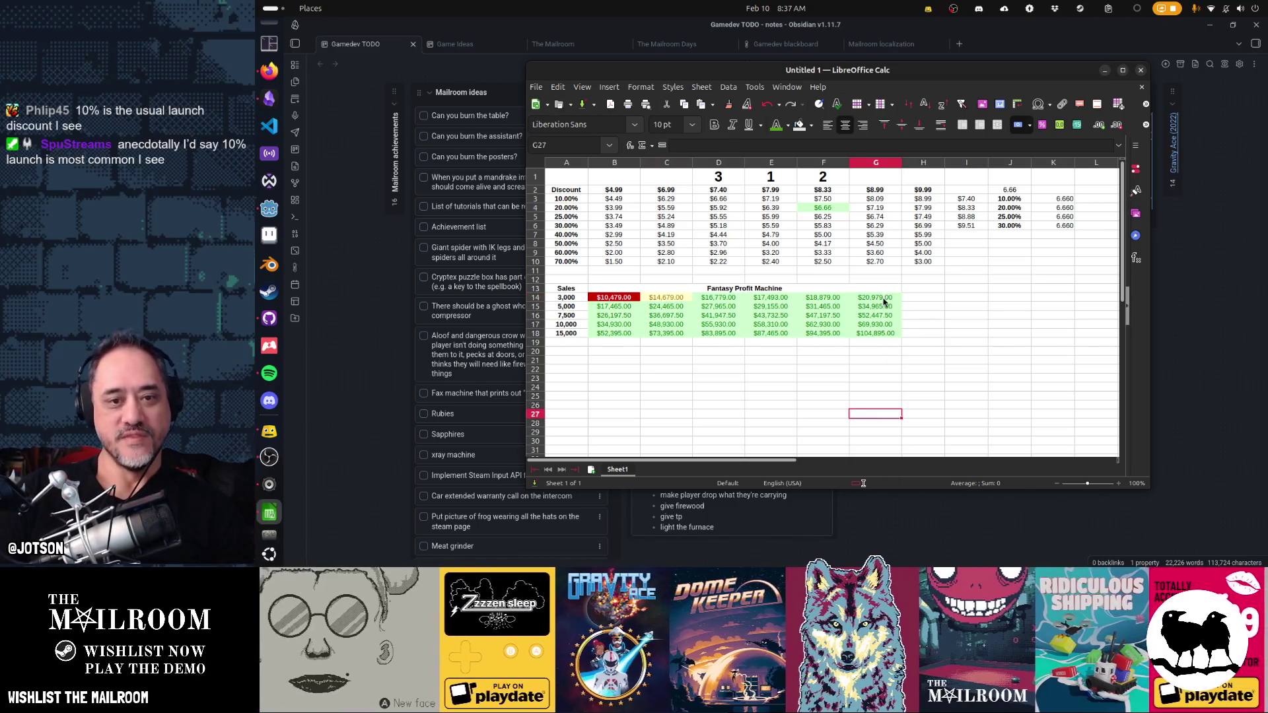
- Paste the column G sales formulas into H14:H18 for the new price
{"action": "left_click_drag", "start_coordinate": [875, 297], "coordinate": [883, 335]}
{"action": "left_click_drag", "start_coordinate": [922, 298], "coordinate": [925, 334]}
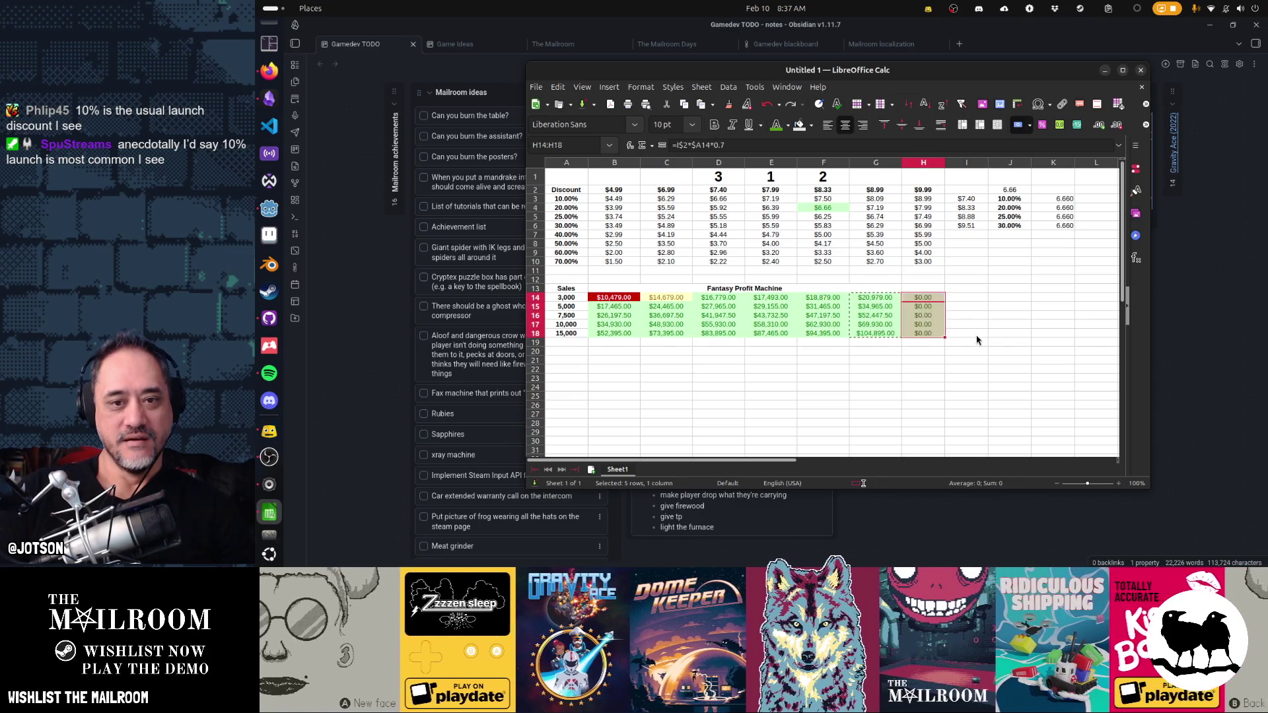
{"action": "key", "text": "ctrl+v"}
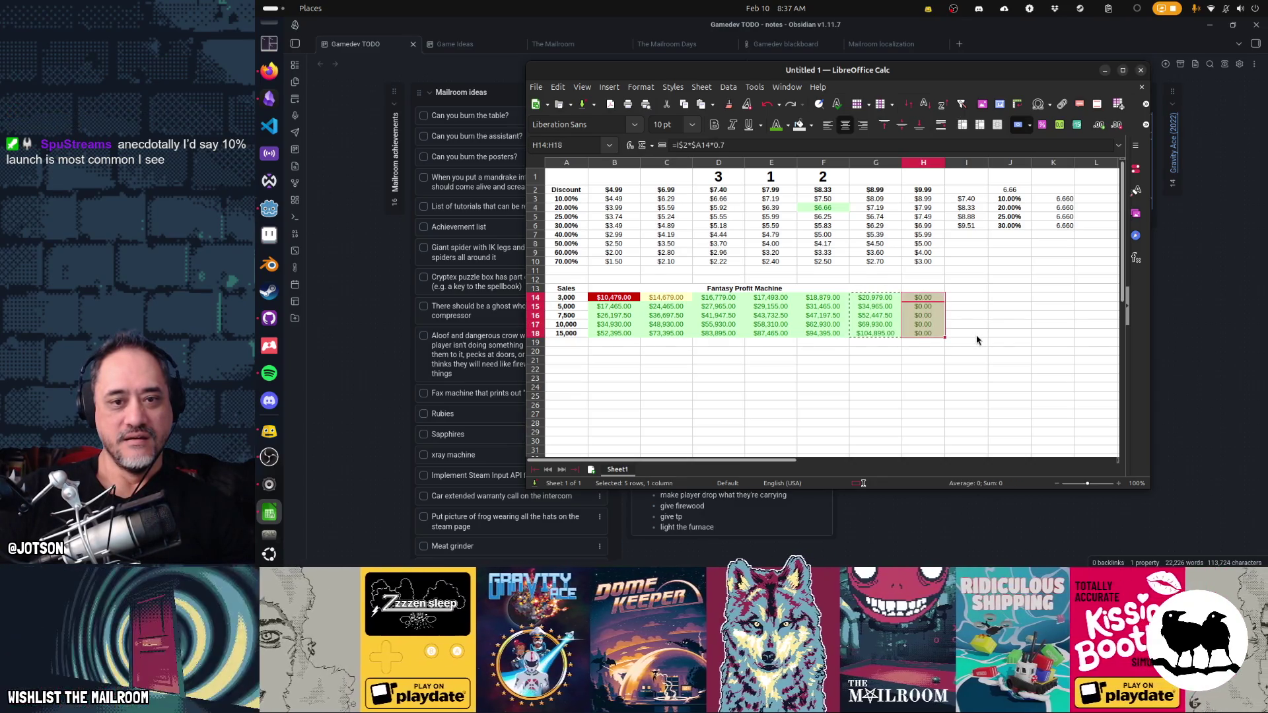
- Correct H14 to =H$2*$A14*0.7, fill it down to H18 and across D14:H18
{"action": "left_click", "coordinate": [616, 298]}
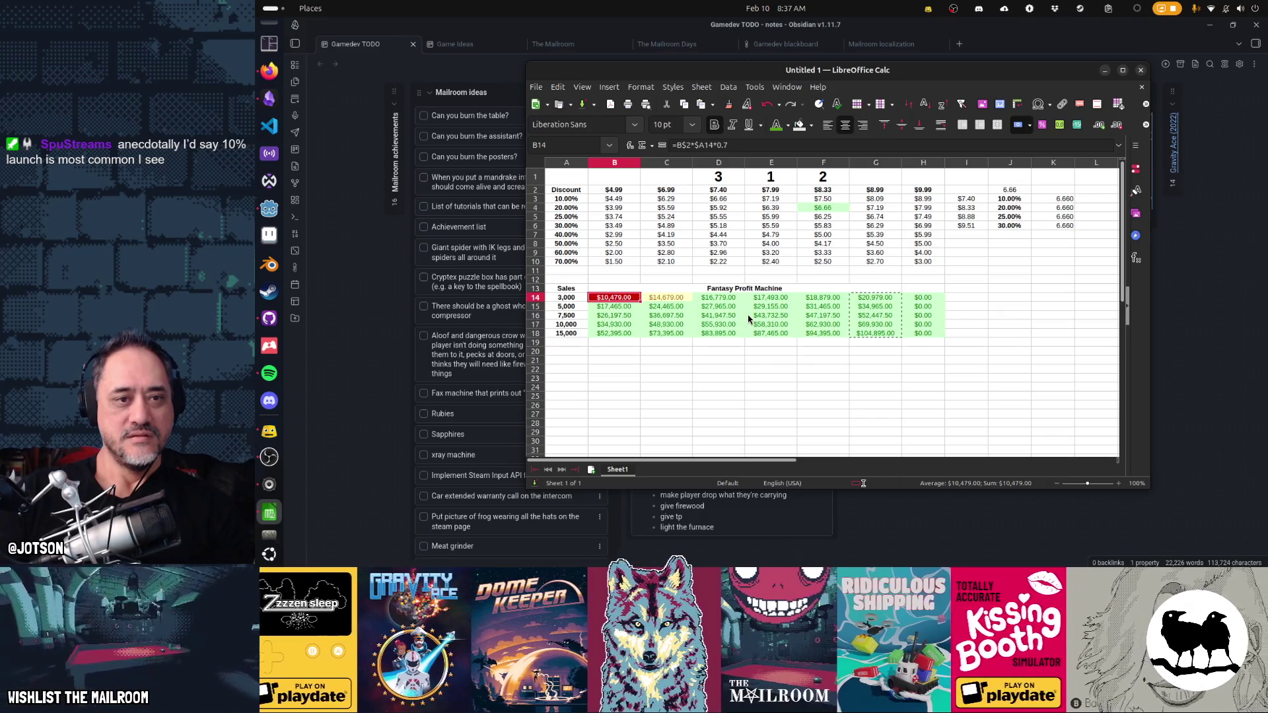
{"action": "key", "text": "Right"}
{"action": "key", "text": "Right"}
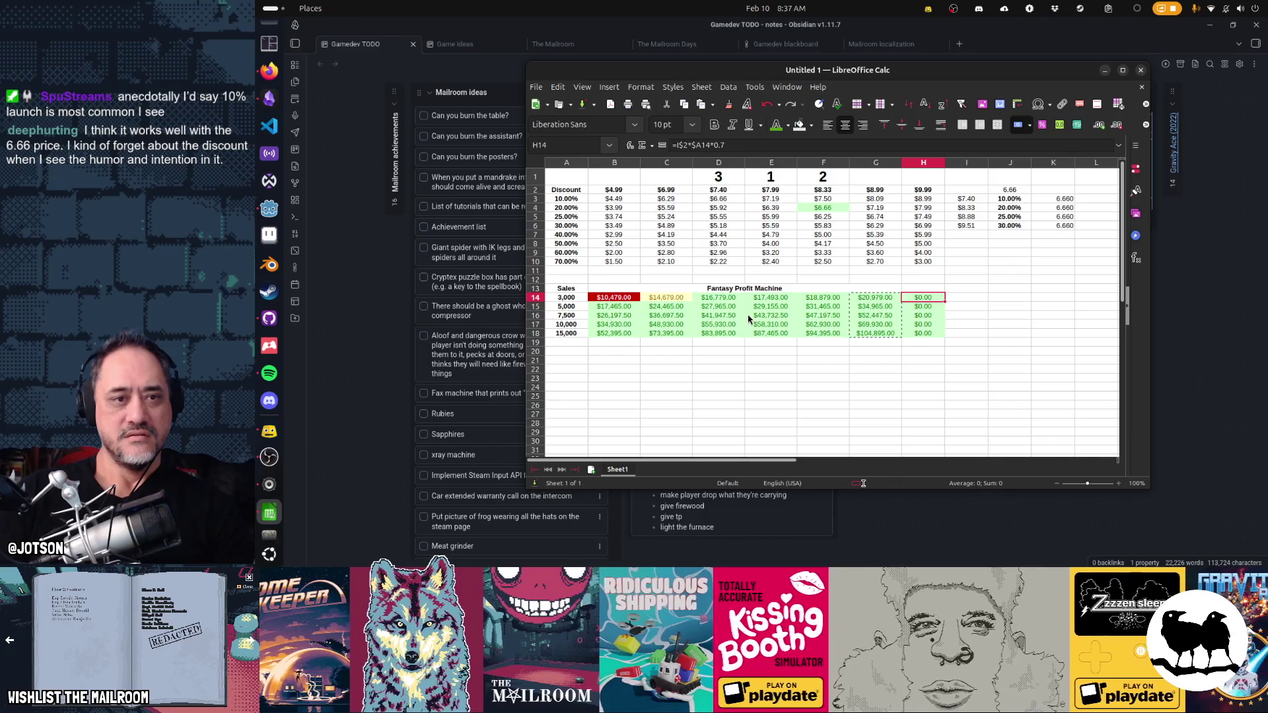
{"action": "key", "text": "Return"}
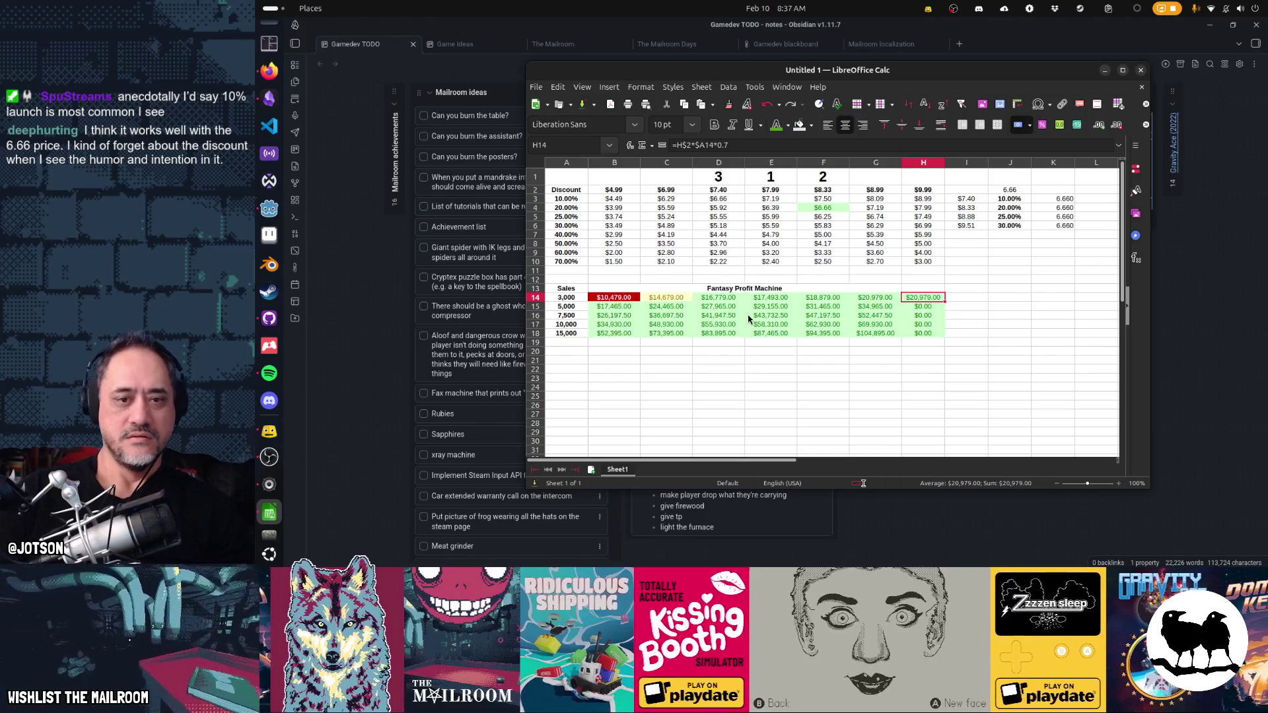
{"action": "left_click", "coordinate": [923, 297]}
{"action": "left_click_drag", "start_coordinate": [945, 301], "coordinate": [931, 333]}
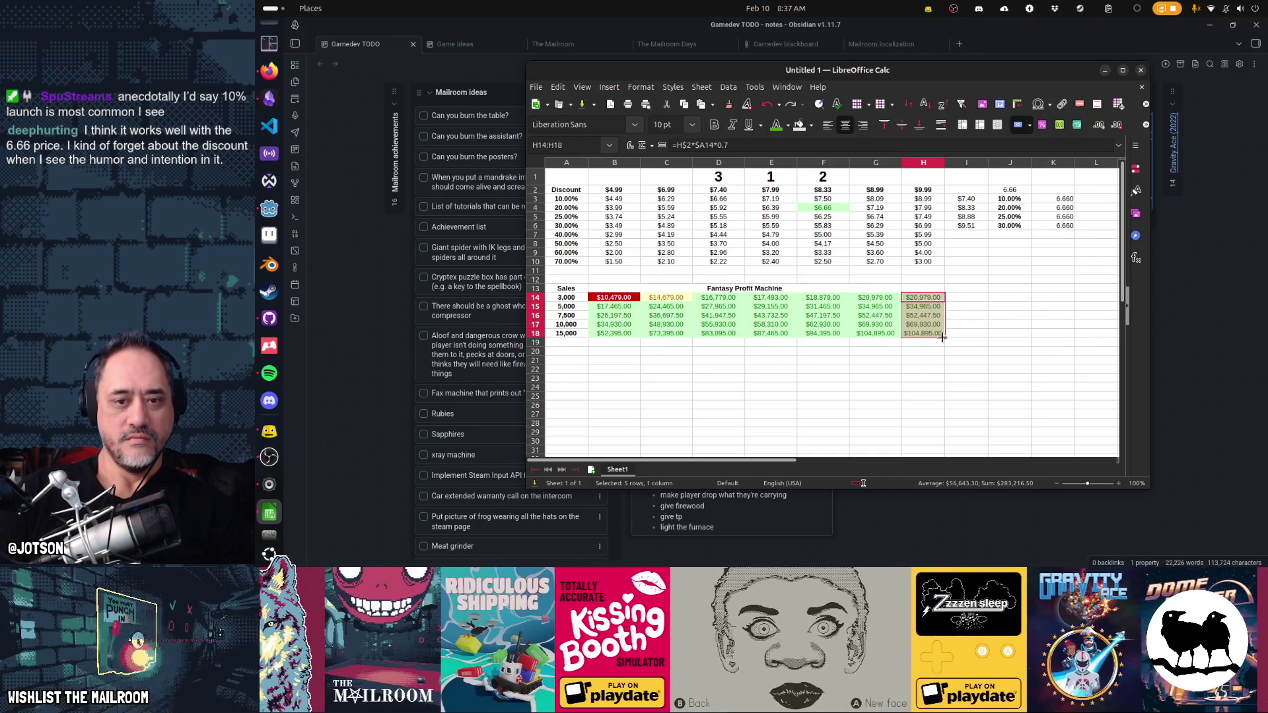
{"action": "left_click_drag", "start_coordinate": [946, 337], "coordinate": [710, 319]}
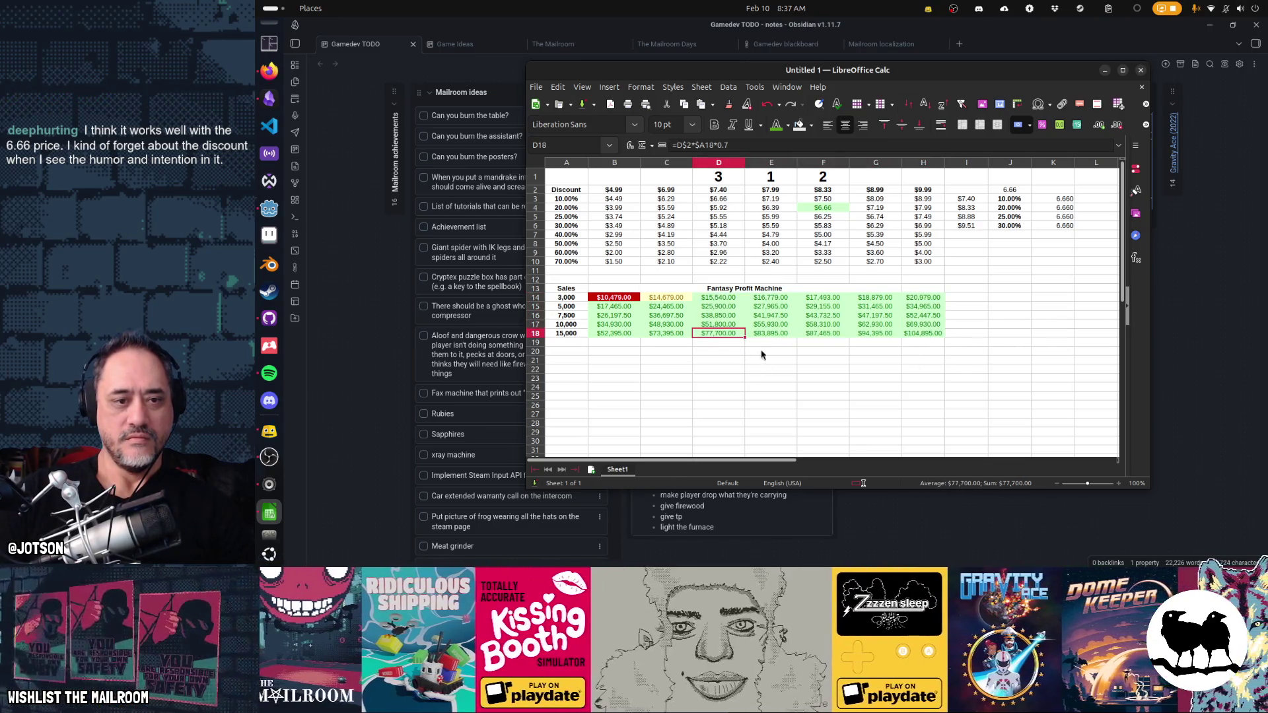
- Extend the sales formula fill back to column B and down to row 18, checking a 3,000-unit figure
{"action": "left_click_drag", "start_coordinate": [741, 311], "coordinate": [609, 311]}
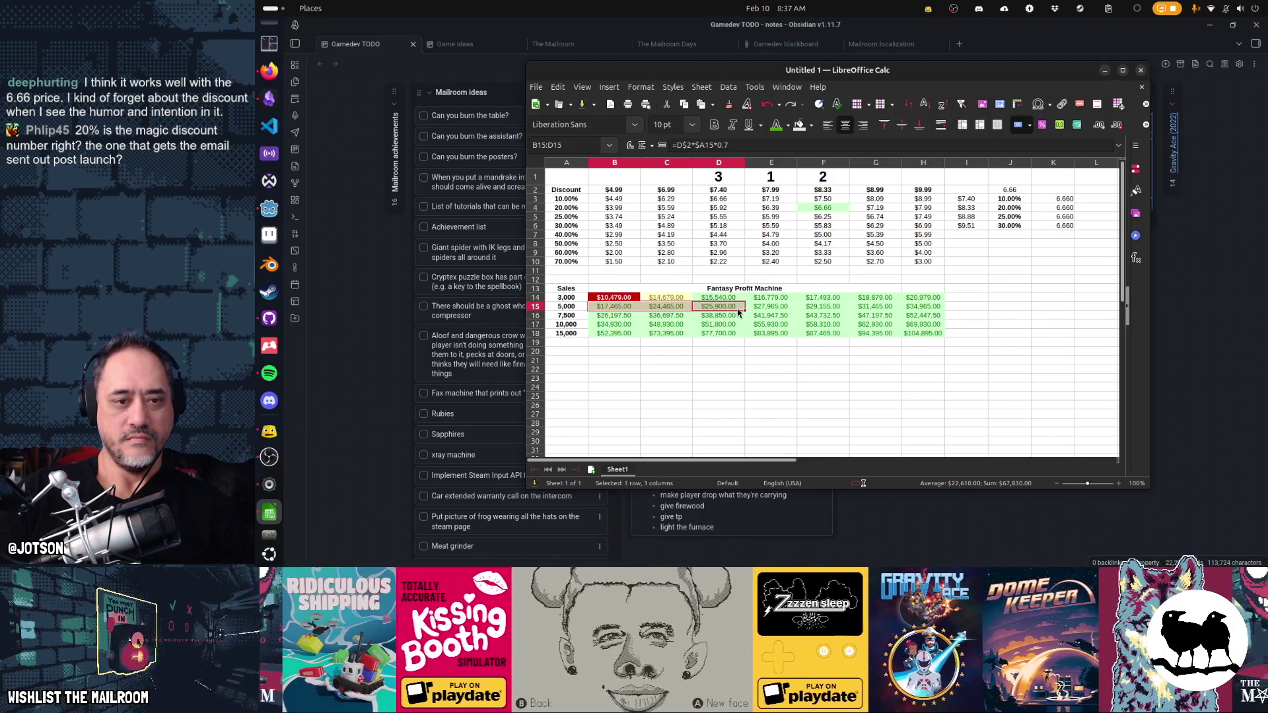
{"action": "left_click_drag", "start_coordinate": [743, 311], "coordinate": [742, 334]}
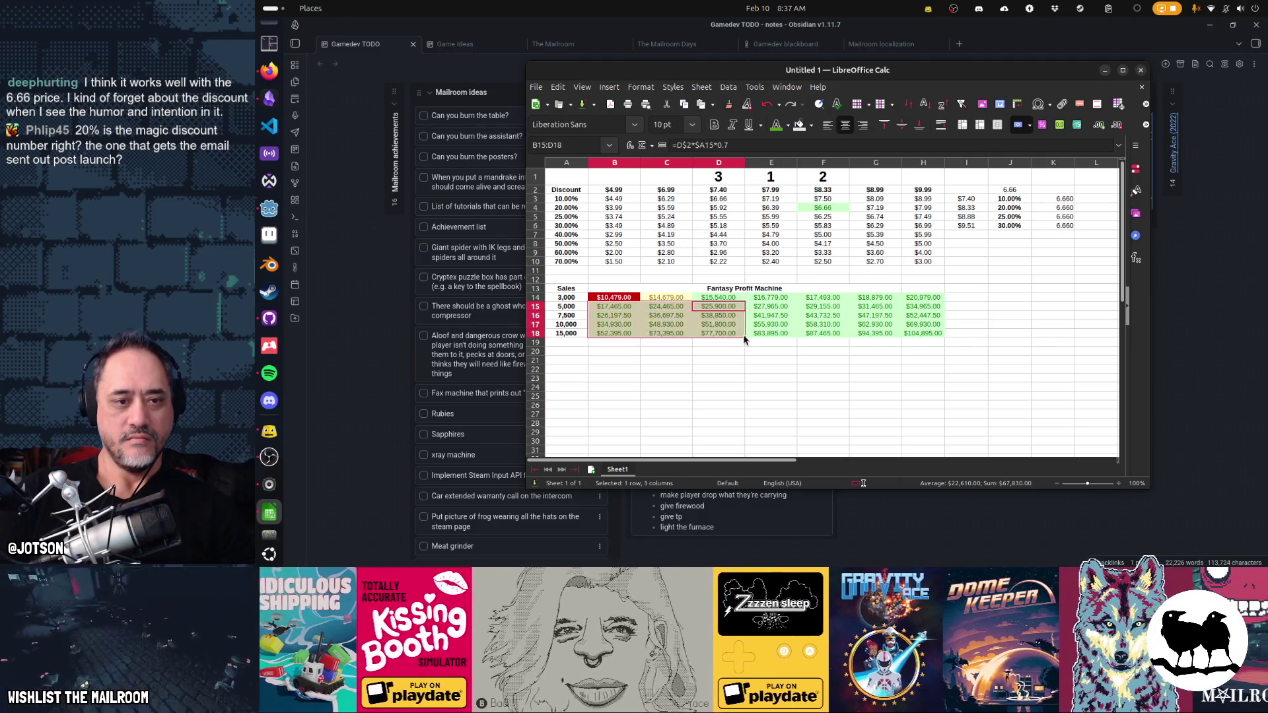
{"action": "left_click", "coordinate": [723, 297]}
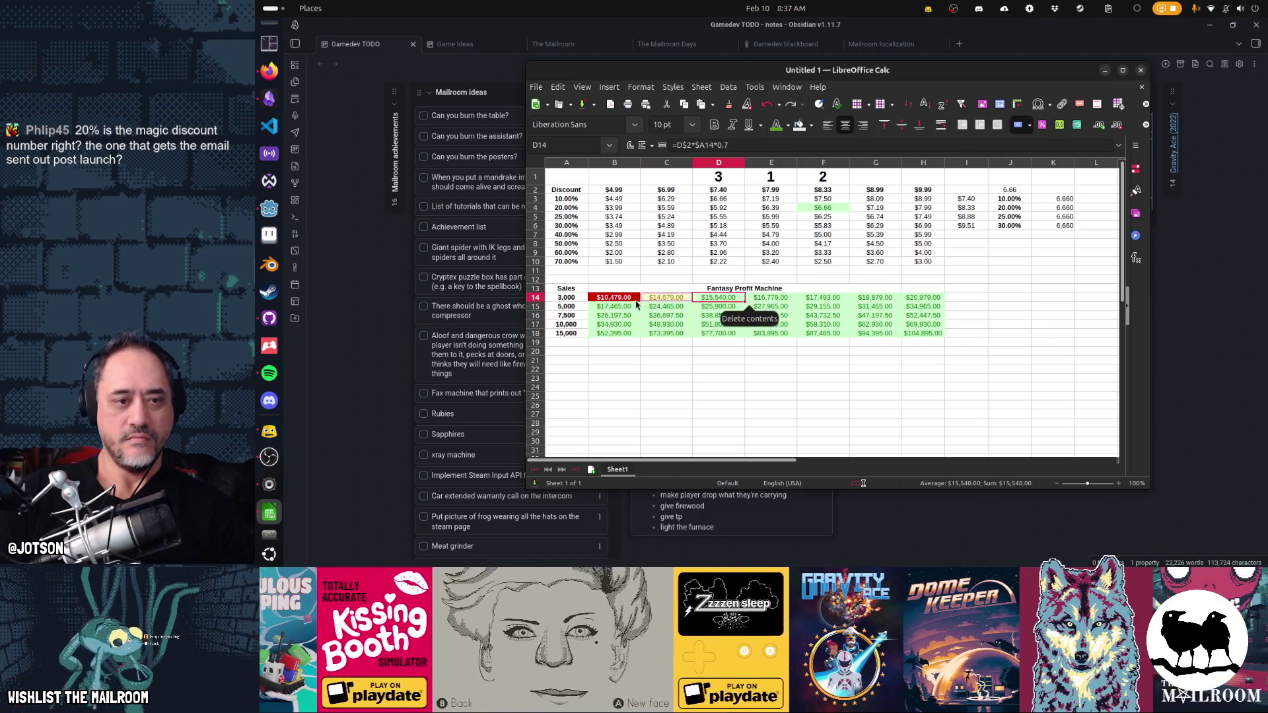
- Select the whole B14:H18 sales table and bring up its context menu for cell styles
{"action": "left_click", "coordinate": [614, 367]}
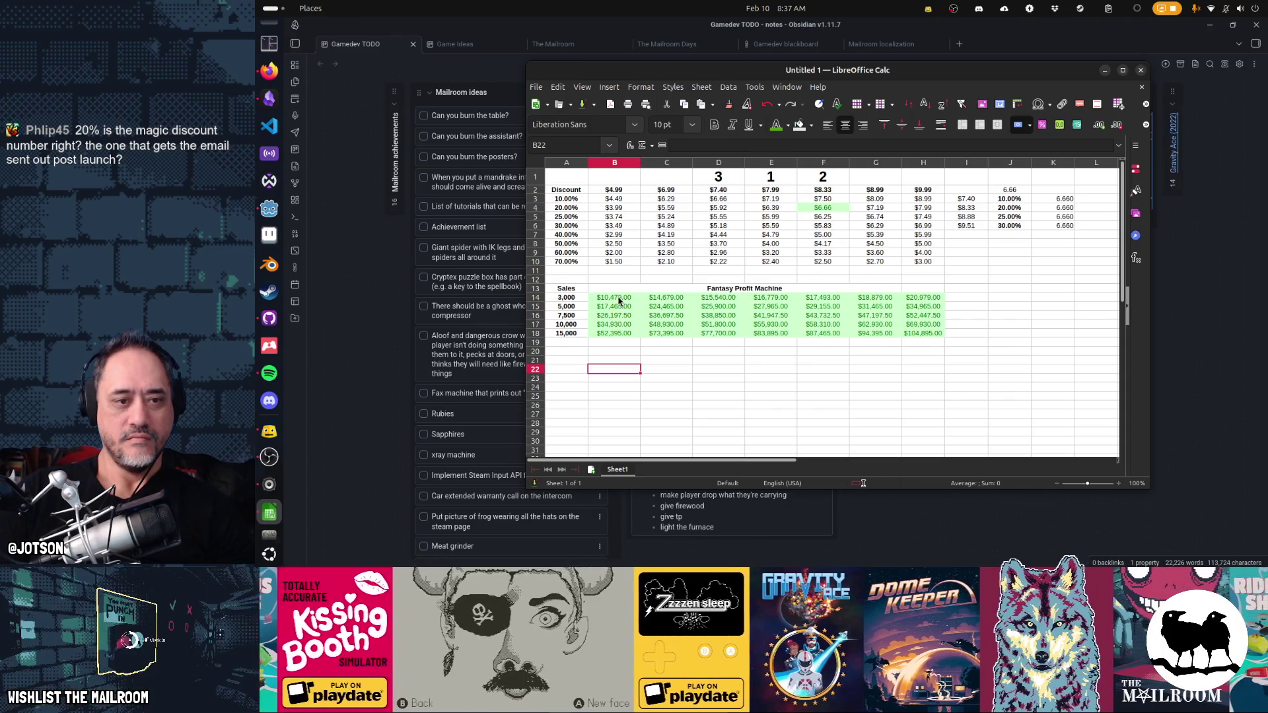
{"action": "left_click_drag", "start_coordinate": [614, 298], "coordinate": [830, 323]}
{"action": "left_click", "coordinate": [614, 298]}
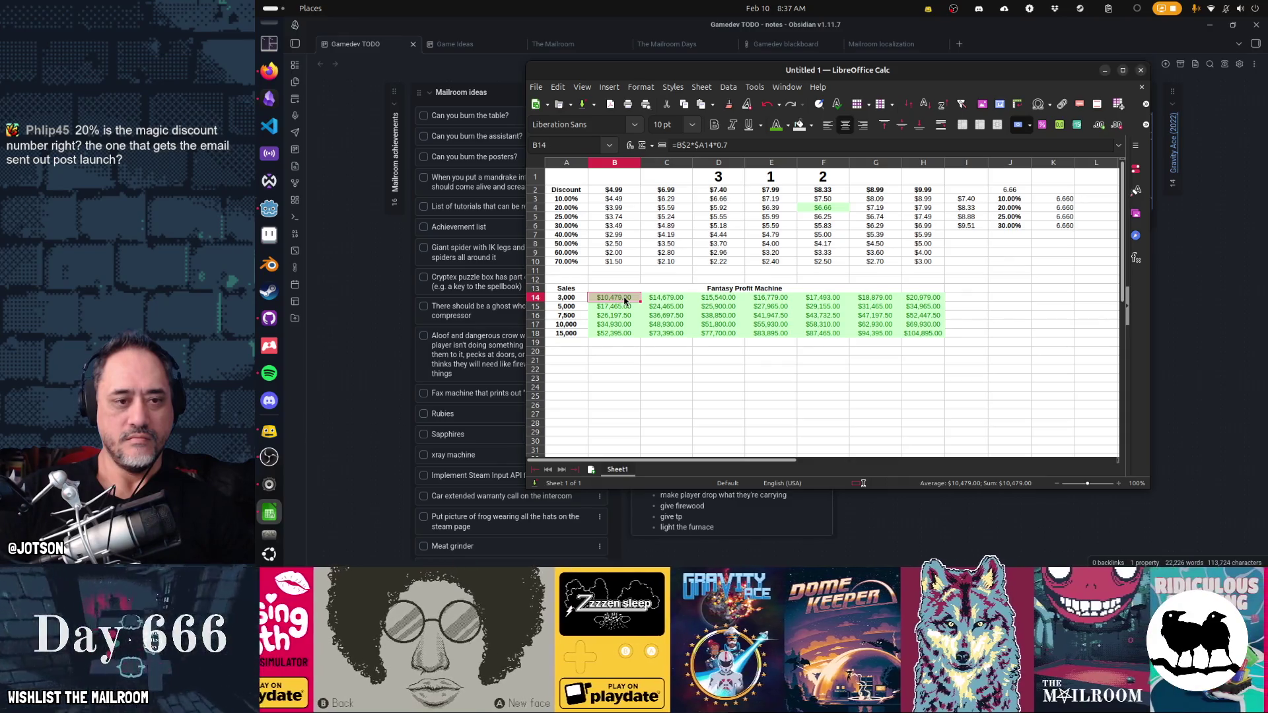
{"action": "right_click", "coordinate": [626, 302]}
{"action": "key", "text": "Escape"}
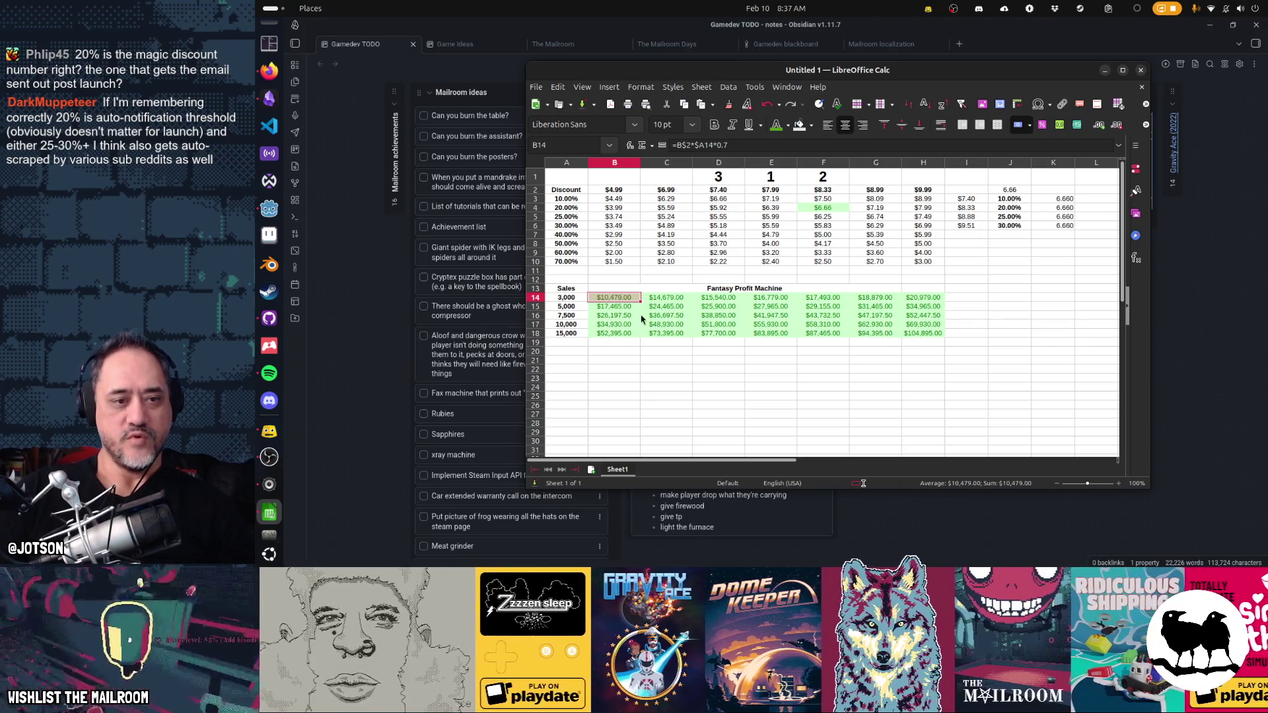
{"action": "mouse_move", "coordinate": [614, 299]}
{"action": "left_mouse_down"}
{"action": "mouse_move", "coordinate": [718, 298]}
{"action": "mouse_move", "coordinate": [913, 332]}
{"action": "left_mouse_up"}
{"action": "right_click", "coordinate": [913, 333]}
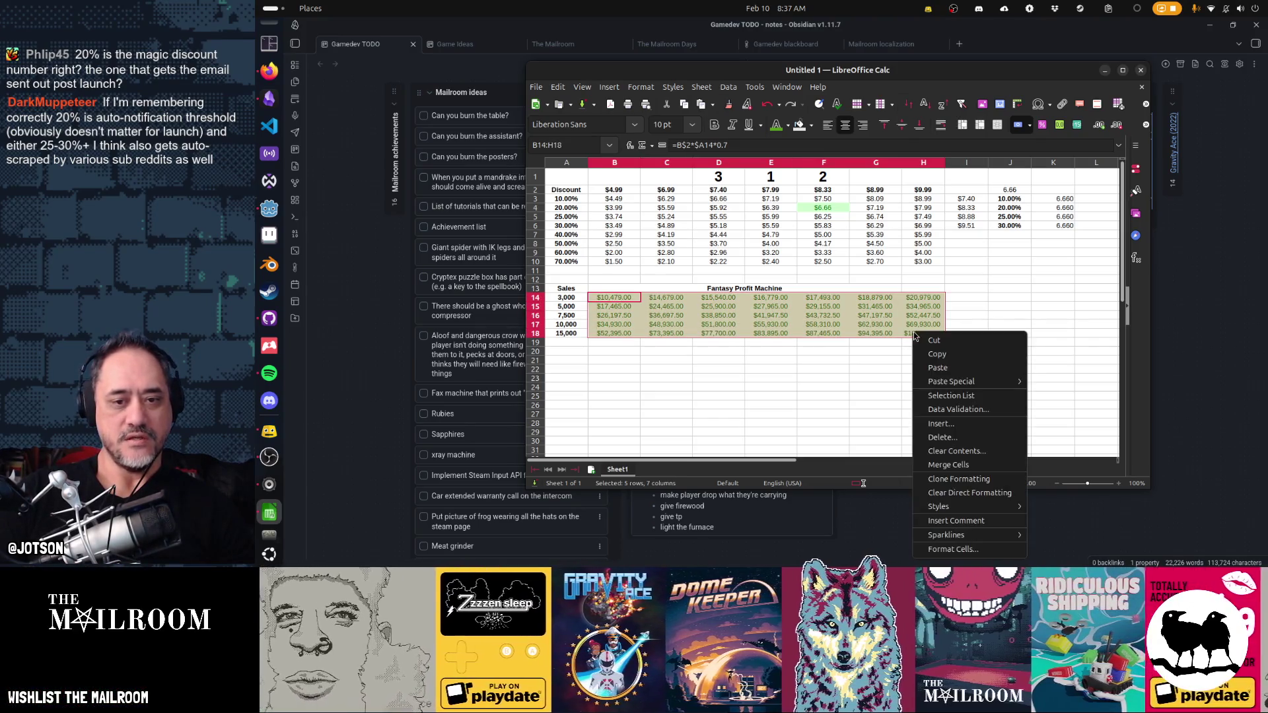
{"action": "mouse_move", "coordinate": [972, 506]}
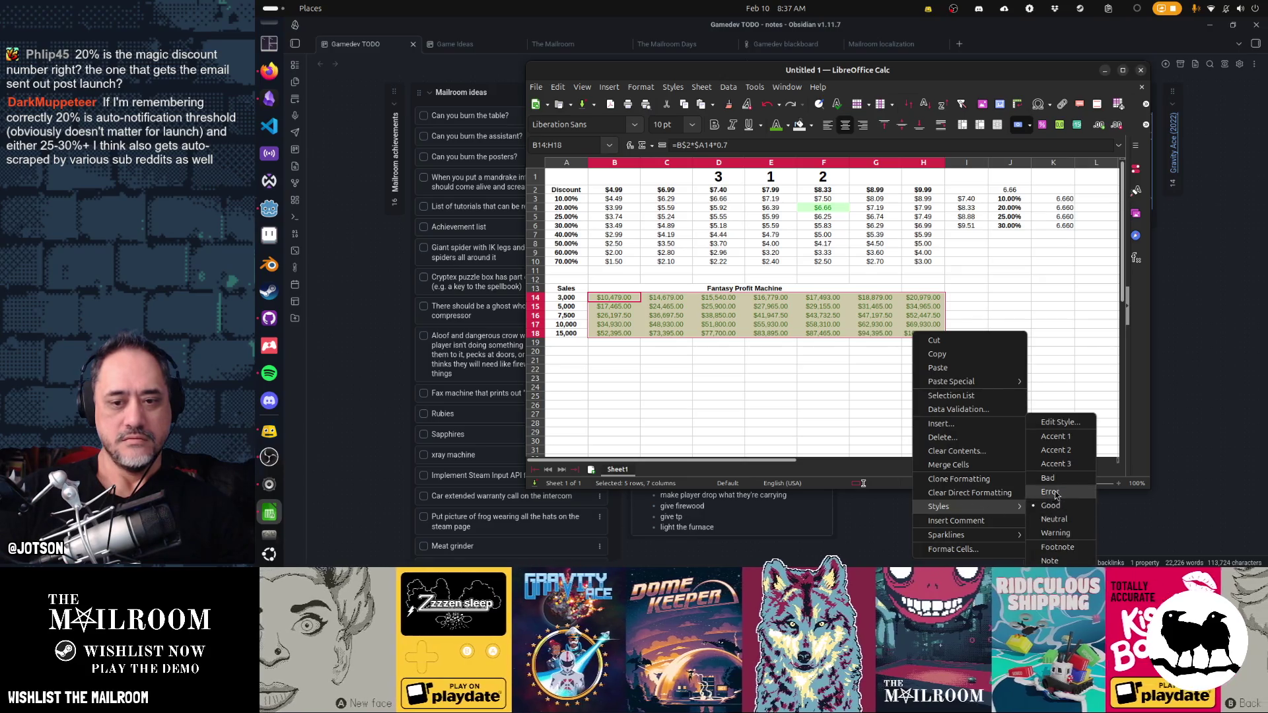
- Apply the Neutral style to the sales figures and undo an accidental pink background
{"action": "left_click", "coordinate": [1068, 525]}
{"action": "left_click", "coordinate": [614, 298]}
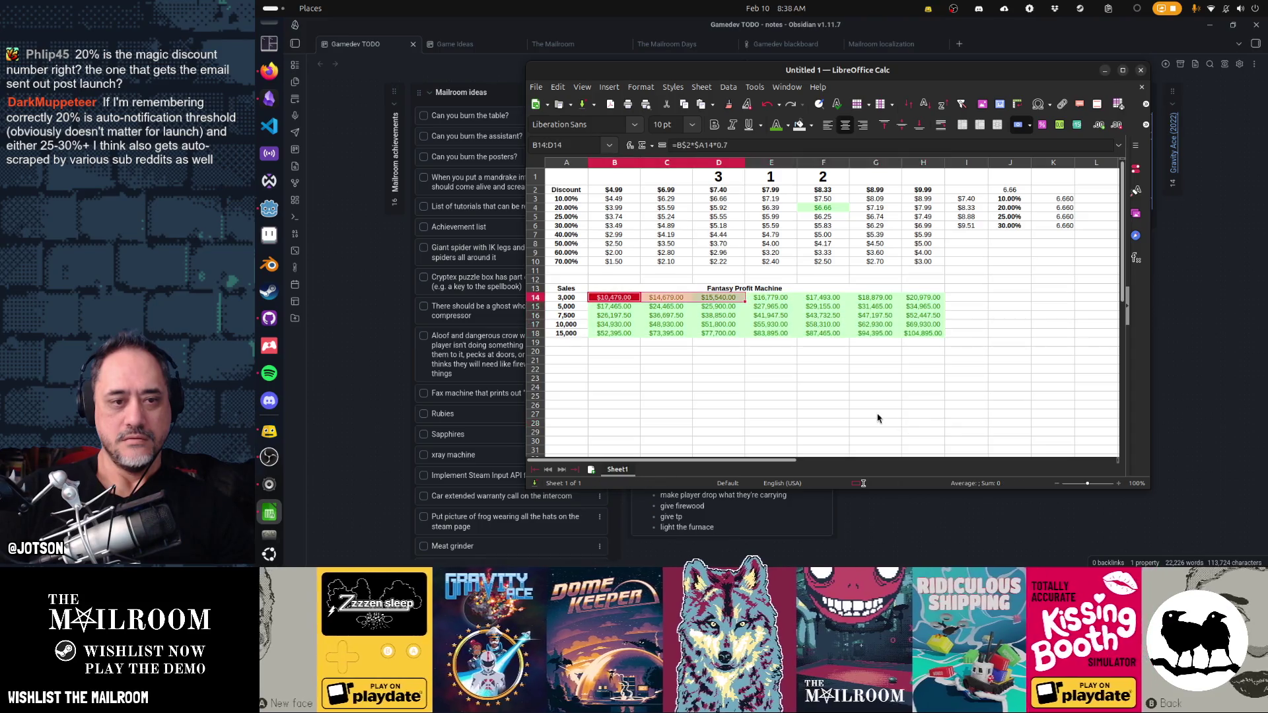
{"action": "left_click", "coordinate": [912, 335], "text": "shift"}
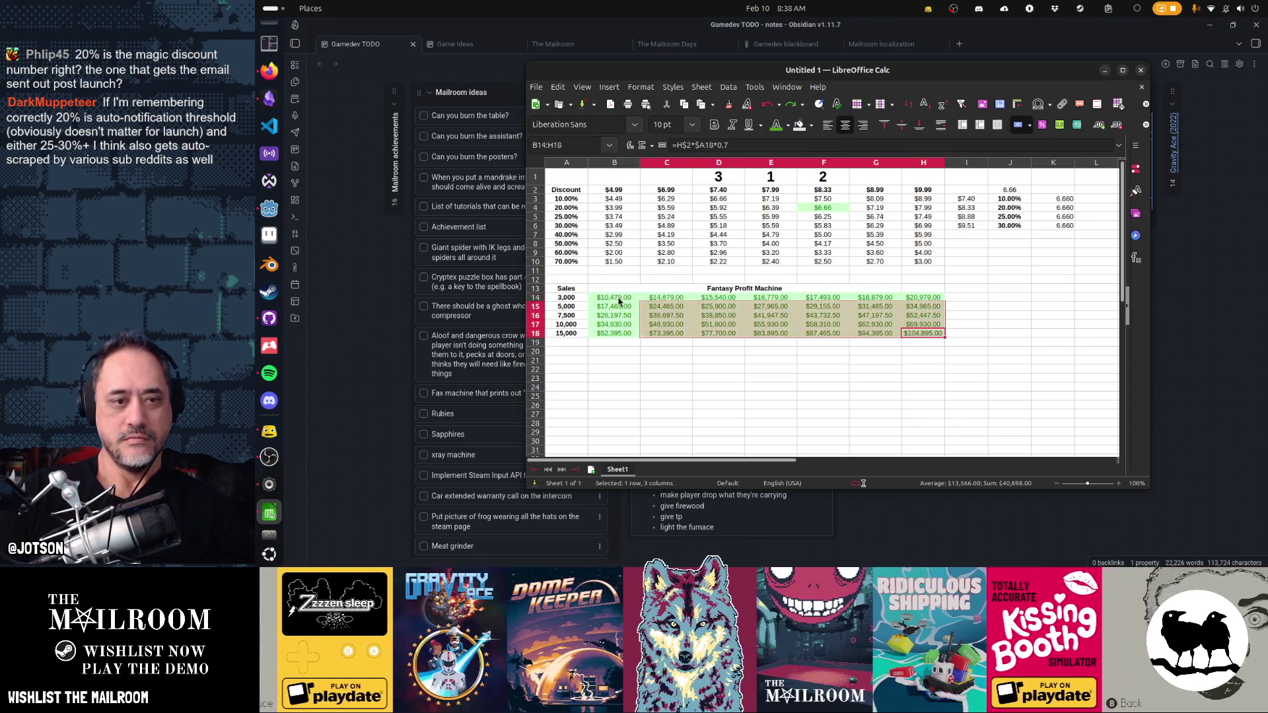
{"action": "left_click", "coordinate": [808, 125]}
{"action": "left_click", "coordinate": [892, 198]}
{"action": "key", "text": "ctrl+z"}
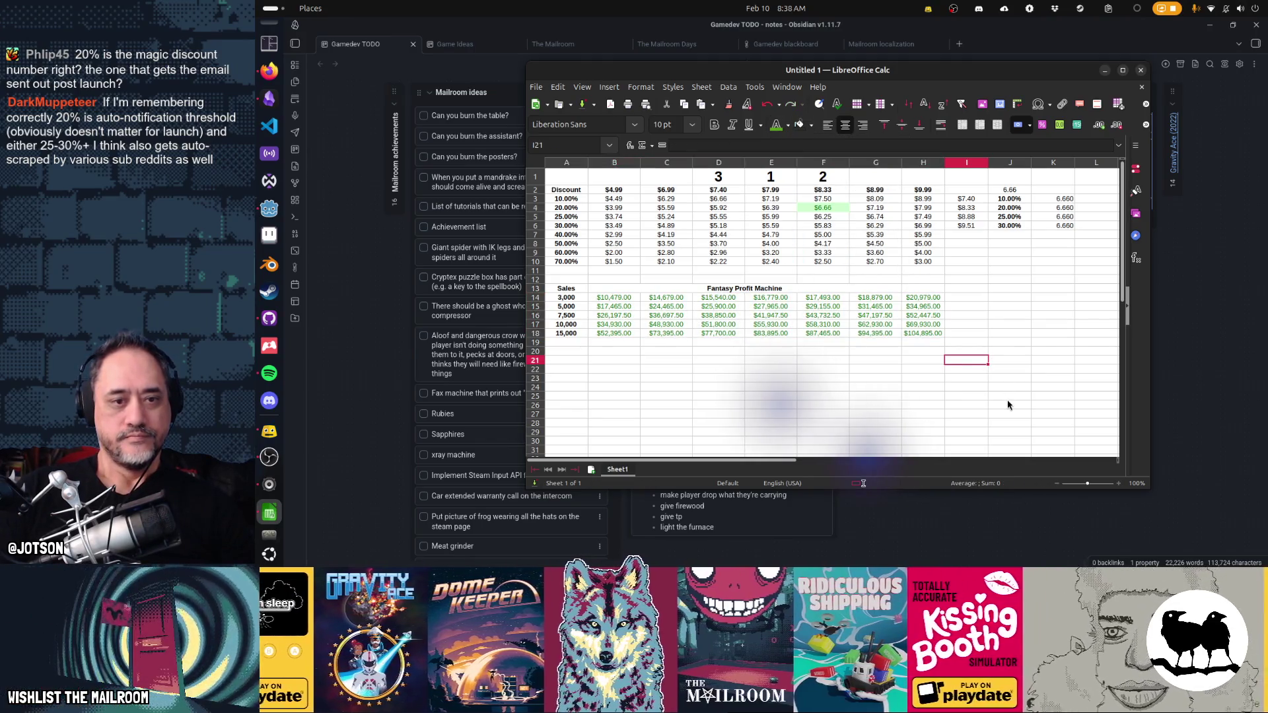
- Set the whole sales table A14:H18 to No Fill background so the figures appear plain
{"action": "key", "text": "shift+Up"}
{"action": "key", "text": "shift+Up"}
{"action": "key", "text": "shift+Up"}
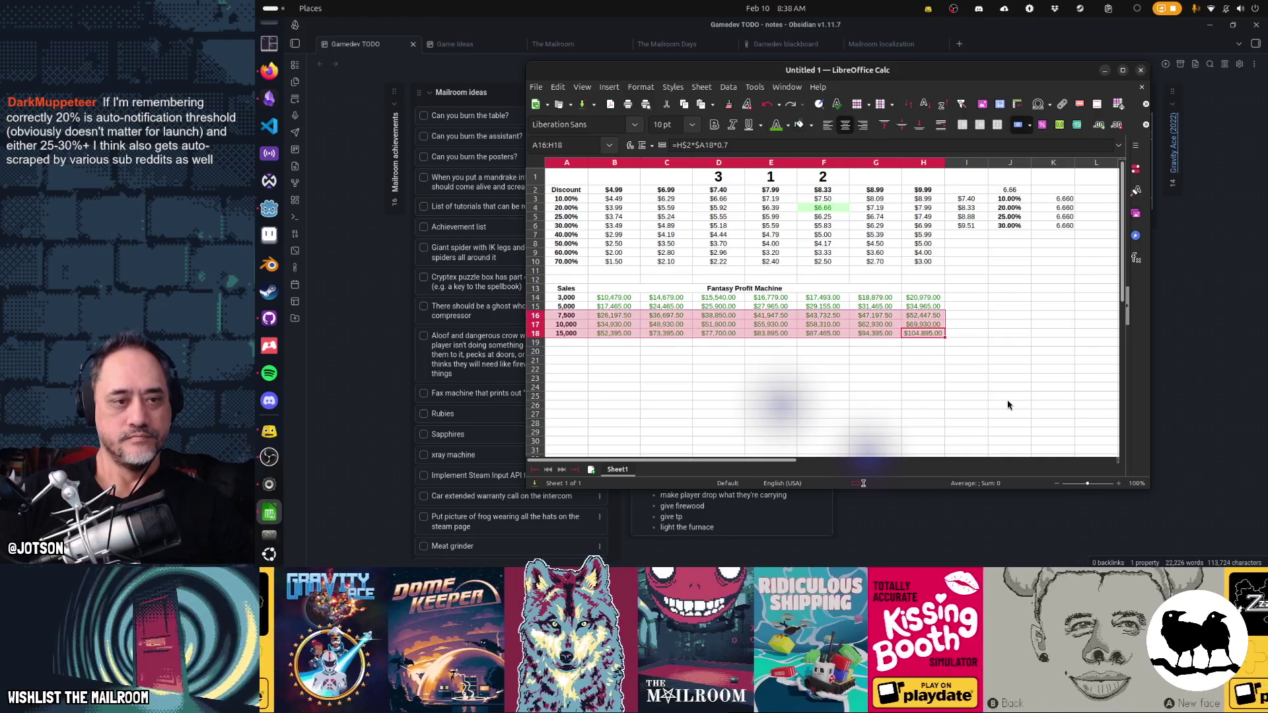
{"action": "key", "text": "shift+Home"}
{"action": "left_click", "coordinate": [808, 125]}
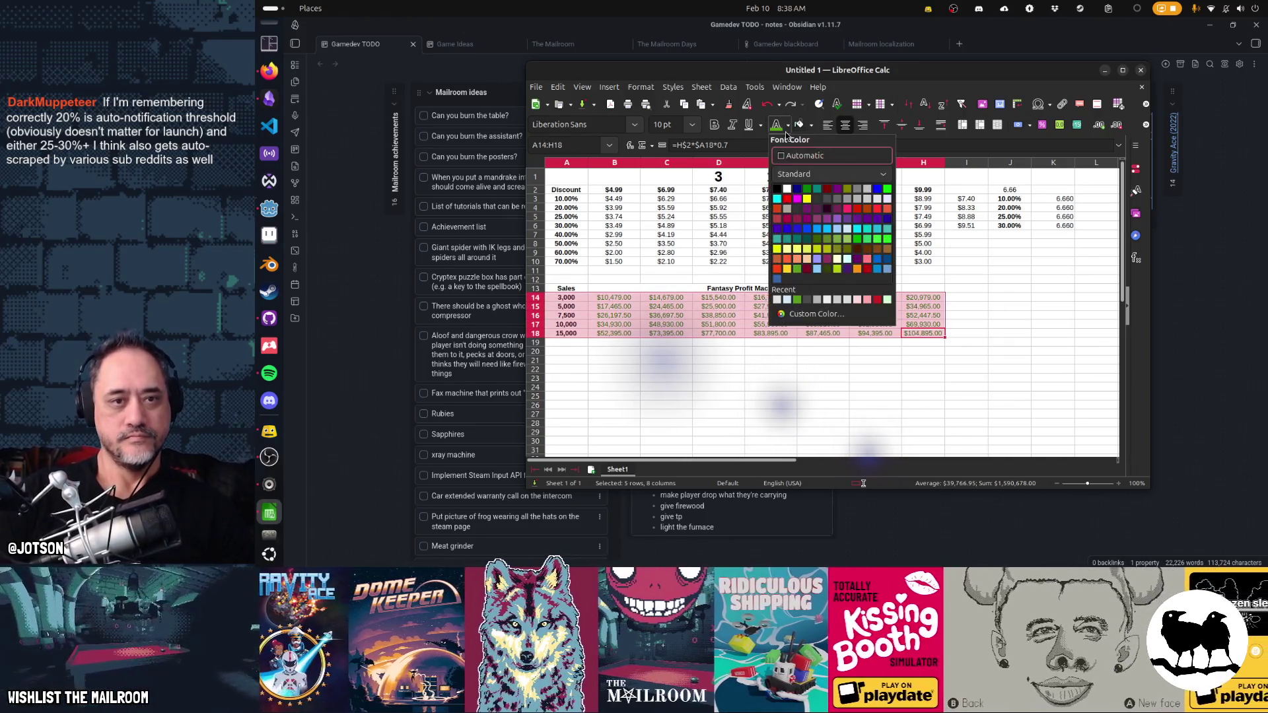
{"action": "left_click", "coordinate": [783, 148]}
{"action": "left_click", "coordinate": [1008, 288]}
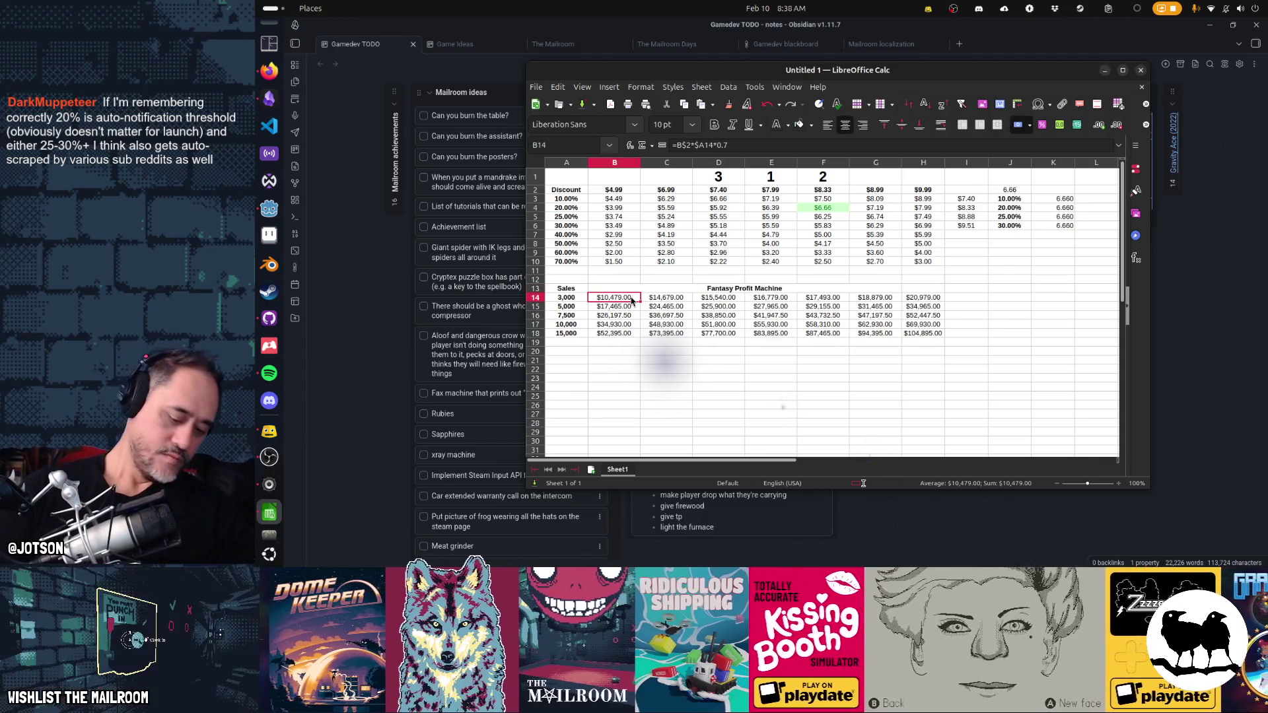
- Move along the first sales row, pasting into one cell on the way
{"action": "key", "text": "Right"}
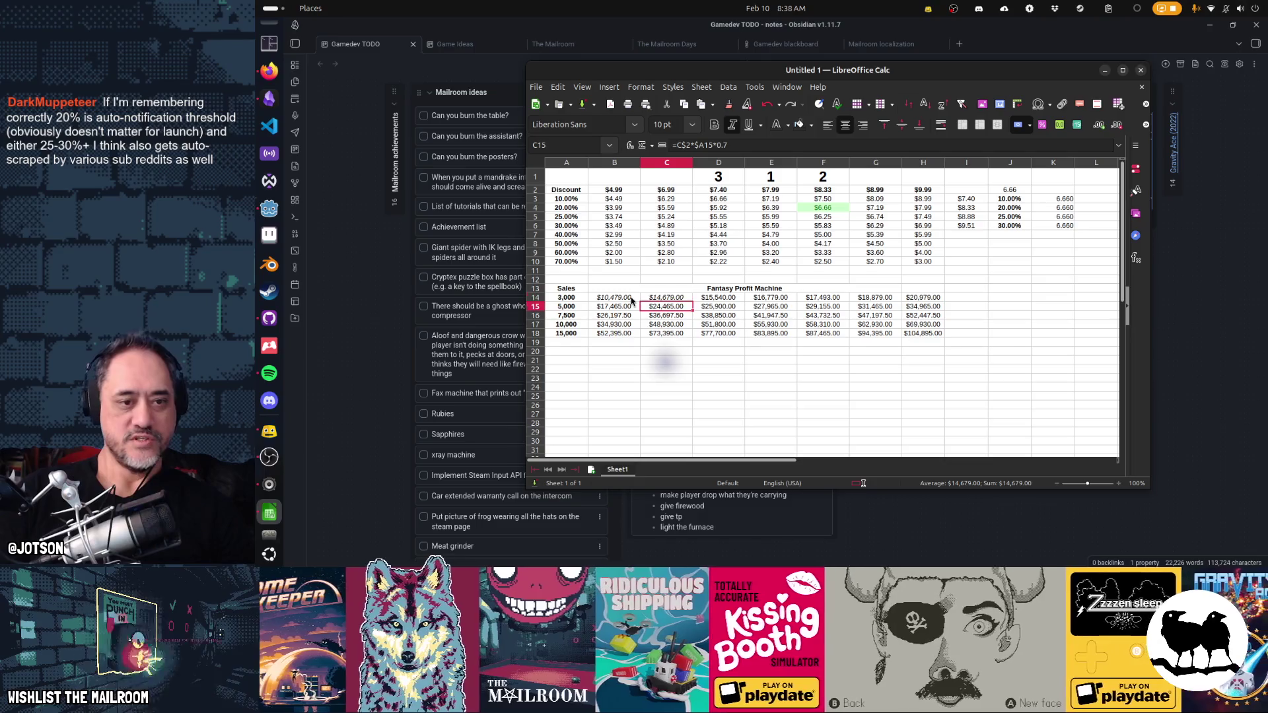
{"action": "key", "text": "ctrl+v"}
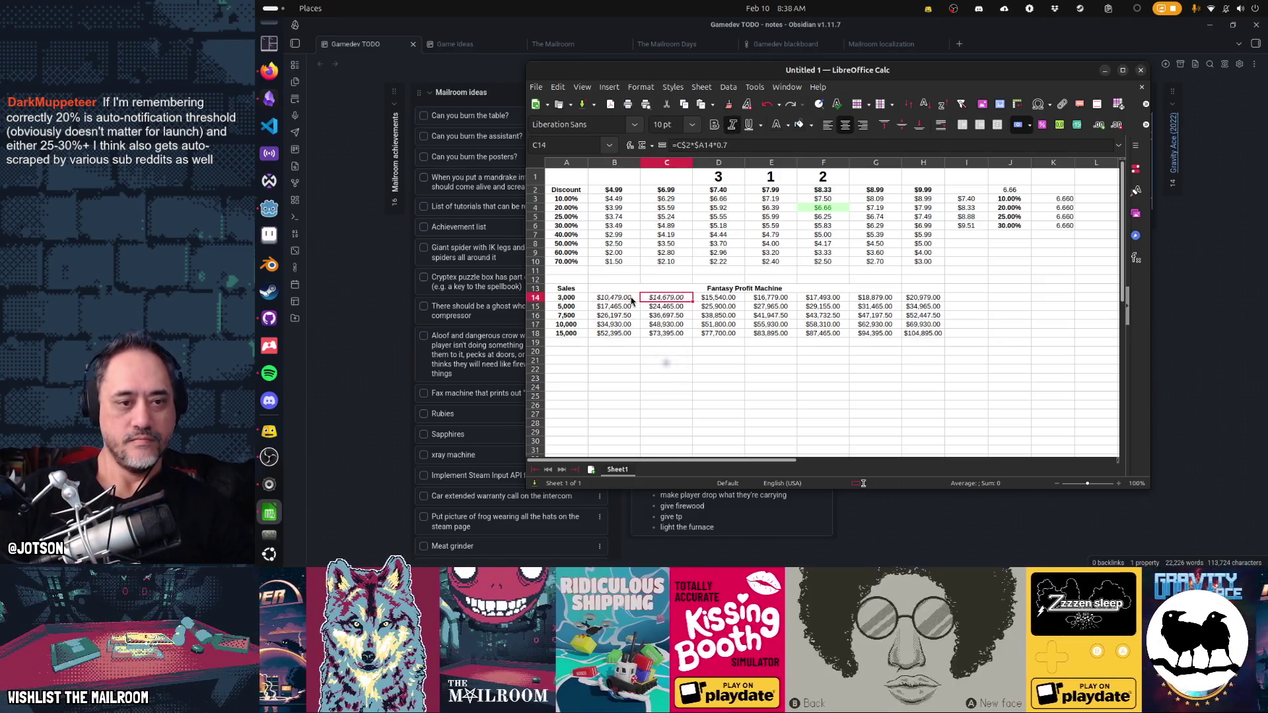
{"action": "key", "text": "Right"}
{"action": "key", "text": "Right"}
{"action": "key", "text": "Return"}
{"action": "key", "text": "Right"}
{"action": "key", "text": "Up"}
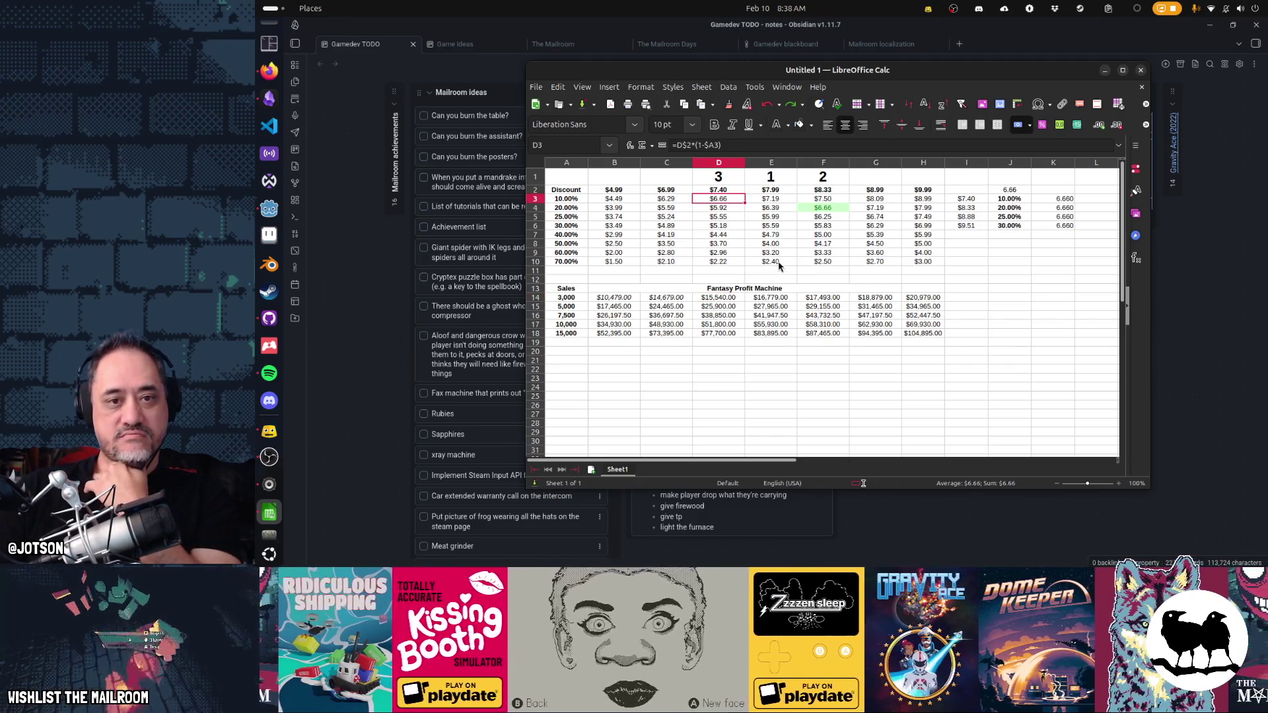
{"action": "key", "text": "Down"}
{"action": "key", "text": "Home"}
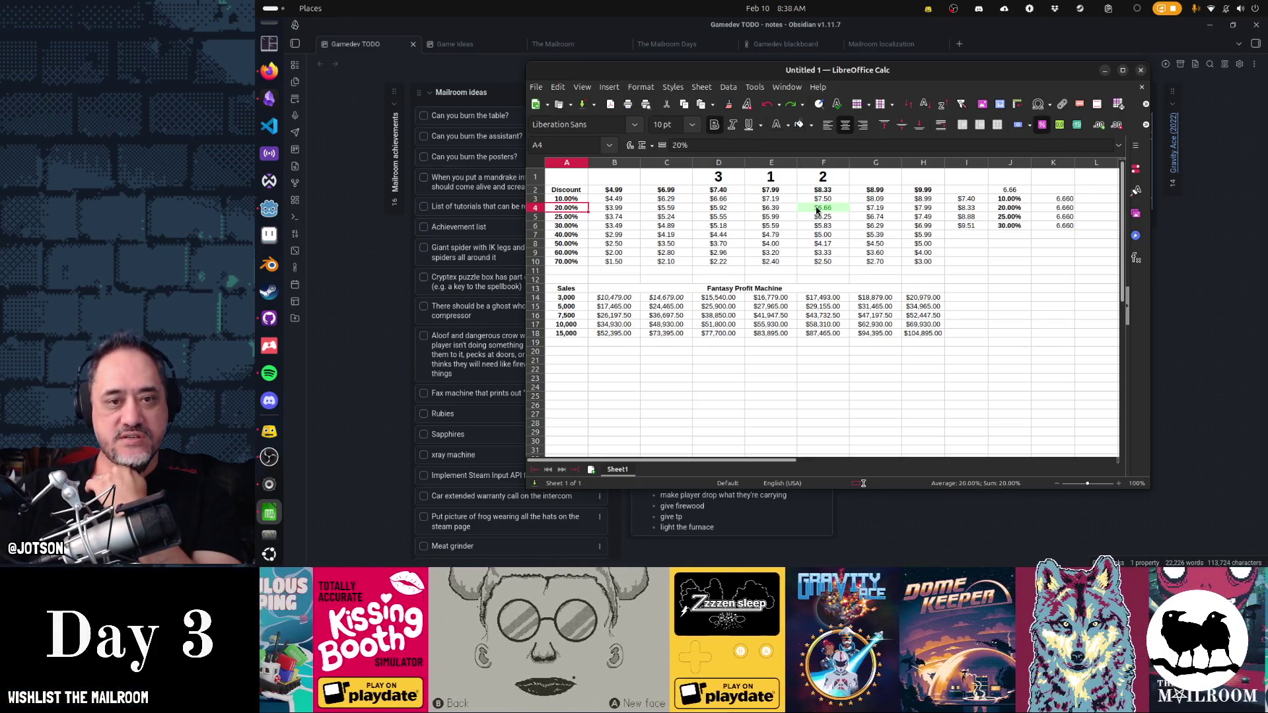
{"action": "left_click_drag", "start_coordinate": [823, 222], "coordinate": [822, 263]}
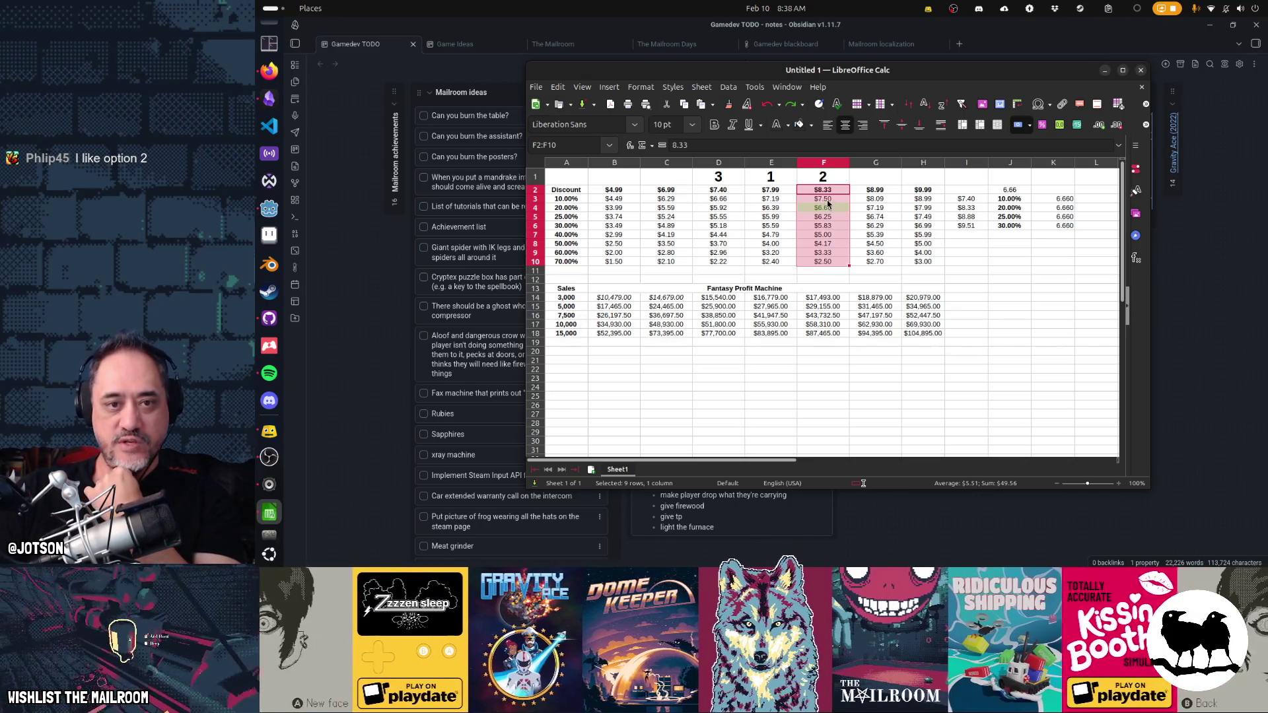
{"action": "left_click", "coordinate": [828, 181]}
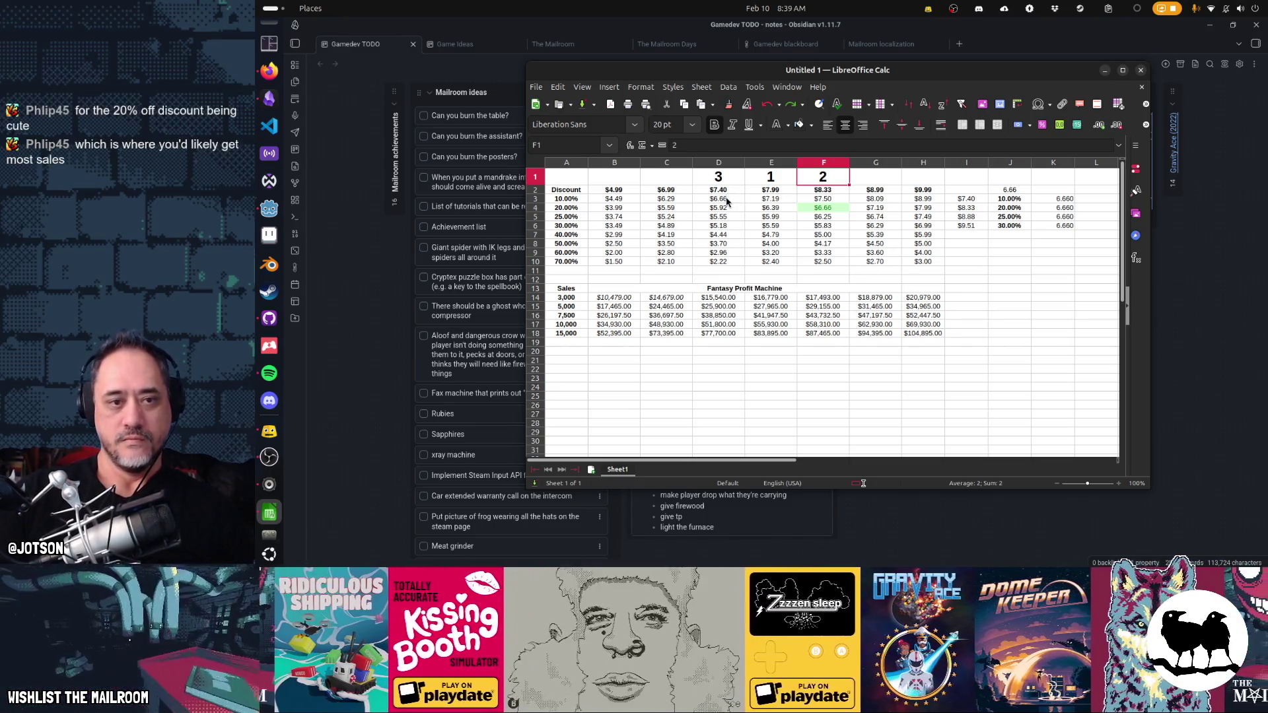
- Give the $6.66 price in D3 the green Good style via the cell's Styles menu
{"action": "right_click", "coordinate": [721, 200]}
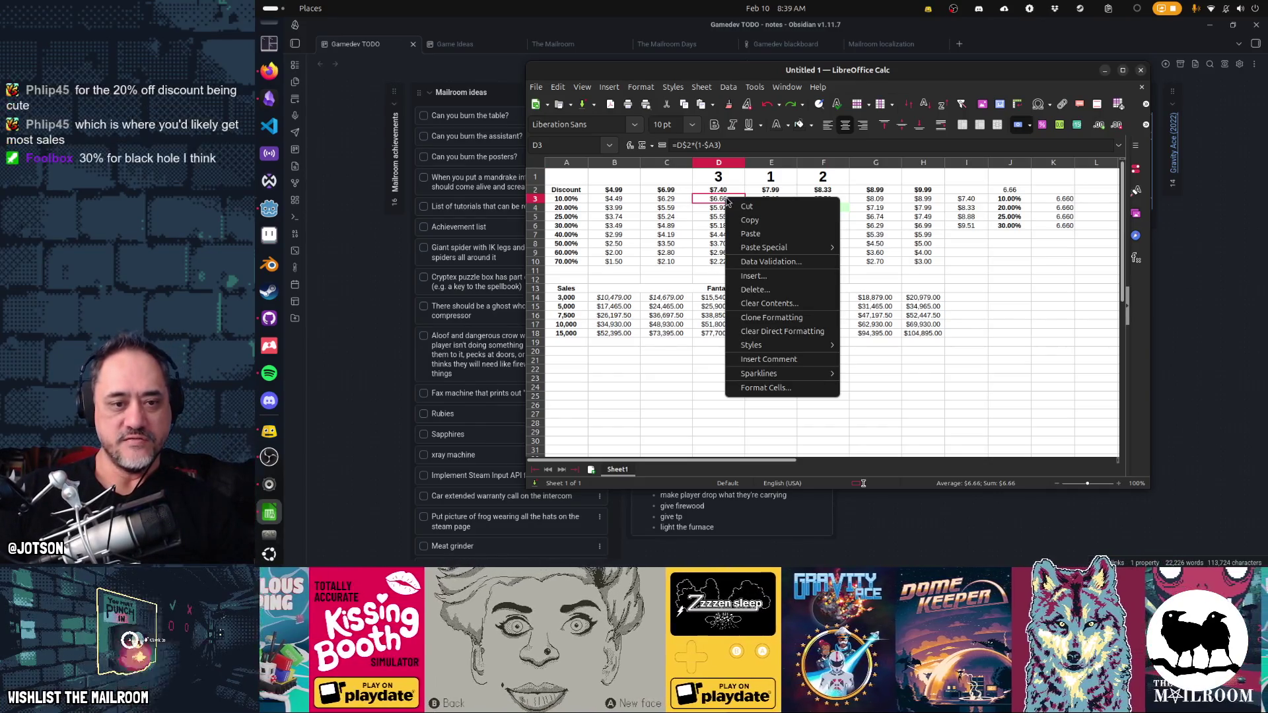
{"action": "mouse_move", "coordinate": [754, 346]}
{"action": "left_click", "coordinate": [869, 428]}
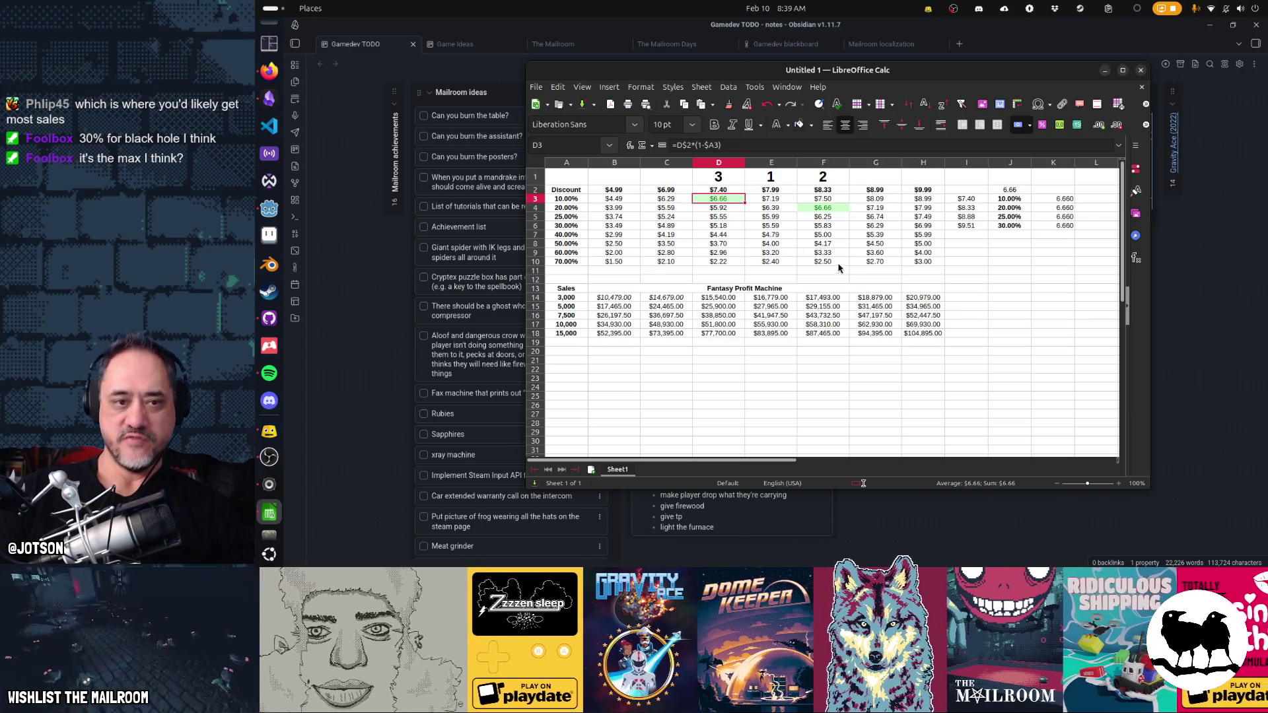
{"action": "left_click", "coordinate": [743, 289]}
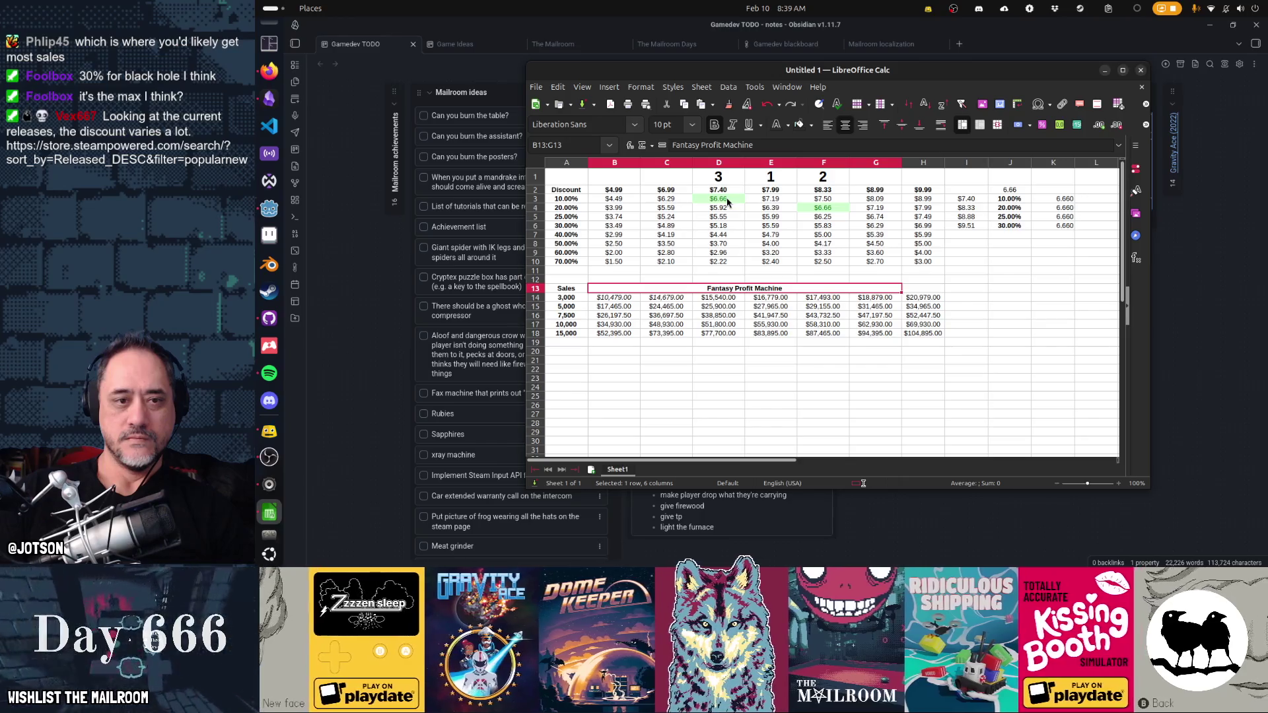
{"action": "left_click", "coordinate": [728, 200]}
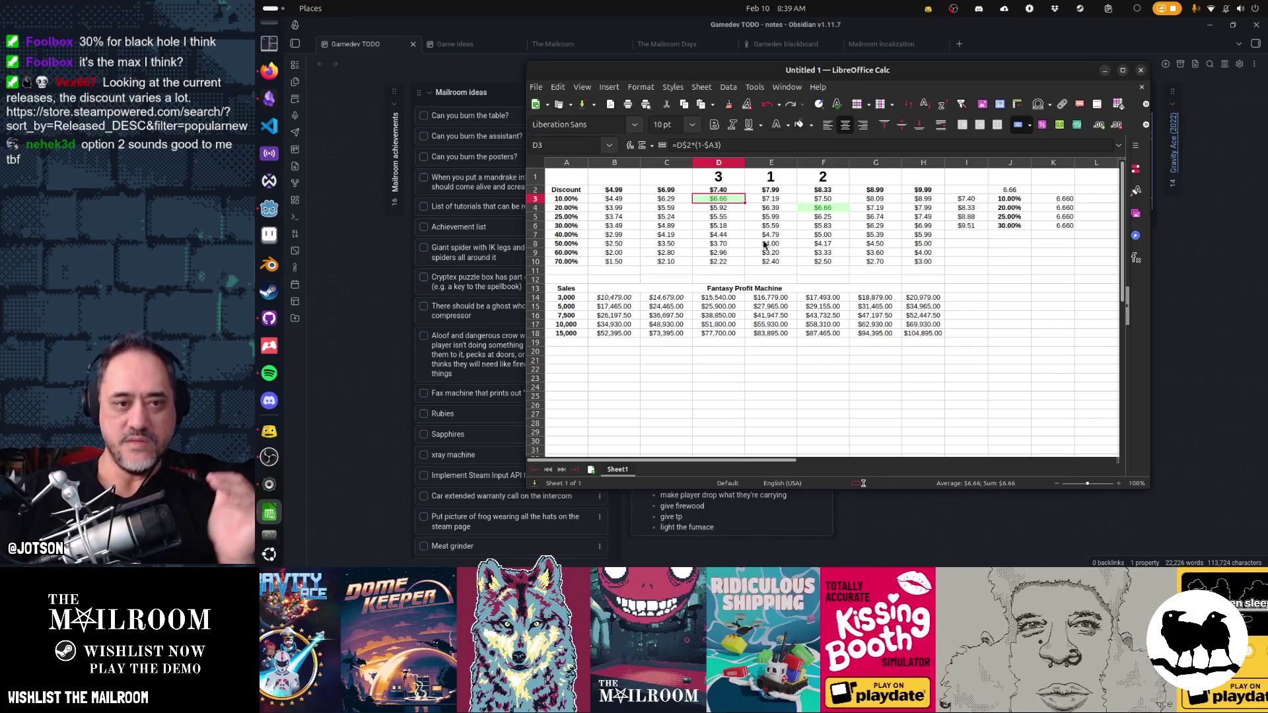
- Review the column D discounted prices, then open the B14 revenue formula for editing
{"action": "left_click", "coordinate": [560, 200]}
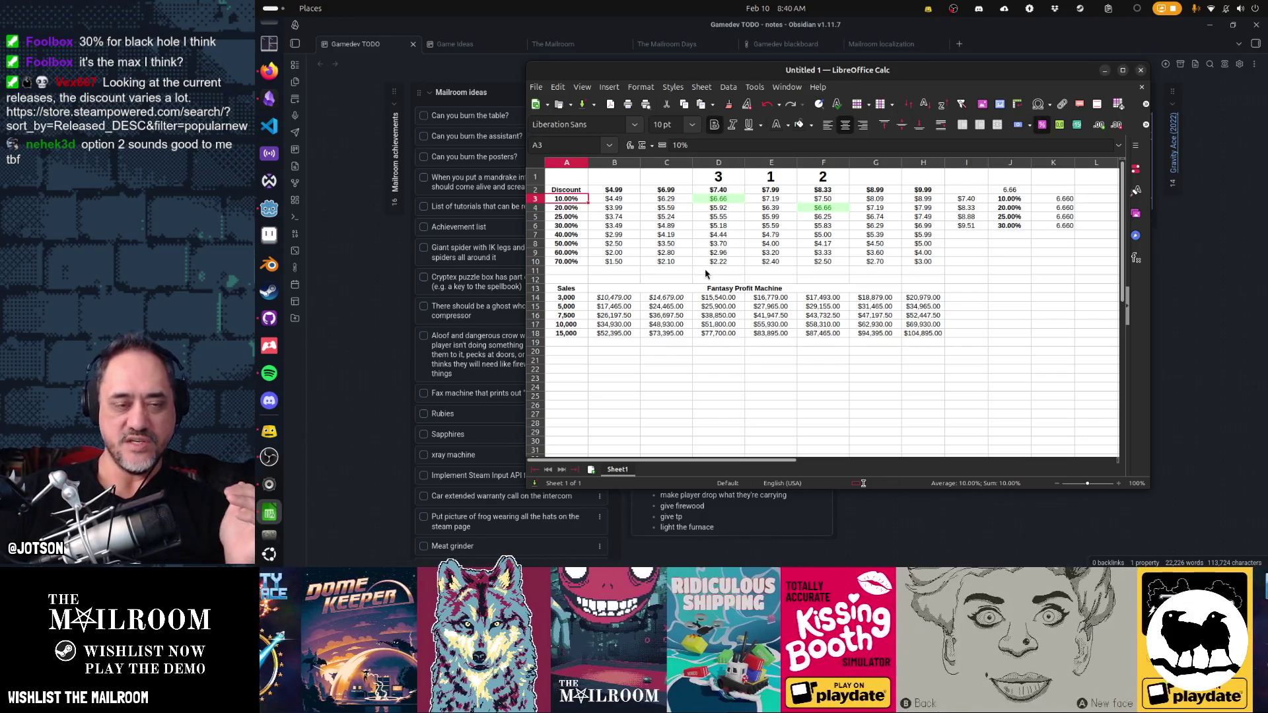
{"action": "left_click", "coordinate": [721, 198]}
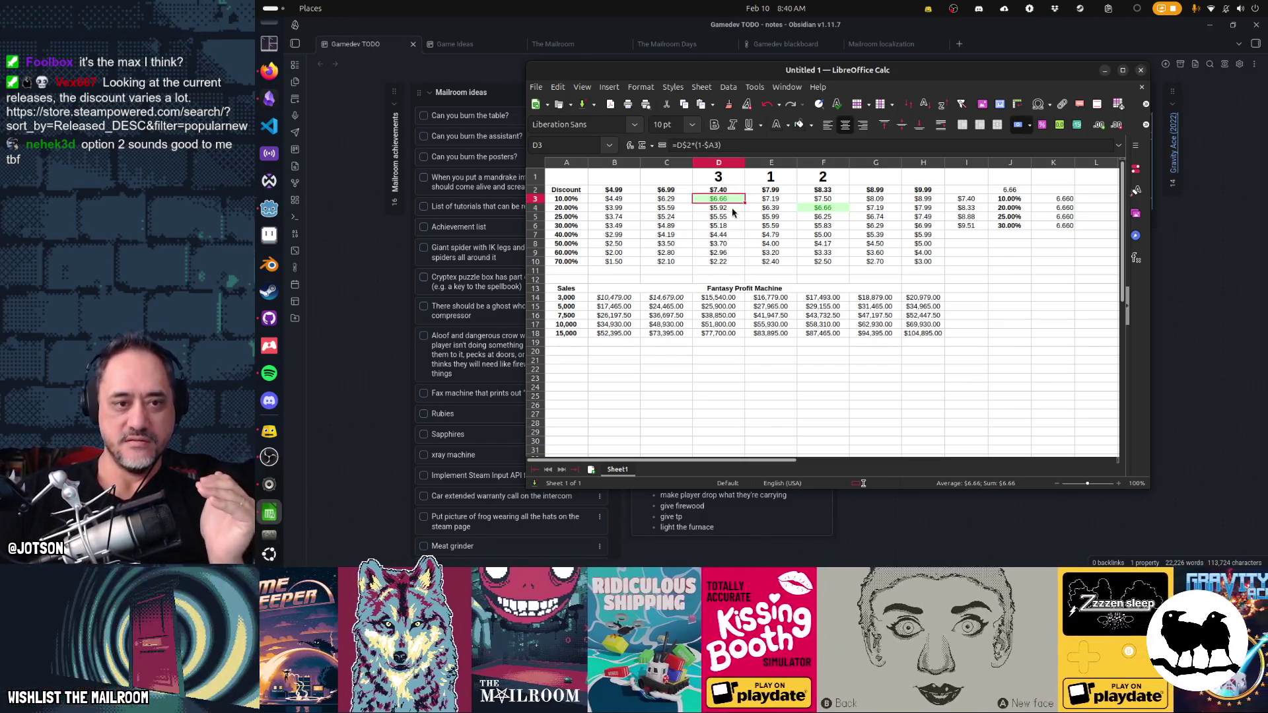
{"action": "left_click_drag", "start_coordinate": [721, 209], "coordinate": [738, 266]}
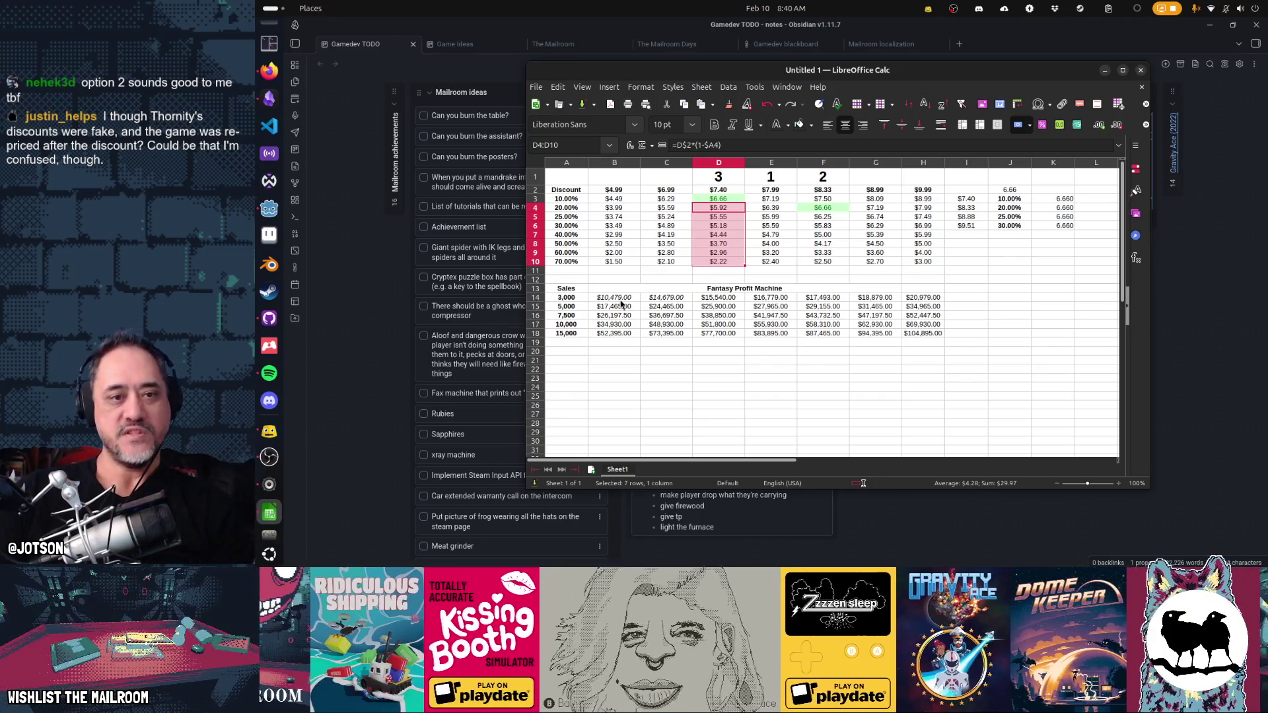
{"action": "left_click", "coordinate": [621, 299]}
{"action": "key", "text": "F2"}
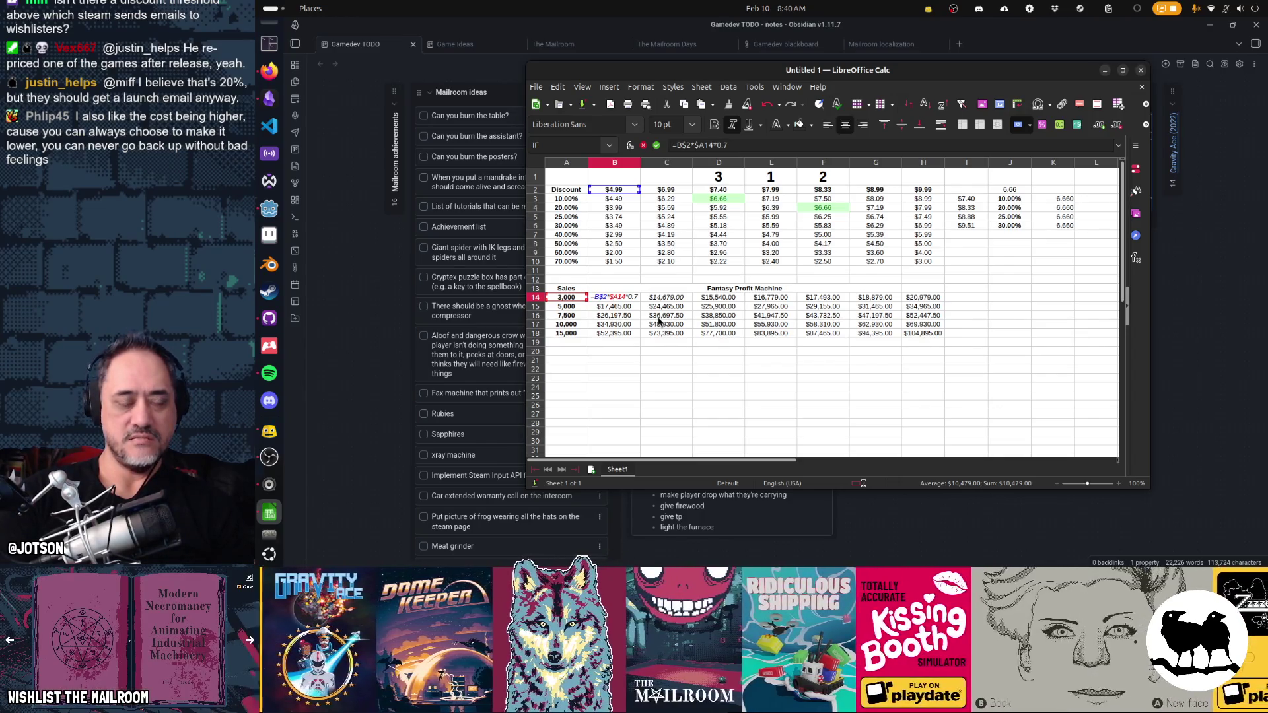
- Leave the formula, check nearby prices, then select the five sales quantities A14:A18
{"action": "key", "text": "Tab"}
{"action": "key", "text": "Tab"}
{"action": "key", "text": "Tab"}
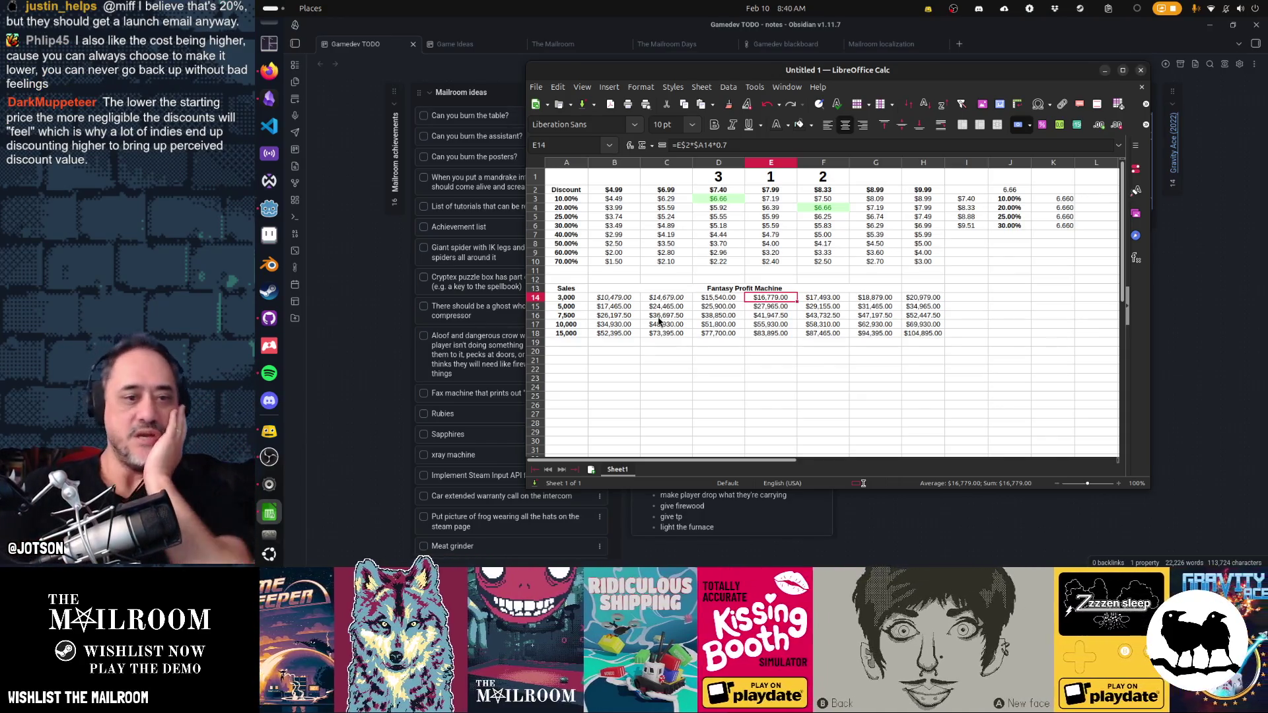
{"action": "key", "text": "Up"}
{"action": "key", "text": "Up"}
{"action": "key", "text": "Up"}
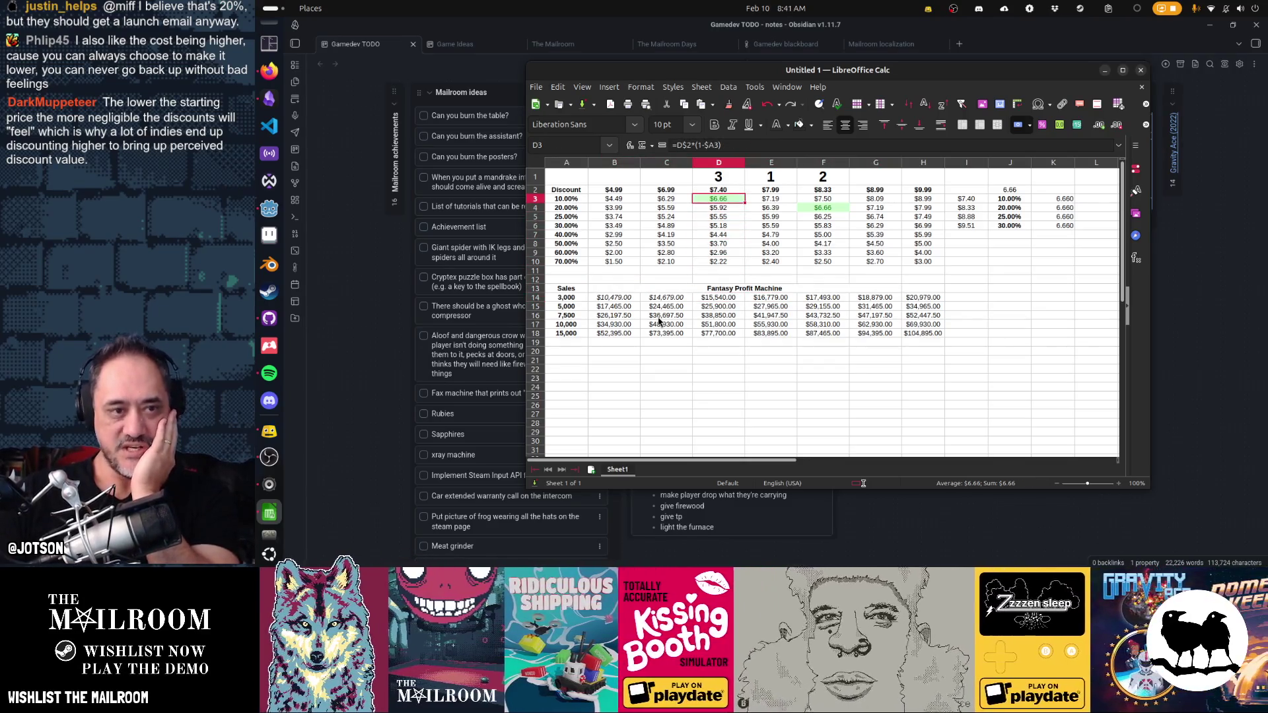
{"action": "key", "text": "Down"}
{"action": "left_click", "coordinate": [614, 297]}
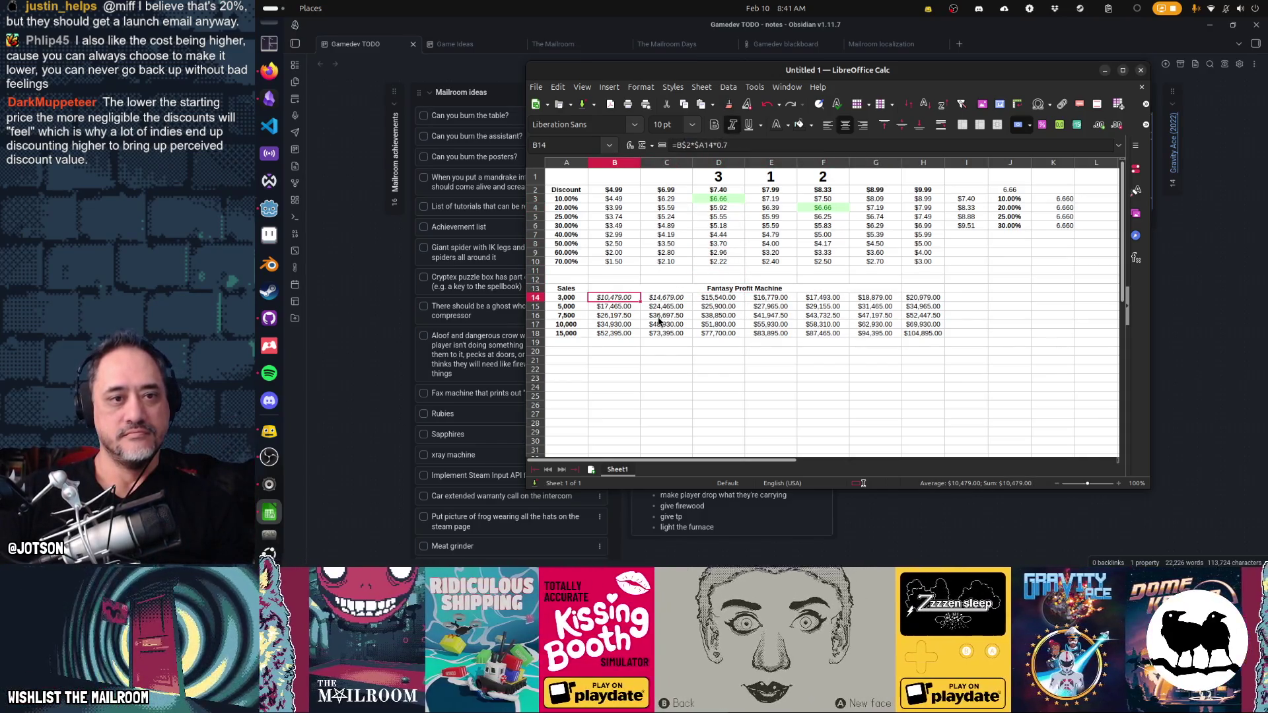
{"action": "left_click", "coordinate": [566, 306]}
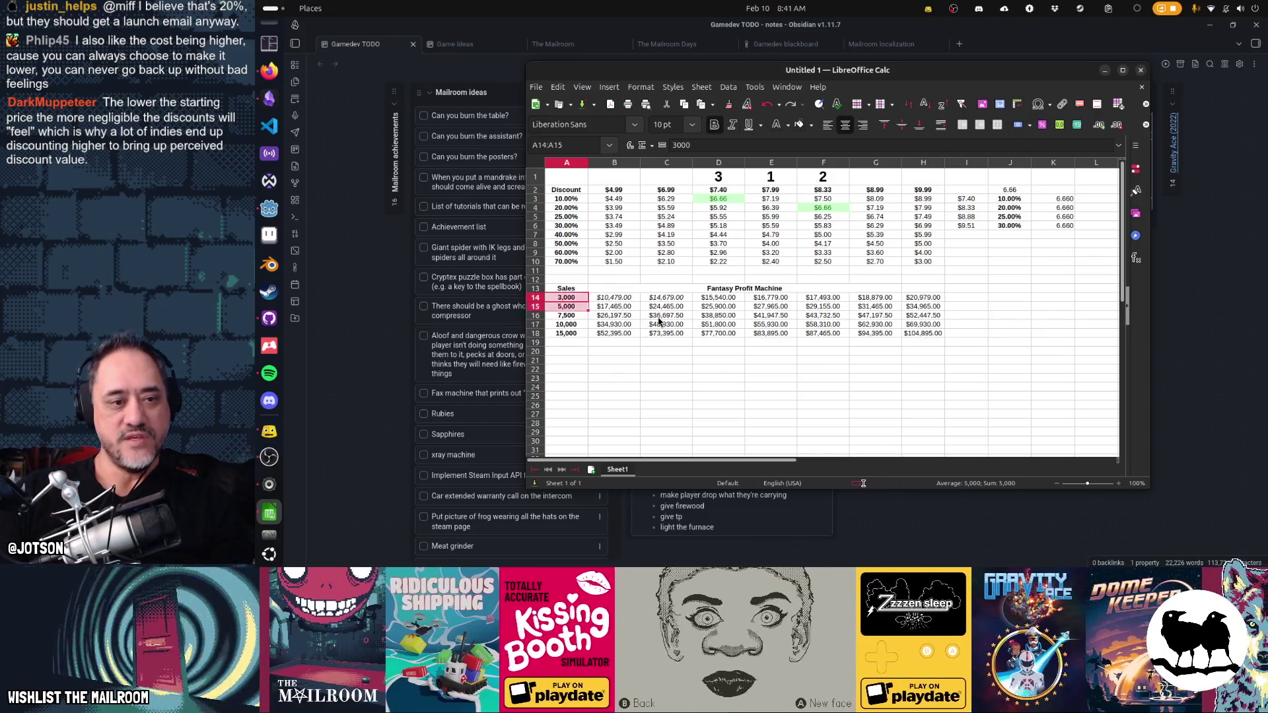
{"action": "left_click_drag", "start_coordinate": [566, 297], "coordinate": [566, 332]}
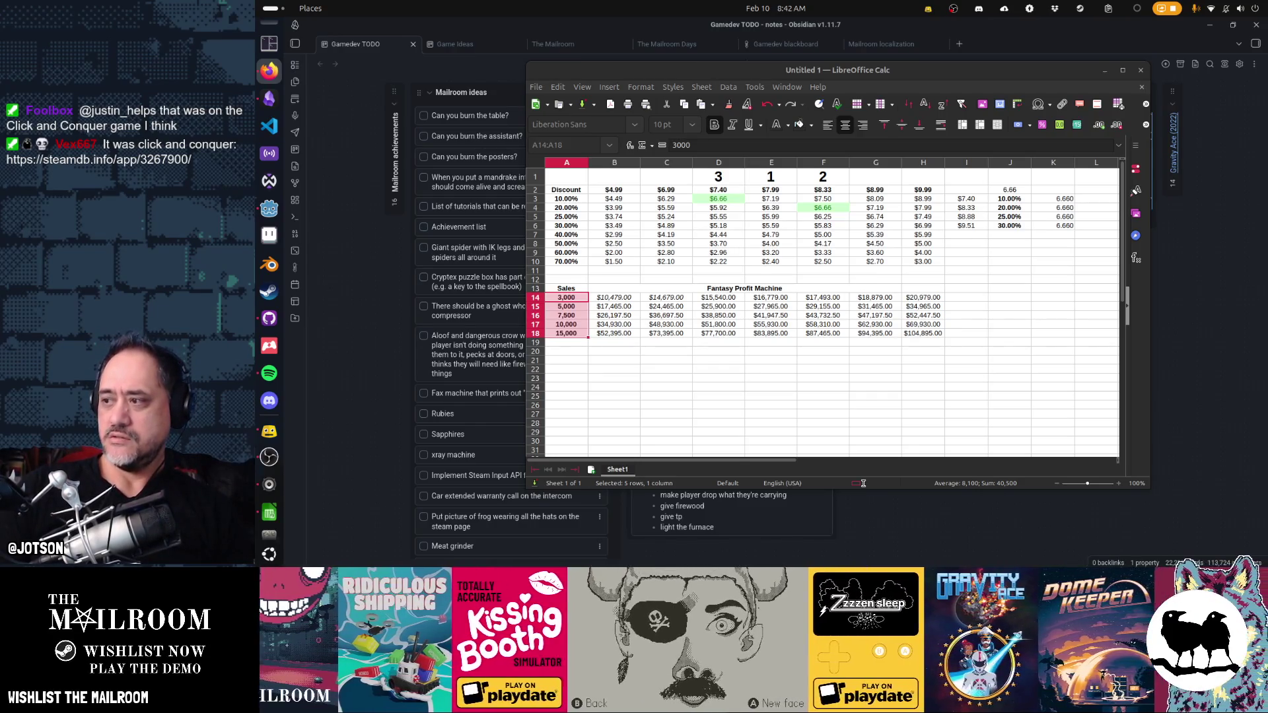
- Bring the Firefox window with the Click and Conquer Steam page to the front
{"action": "key", "text": "super"}
{"action": "key", "text": "super"}
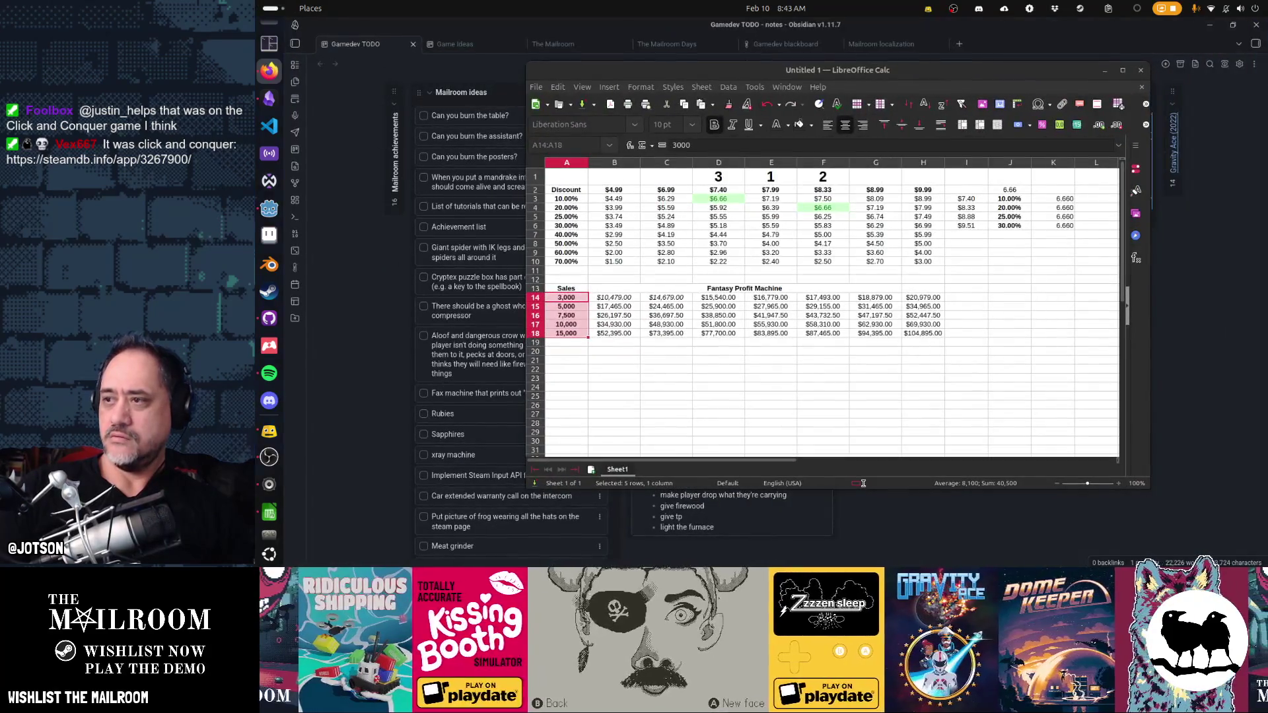
{"action": "key", "text": "alt+Tab"}
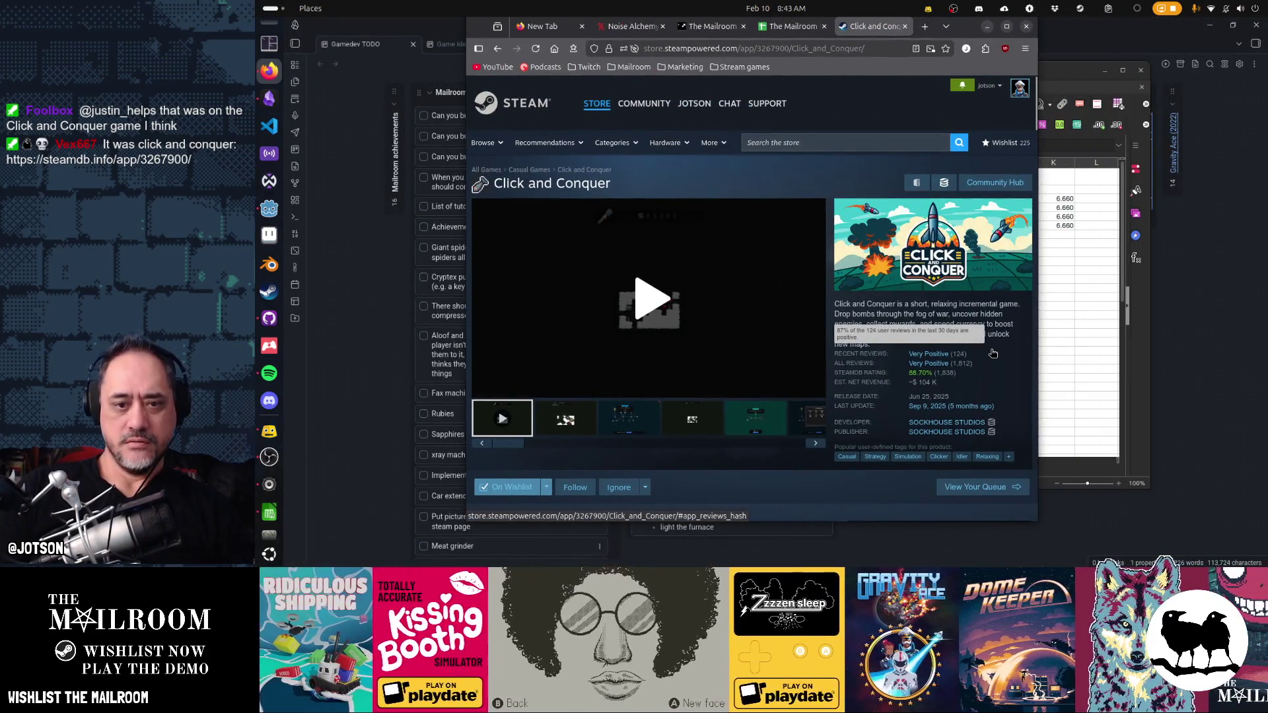
{"action": "scroll", "coordinate": [992, 352], "scroll_direction": "down", "scroll_amount": 3}
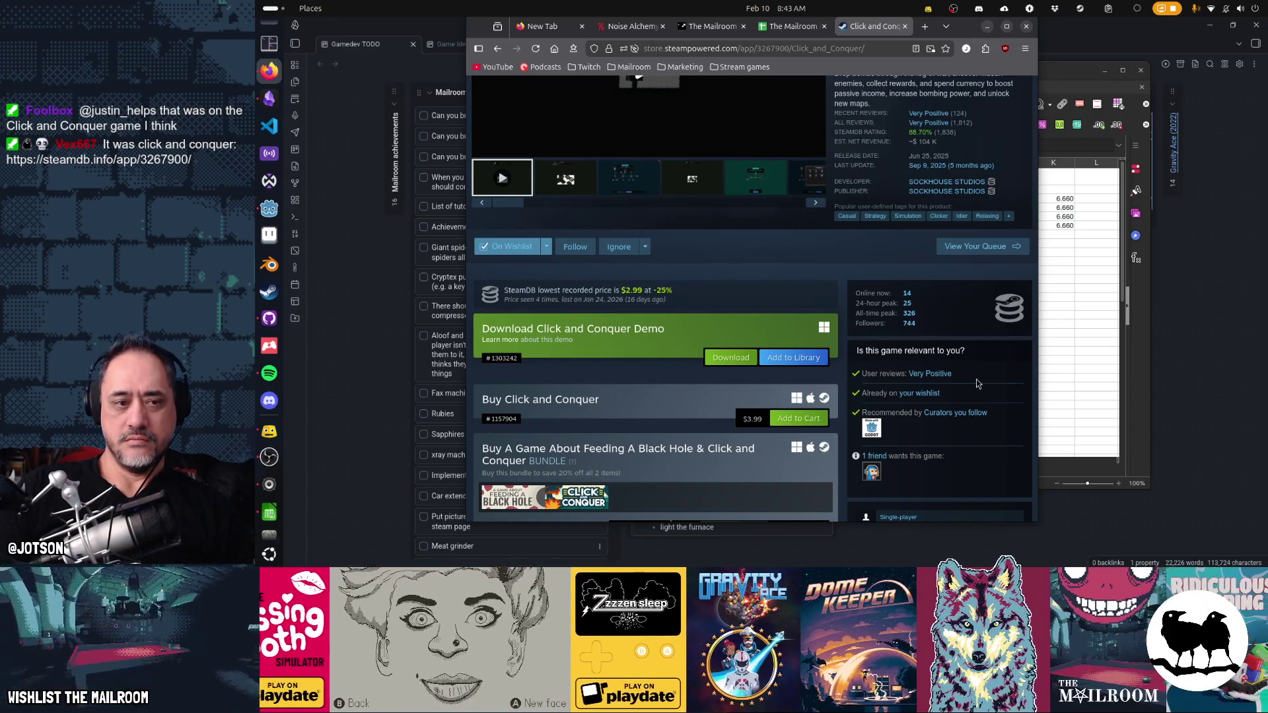
- Follow the SteamDB link from Click and Conquer's store page
{"action": "left_click", "coordinate": [1008, 307]}
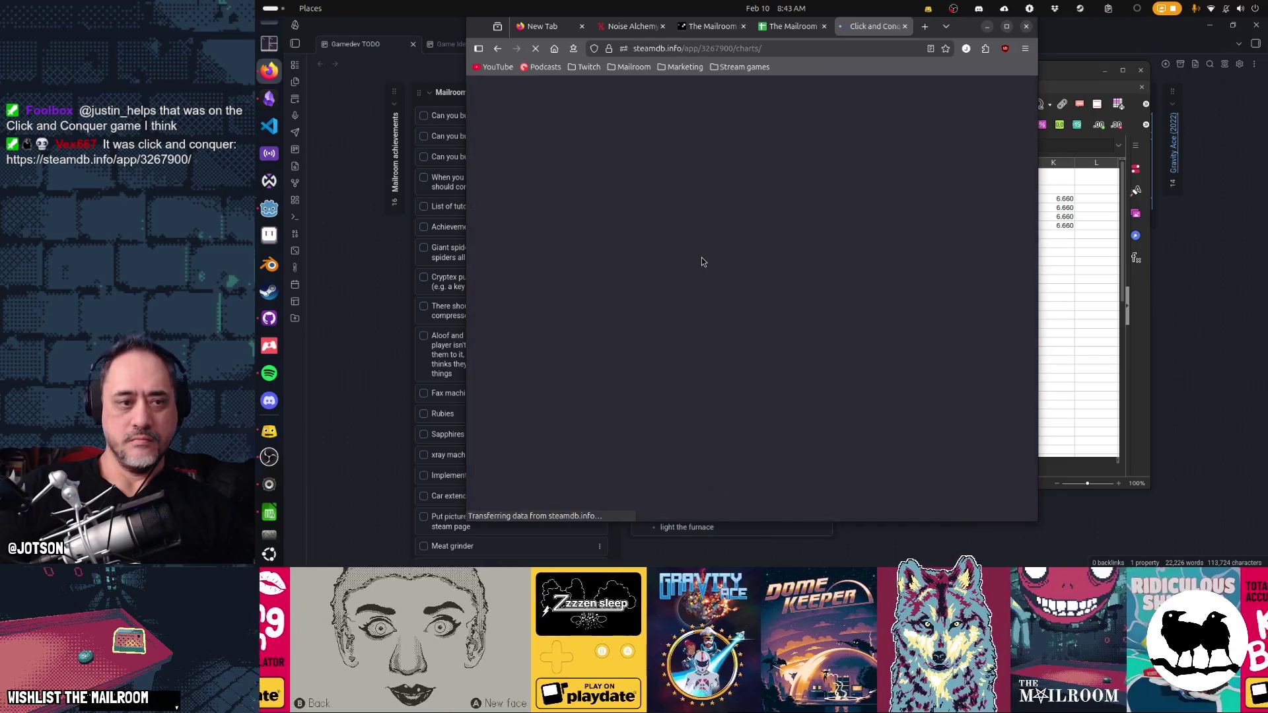
{"action": "scroll", "coordinate": [702, 258], "scroll_direction": "down", "scroll_amount": 1}
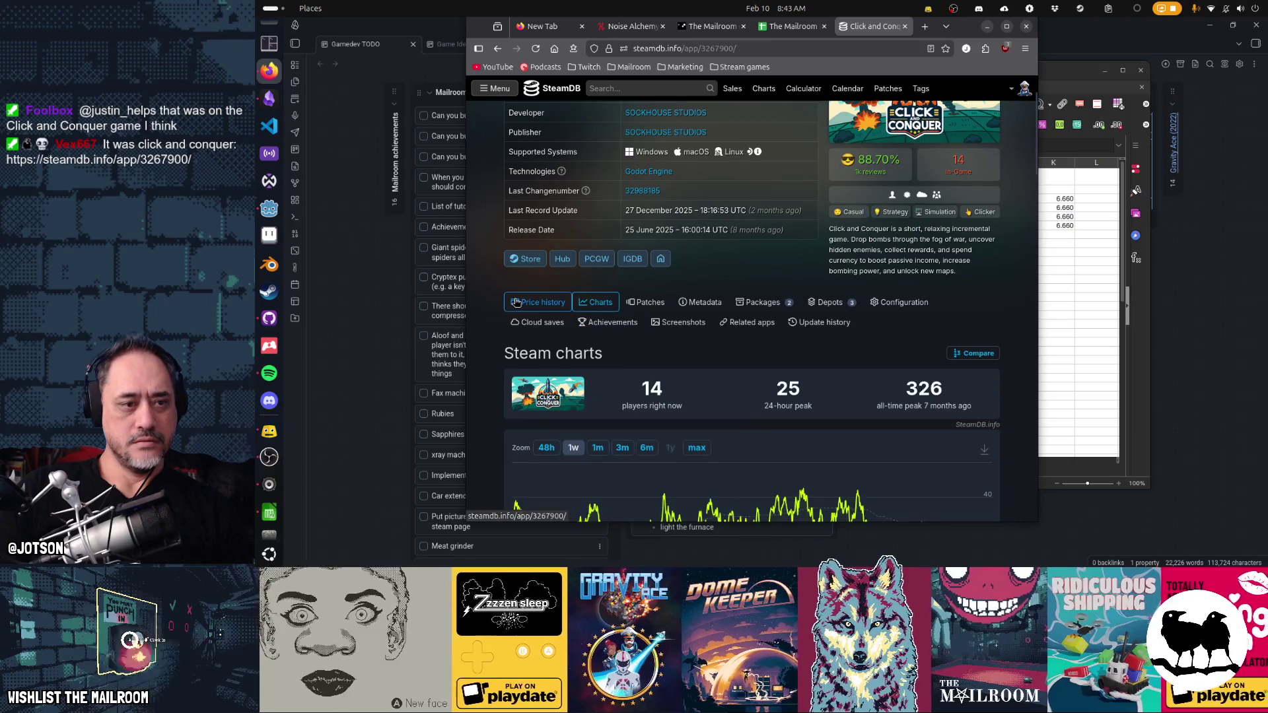
- View Click and Conquer's price history on SteamDB, then go back to the store page
{"action": "left_click", "coordinate": [538, 302]}
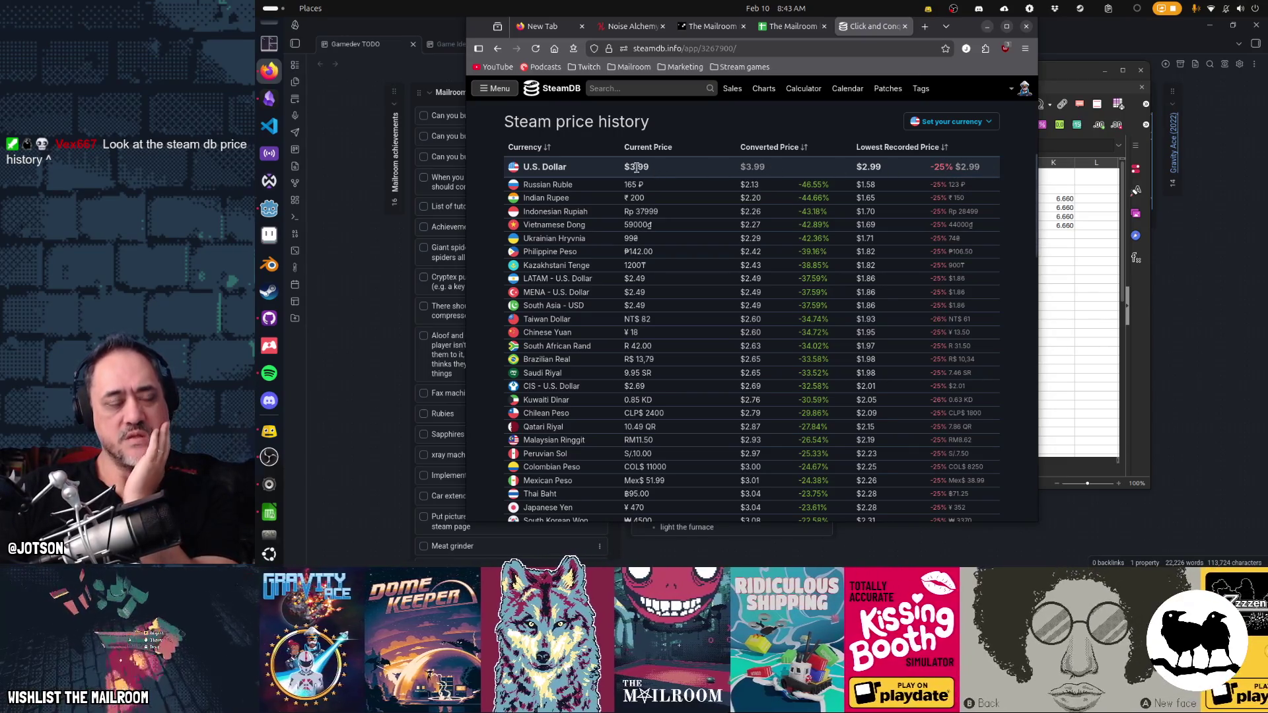
{"action": "scroll", "coordinate": [753, 298], "scroll_direction": "down", "scroll_amount": 5}
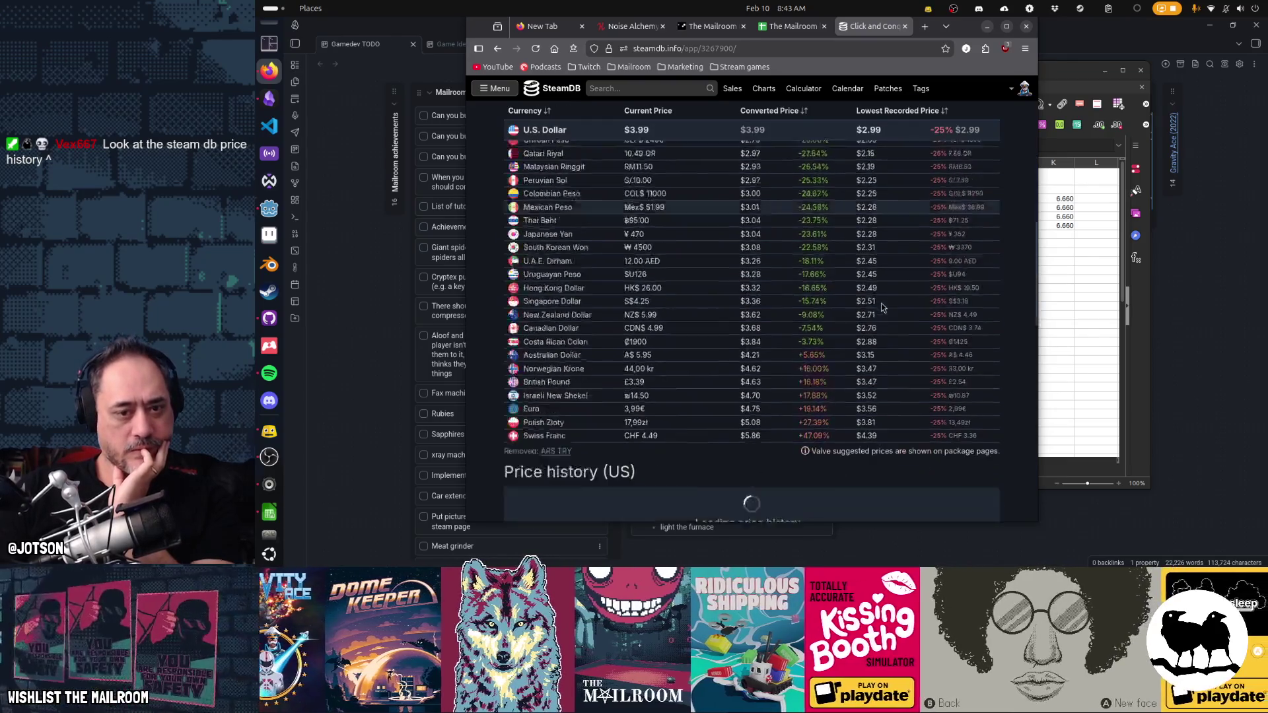
{"action": "scroll", "coordinate": [882, 308], "scroll_direction": "down", "scroll_amount": 5}
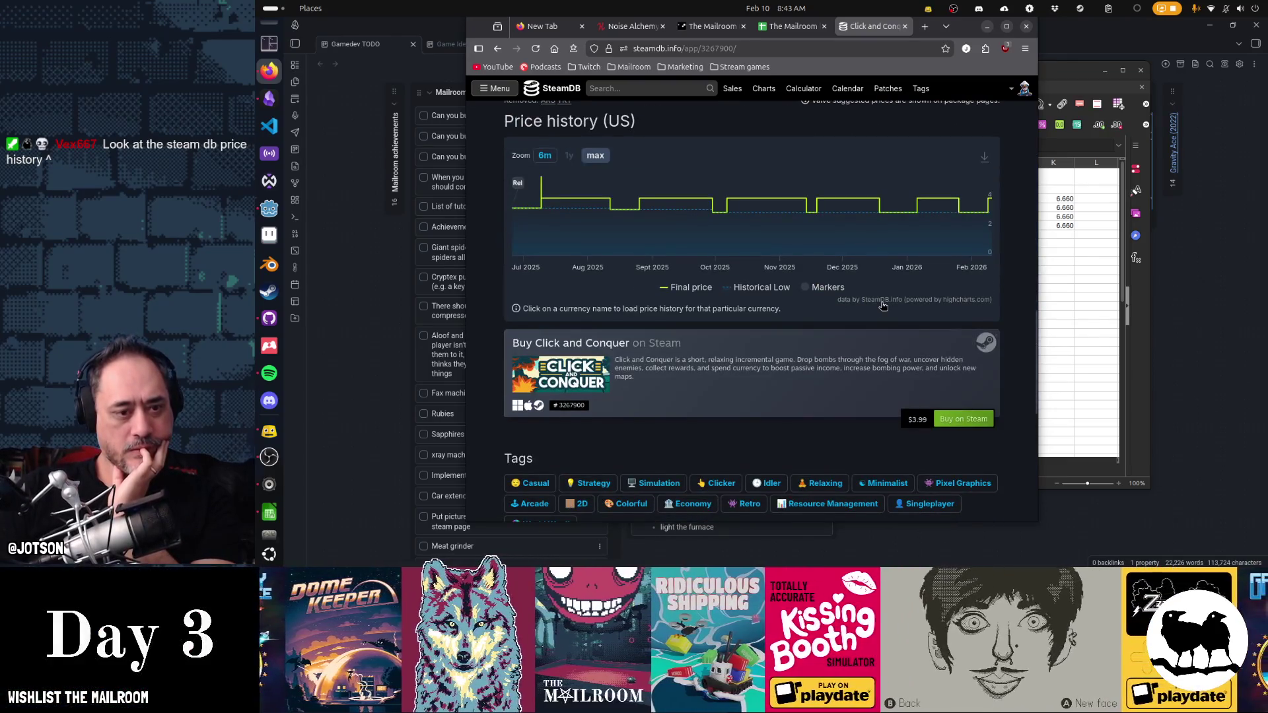
{"action": "scroll", "coordinate": [882, 308], "scroll_direction": "down", "scroll_amount": 5}
{"action": "scroll", "coordinate": [882, 308], "scroll_direction": "up", "scroll_amount": 5}
{"action": "scroll", "coordinate": [881, 309], "scroll_direction": "up", "scroll_amount": 5}
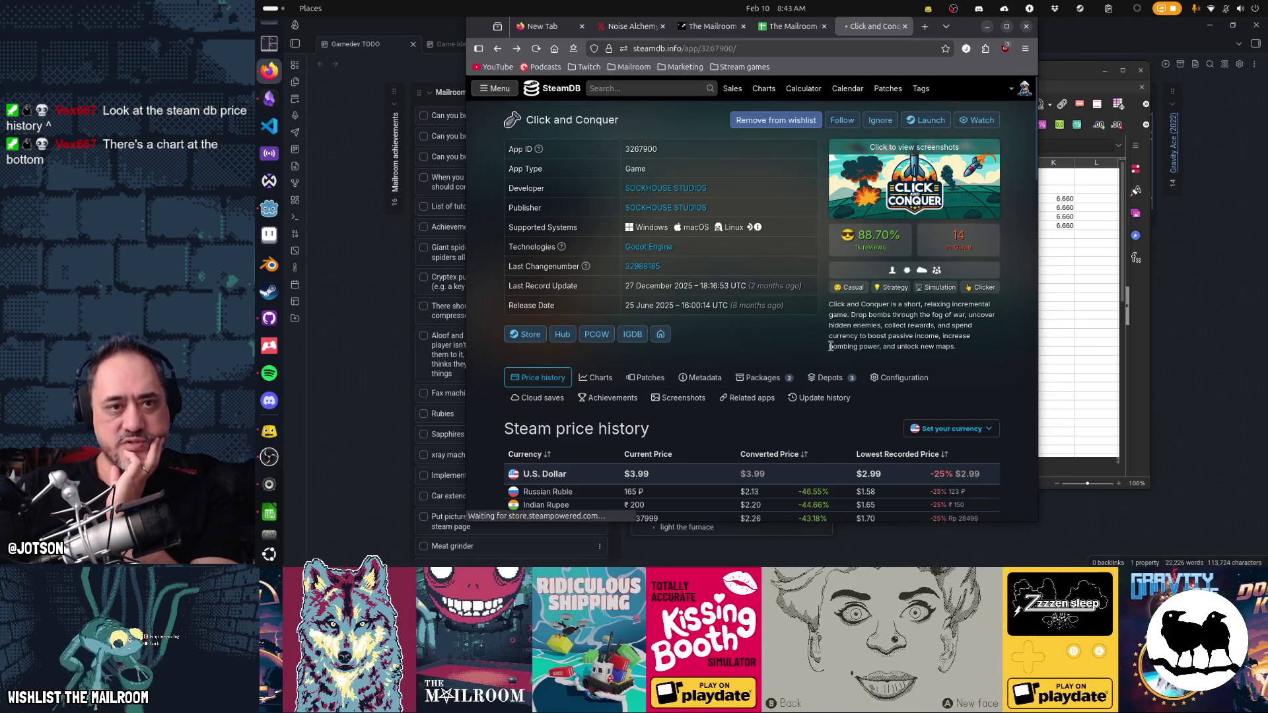
{"action": "key", "text": "alt+Left"}
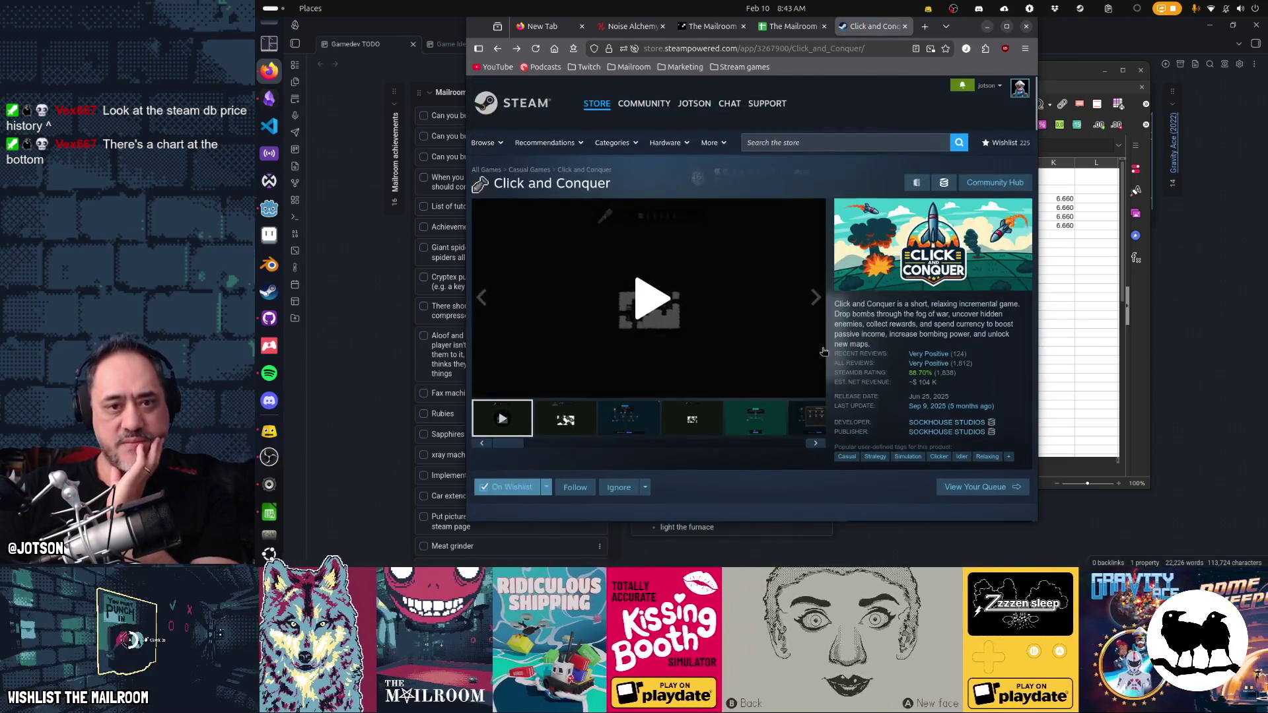
{"action": "scroll", "coordinate": [959, 310], "scroll_direction": "down", "scroll_amount": 2}
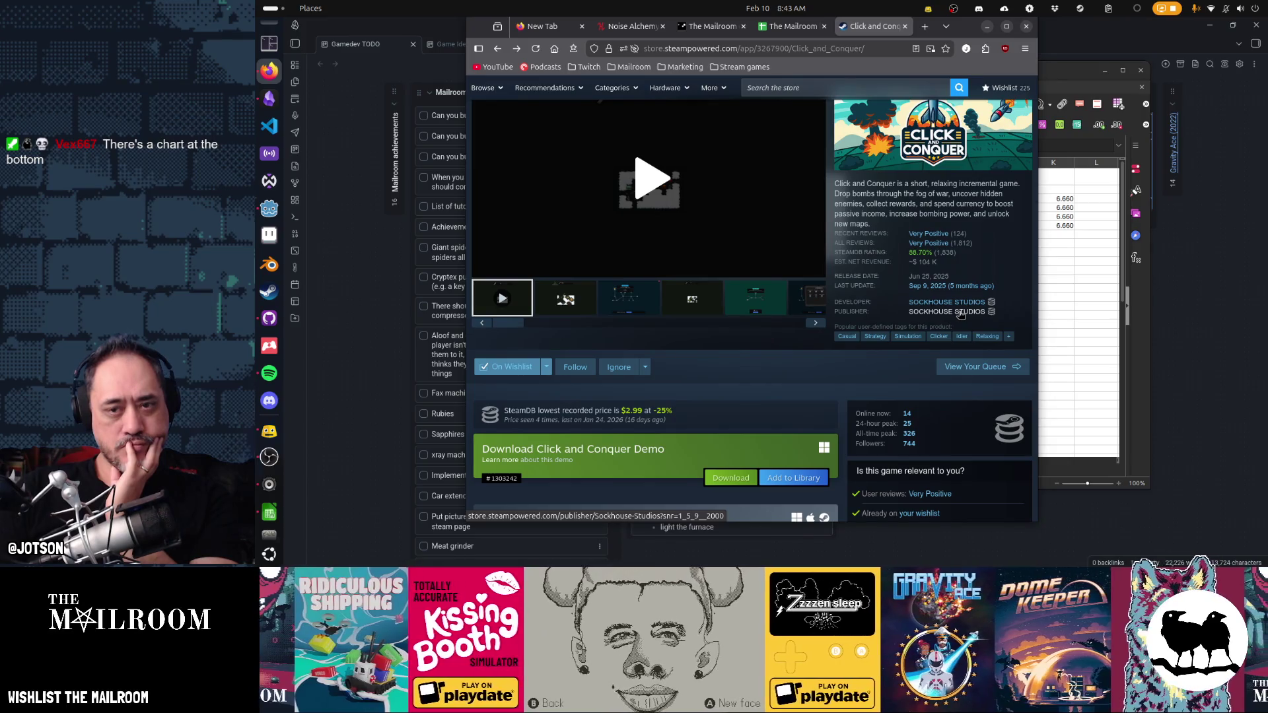
- Minimize the Firefox window so the pricing spreadsheet is in front again
{"action": "left_click", "coordinate": [1094, 71]}
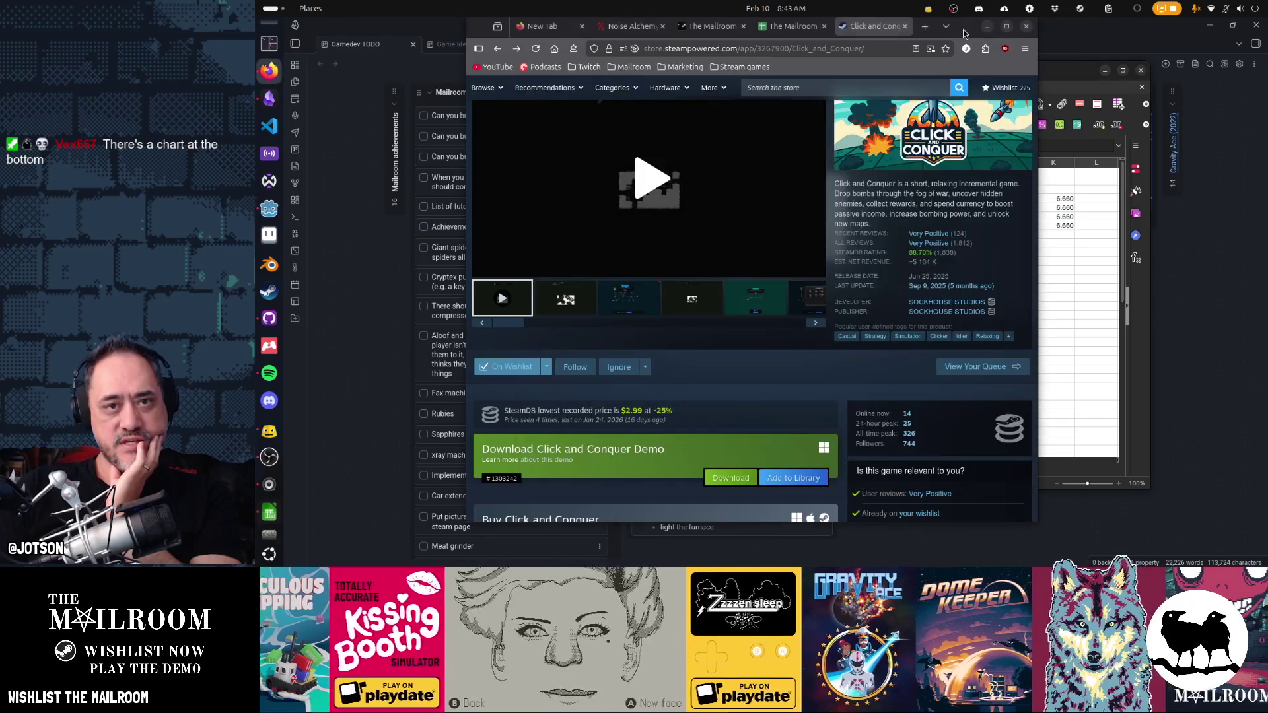
{"action": "left_click", "coordinate": [966, 32]}
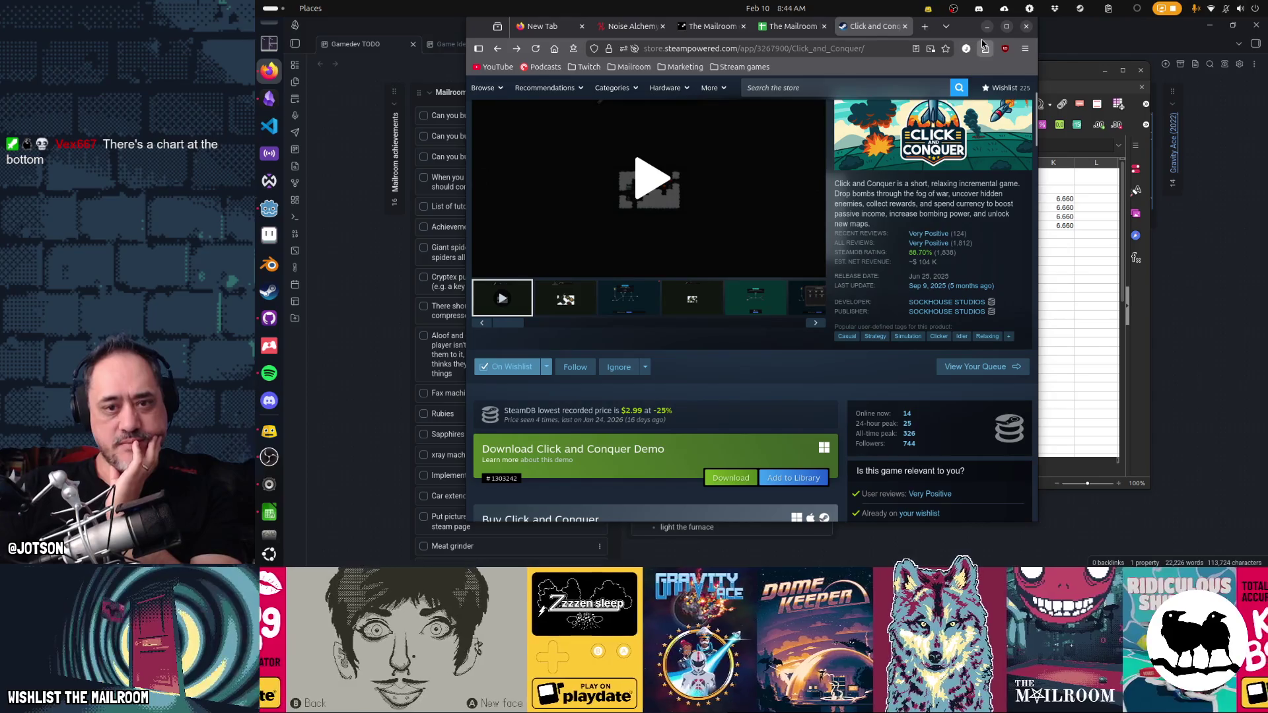
{"action": "left_click", "coordinate": [987, 30]}
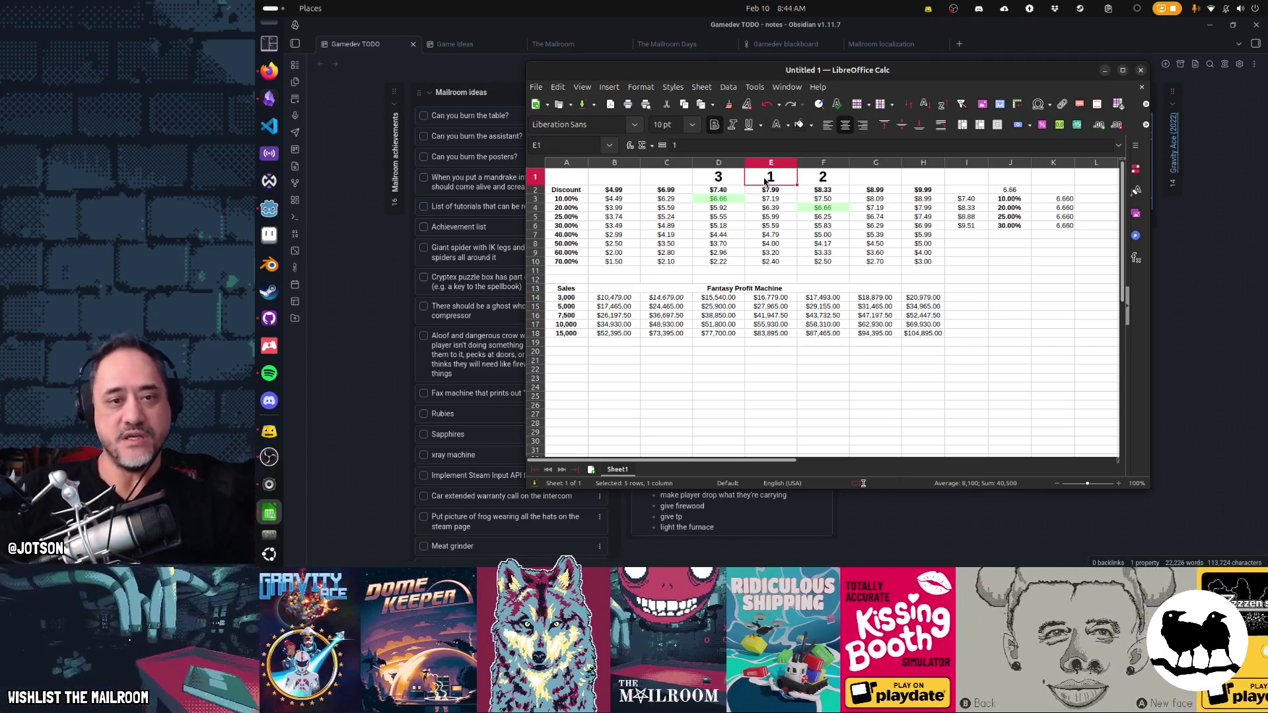
- Relabel the $8.33 column as tier 1 and step through the discounted price cells to check them
{"action": "left_click", "coordinate": [823, 178]}
{"action": "type", "text": "1"}
{"action": "key", "text": "Left"}
{"action": "key", "text": "Left"}
{"action": "type", "text": "2"}
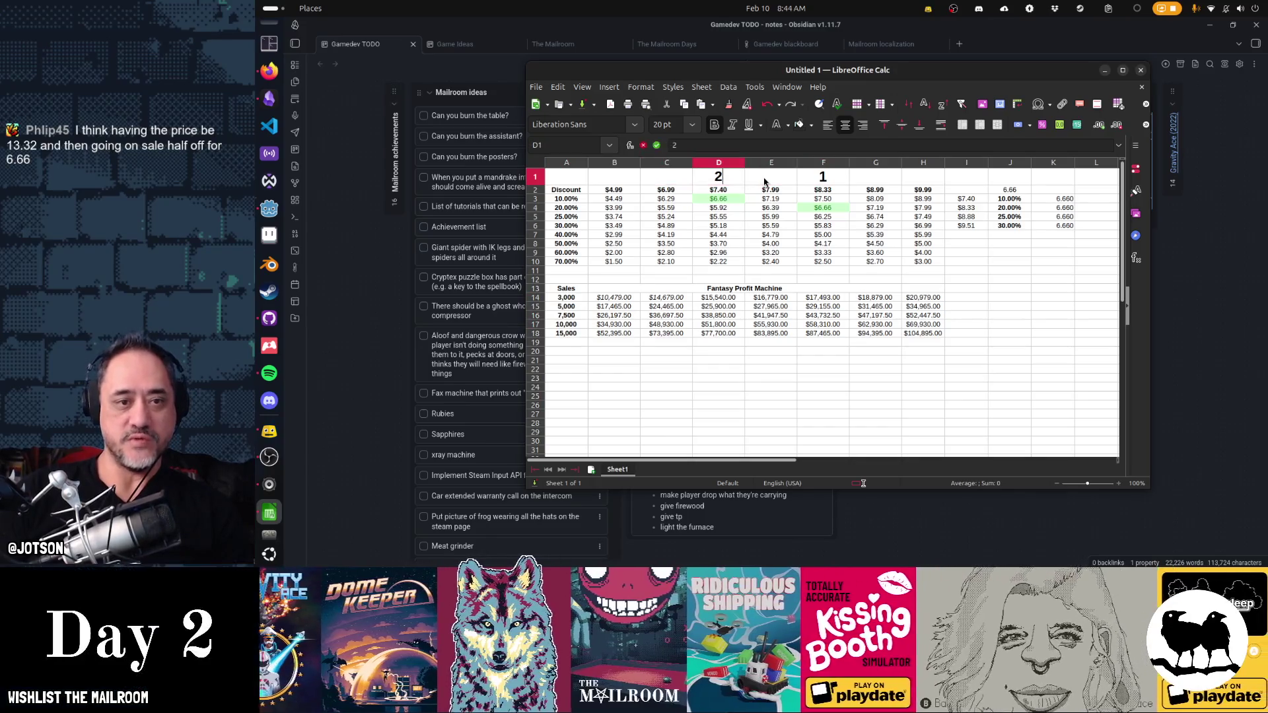
{"action": "key", "text": "Right"}
{"action": "key", "text": "Right"}
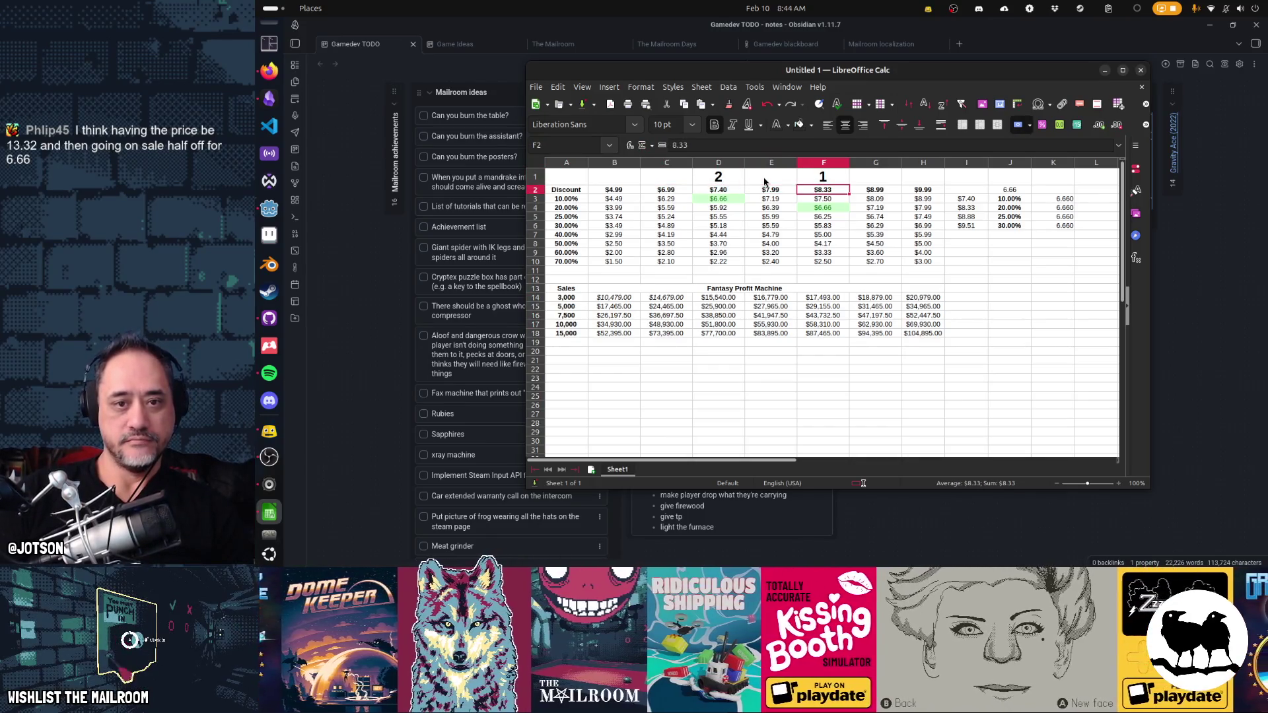
{"action": "key", "text": "Down"}
{"action": "key", "text": "Down"}
{"action": "key", "text": "Right"}
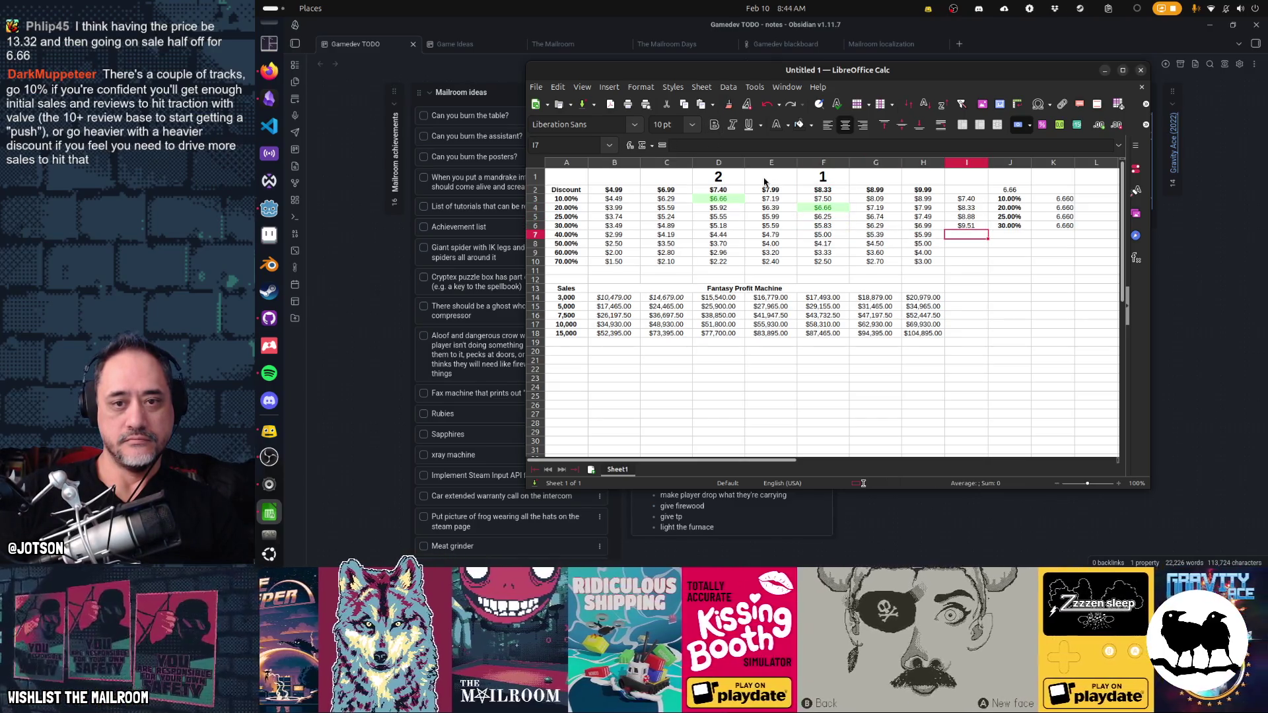
{"action": "key", "text": "Right"}
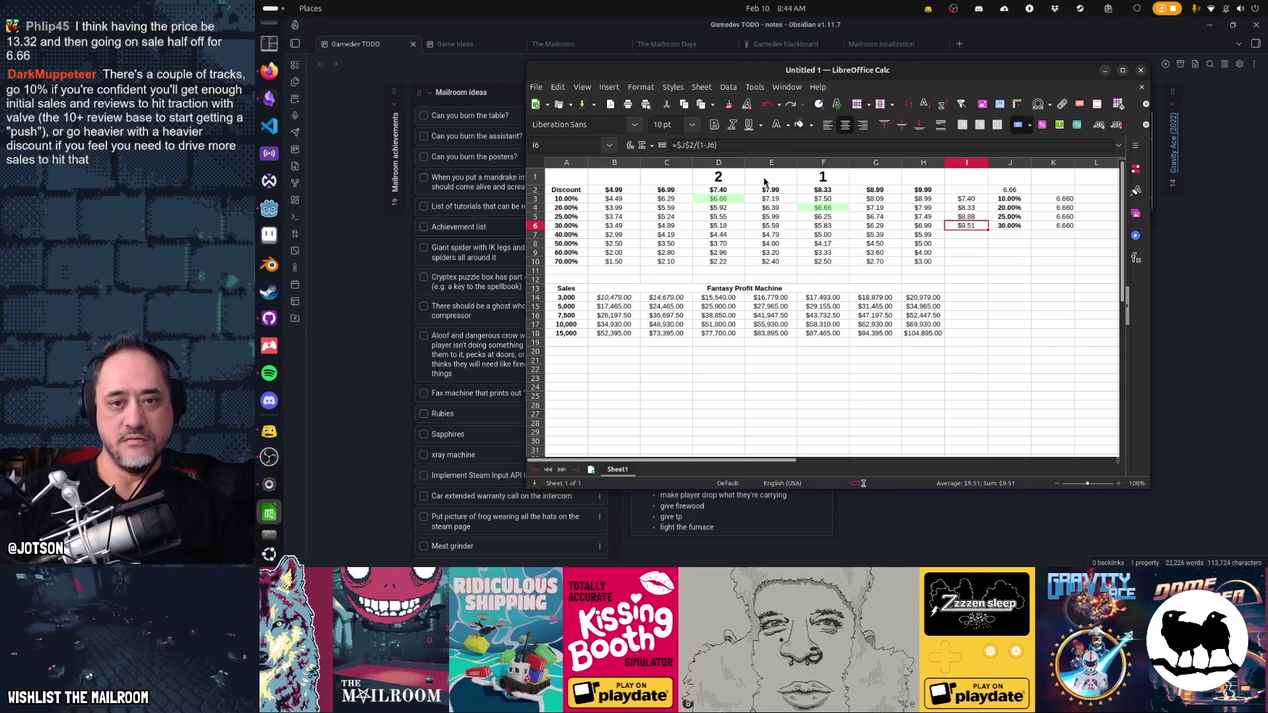
{"action": "key", "text": "Left"}
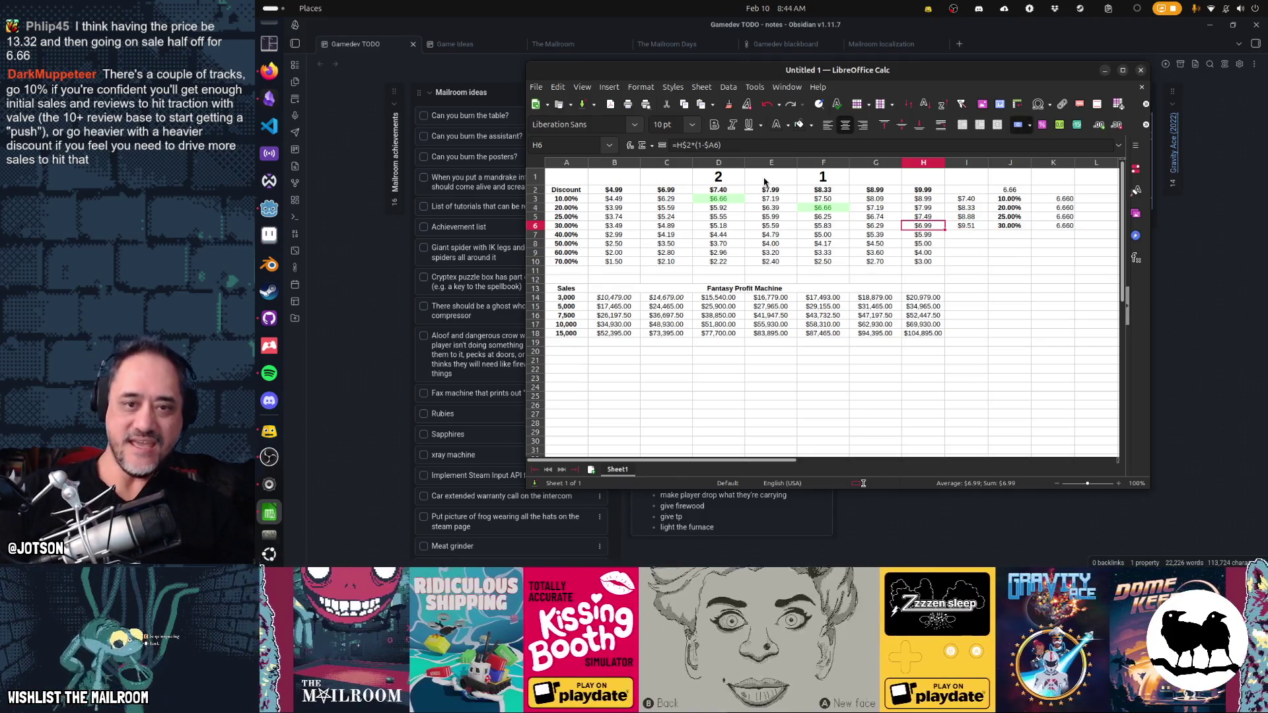
- Change the G2 base price to $8.88 and mark its $6.66 discount price with the Good style
{"action": "left_click", "coordinate": [876, 189]}
{"action": "type", "text": "8.88"}
{"action": "key", "text": "Return"}
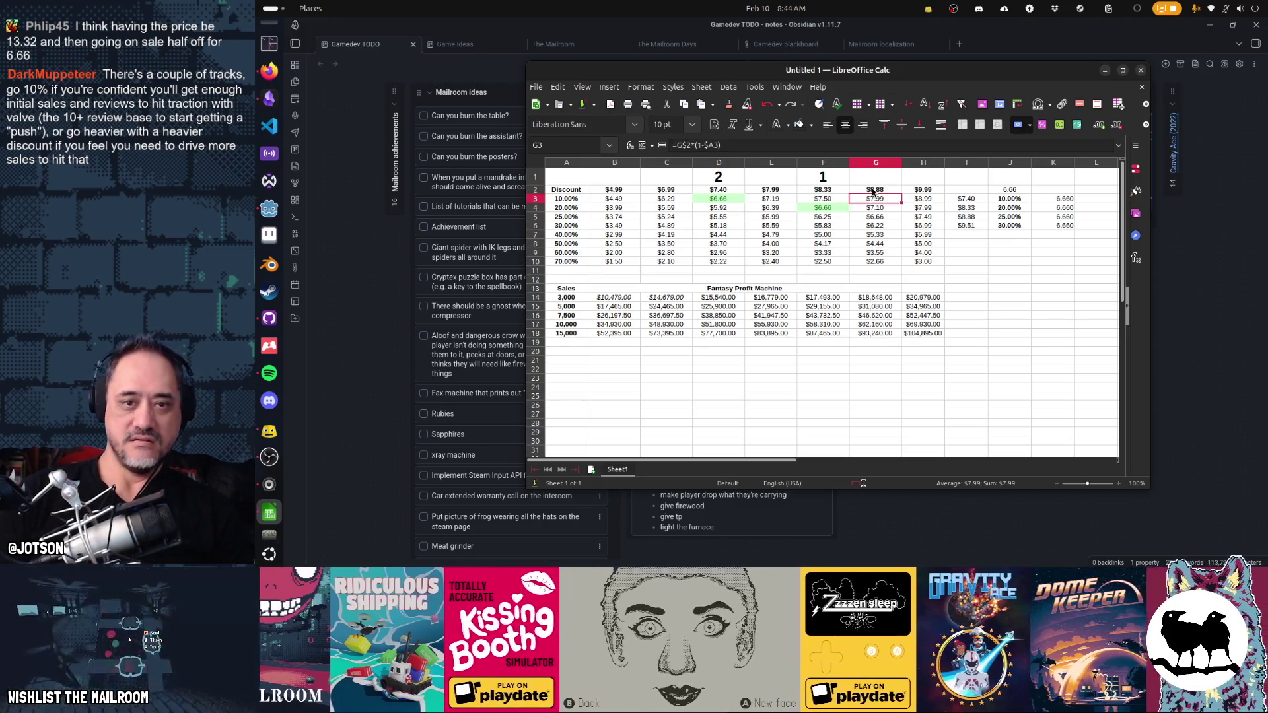
{"action": "right_click", "coordinate": [881, 217]}
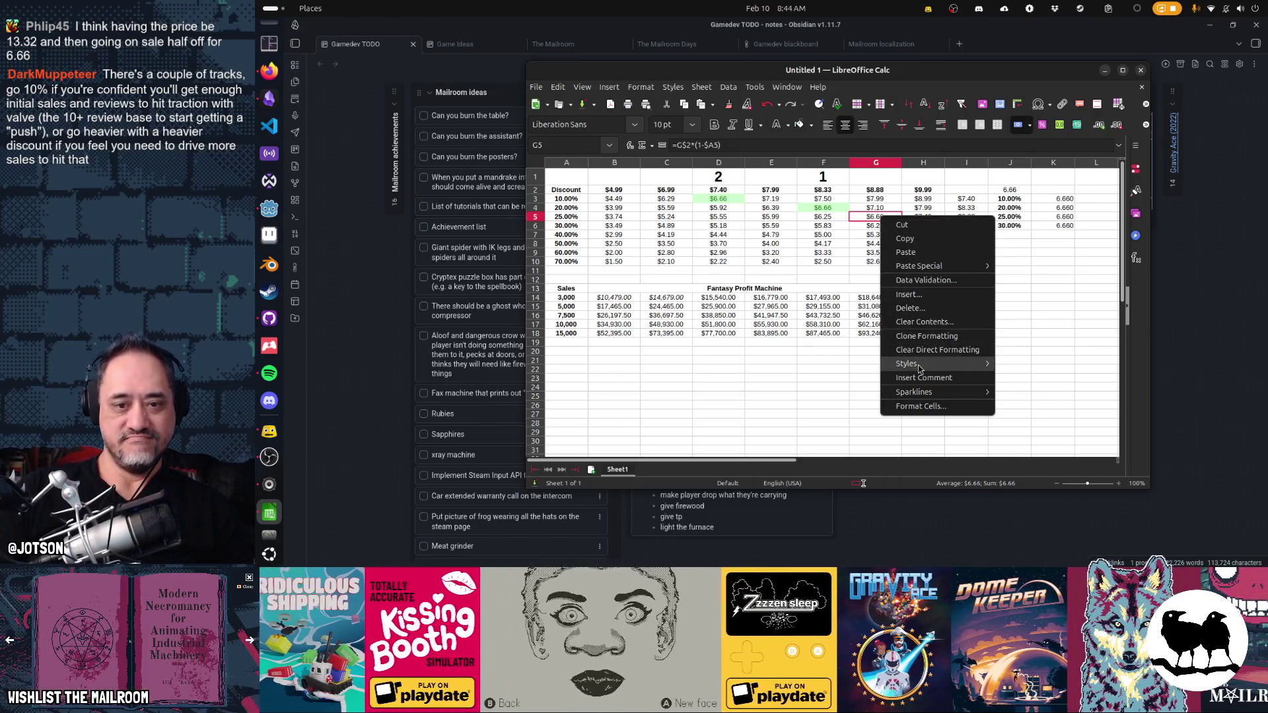
{"action": "left_click", "coordinate": [1040, 444]}
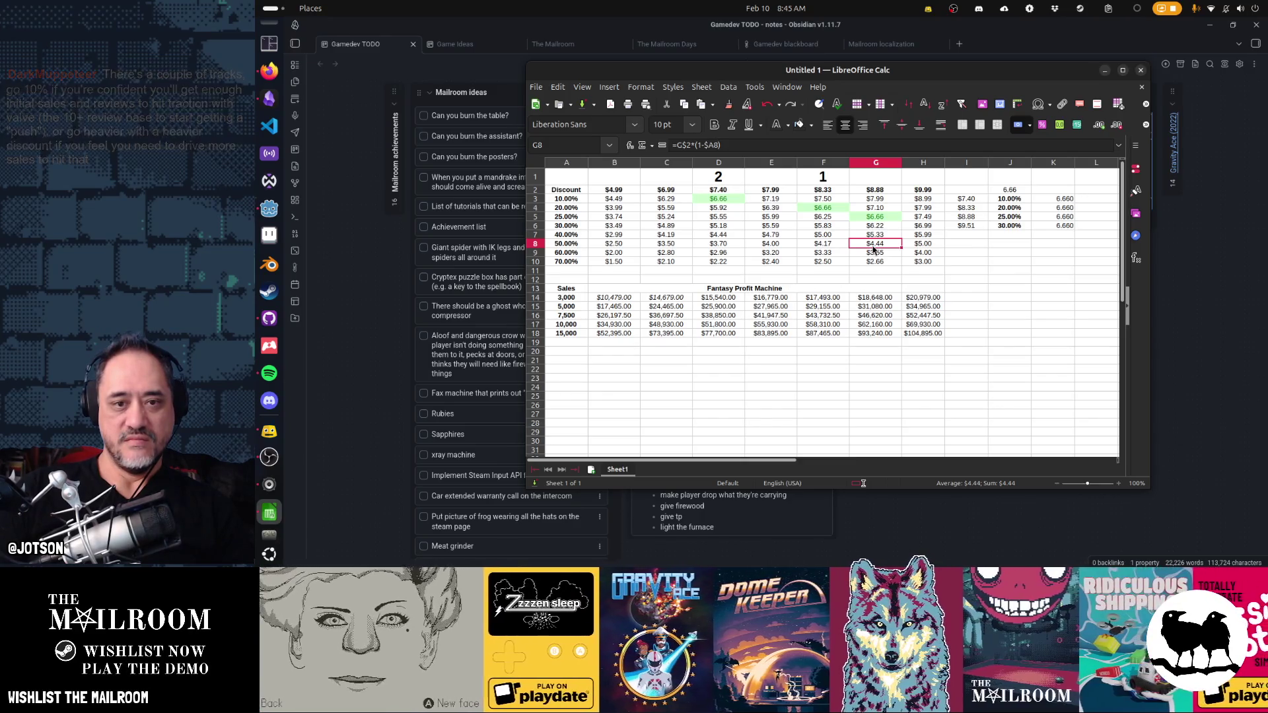
{"action": "left_click", "coordinate": [876, 199]}
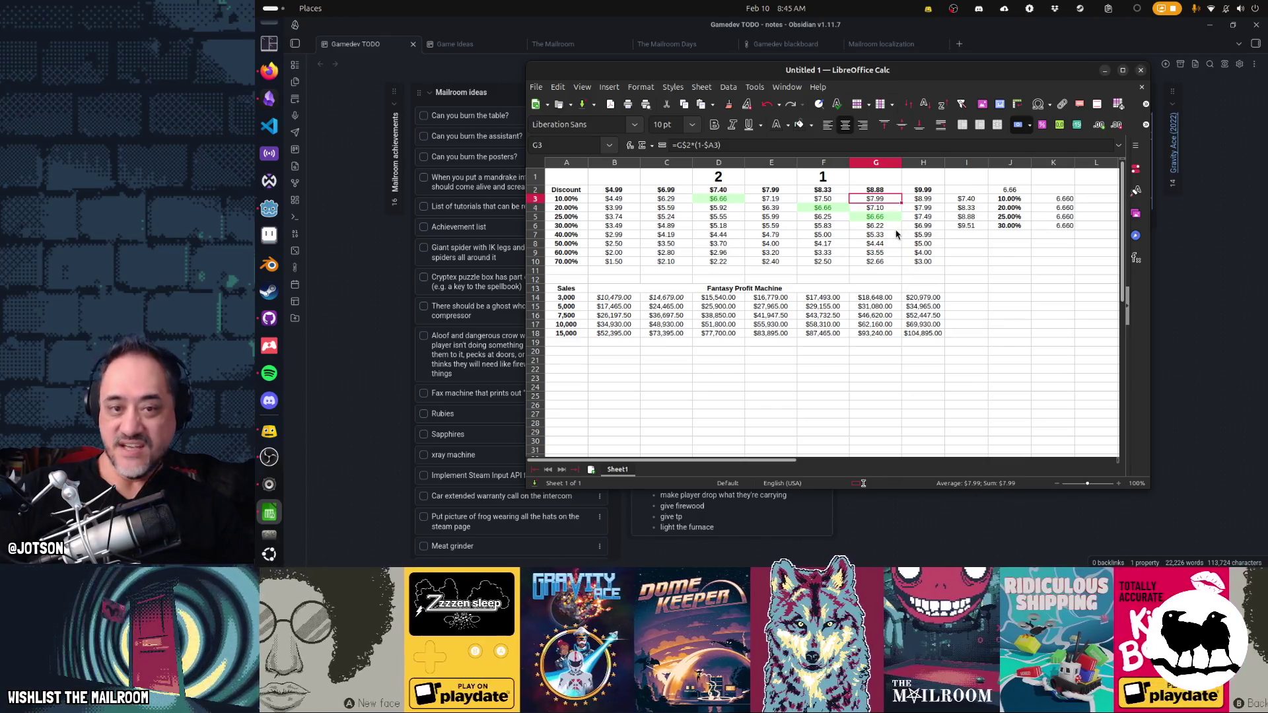